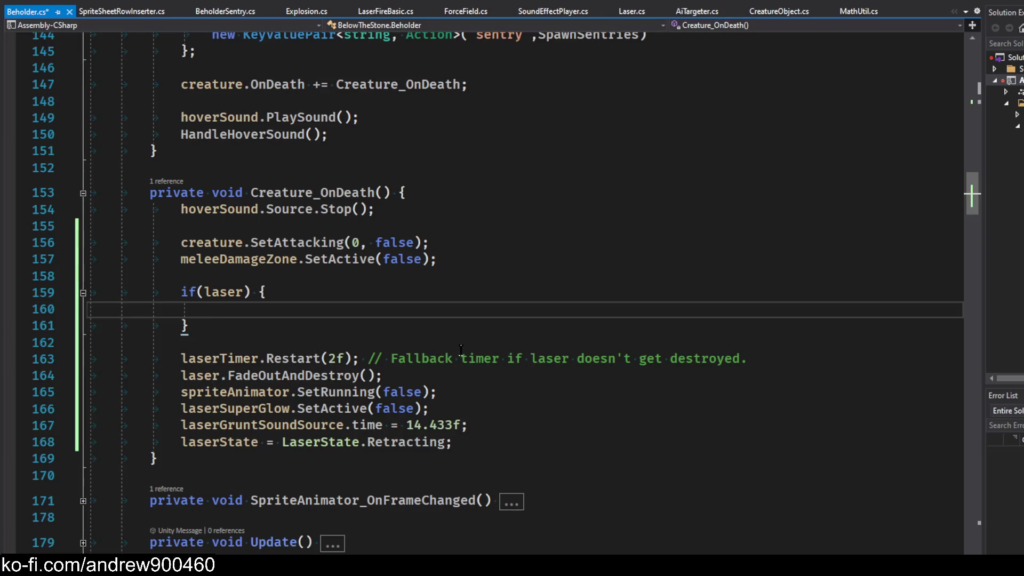
Find the laser shutdown lines 163–168 in Creature_OnDeath and highlight uses of spriteAnimator
scroll(431, 336, down, 10)
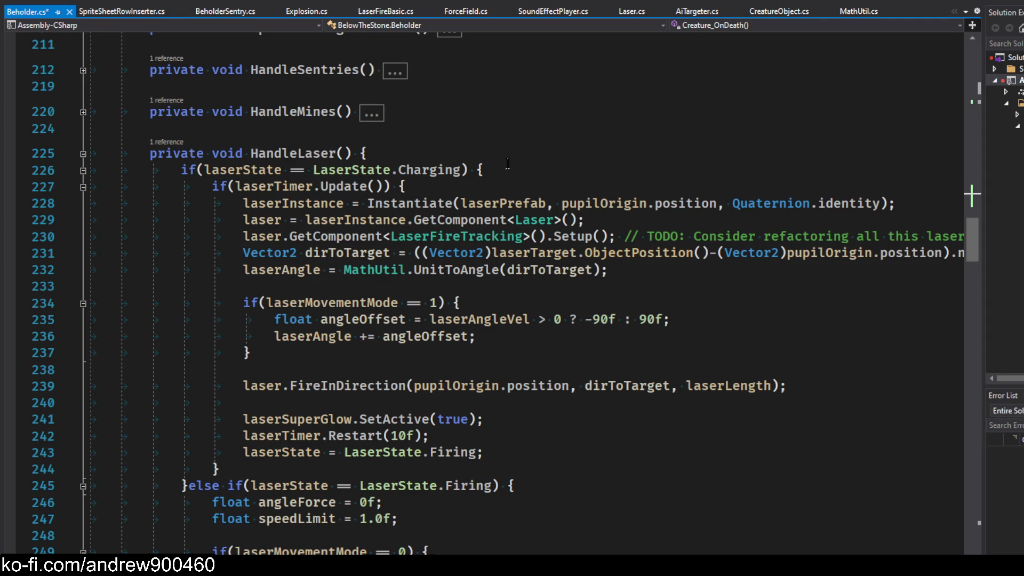
scroll(592, 213, up, 7)
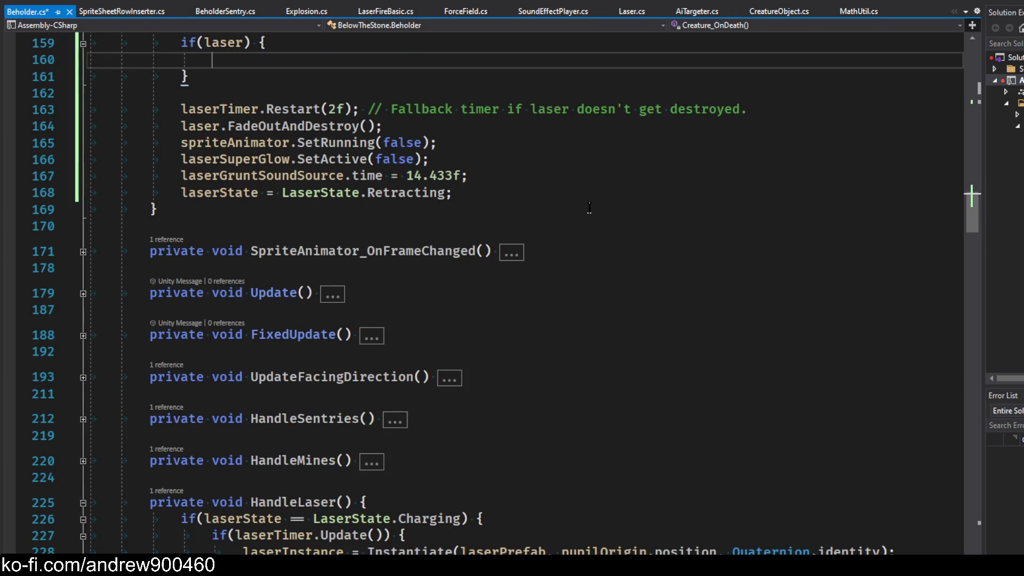
scroll(589, 208, down, 6)
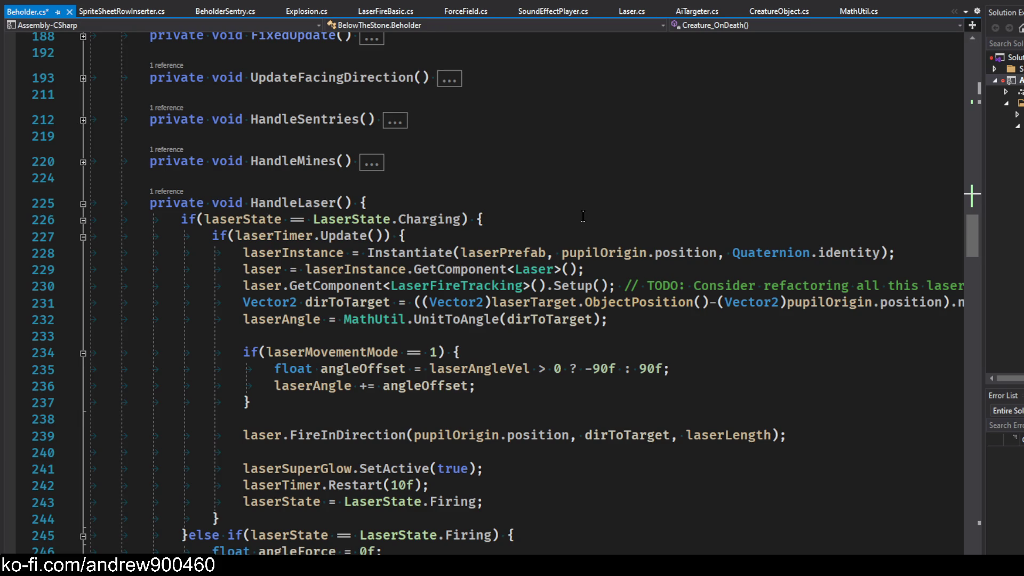
scroll(583, 216, down, 10)
key(ctrl+minus)
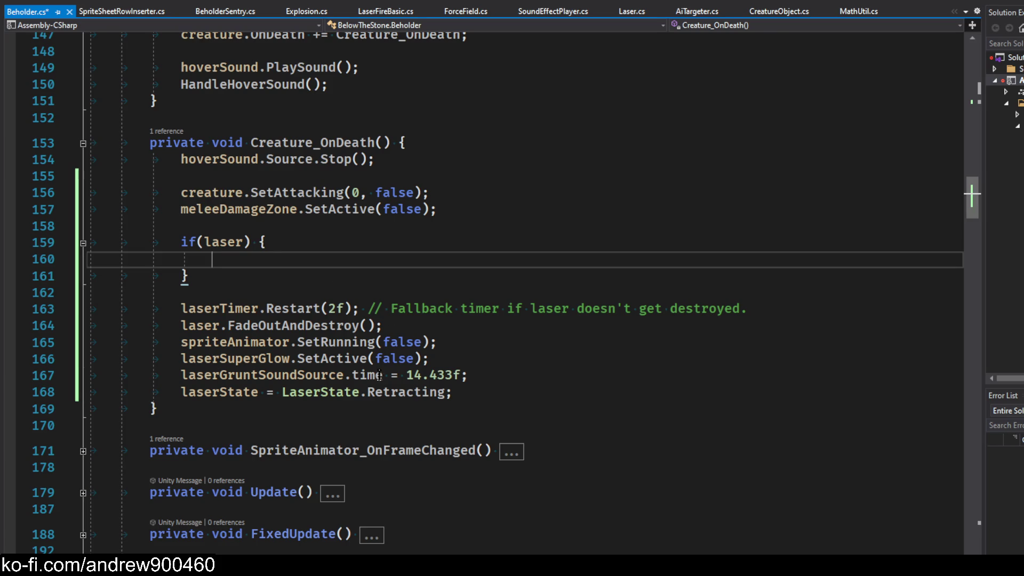
drag(452, 393, 178, 308)
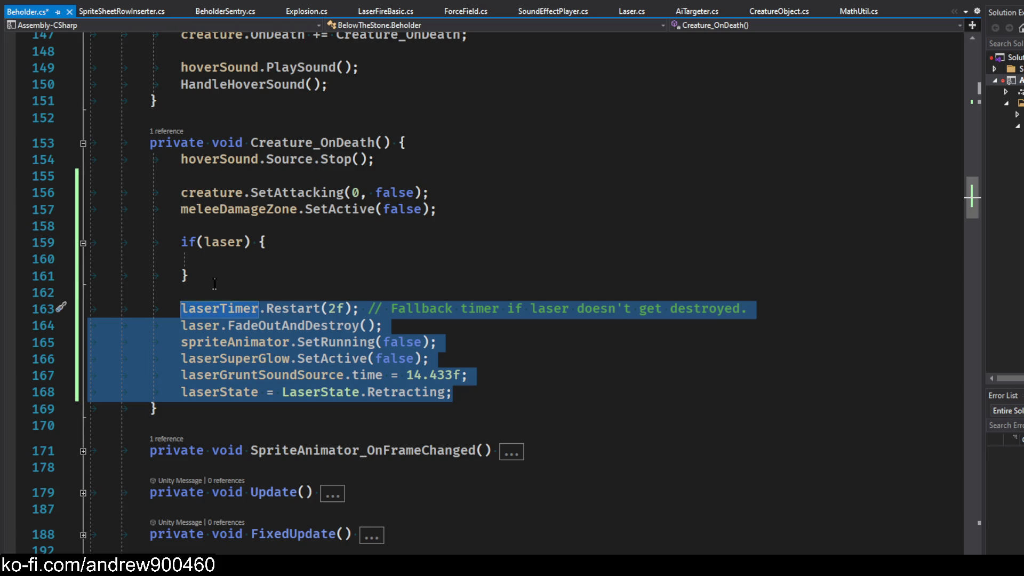
click(318, 276)
double_click(229, 343)
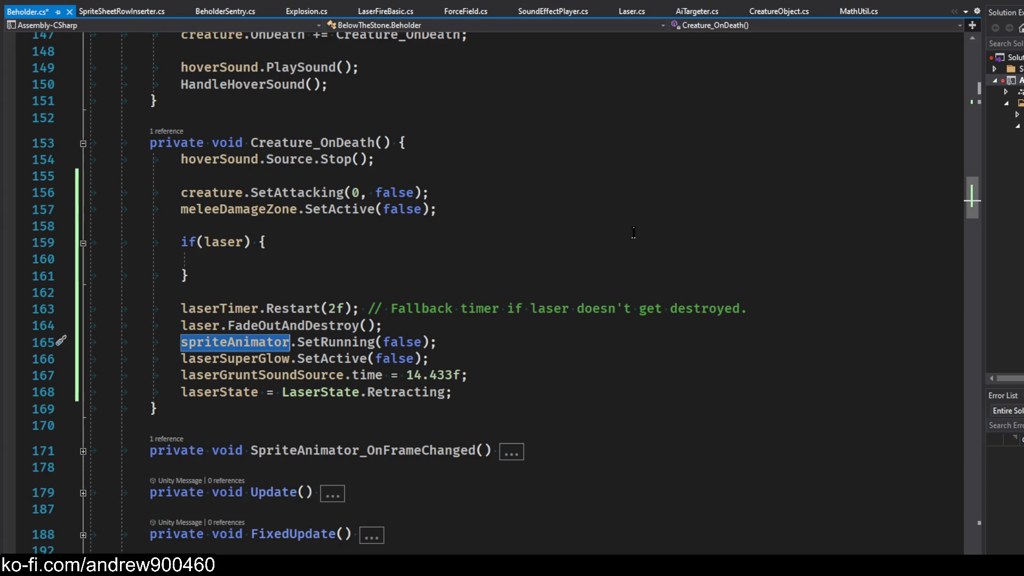
Highlight every use of laserGruntSoundSource in Beholder.cs
scroll(561, 272, down, 20)
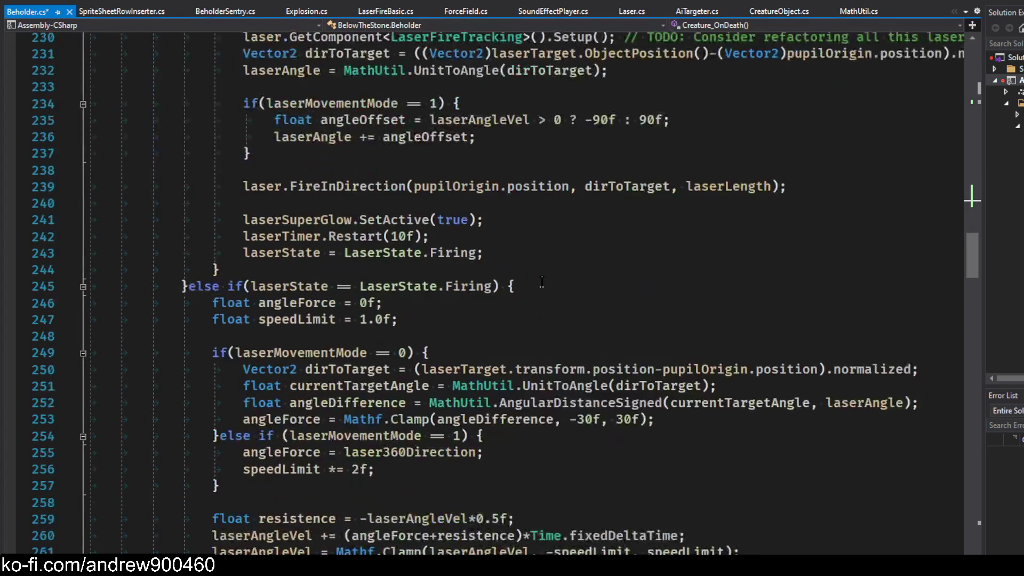
scroll(432, 349, up, 13)
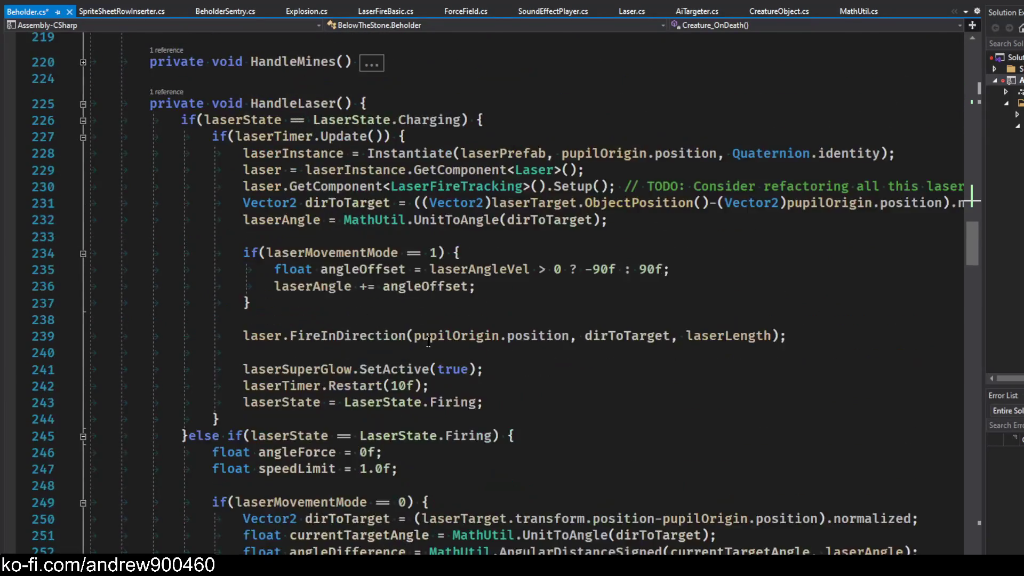
scroll(427, 340, down, 14)
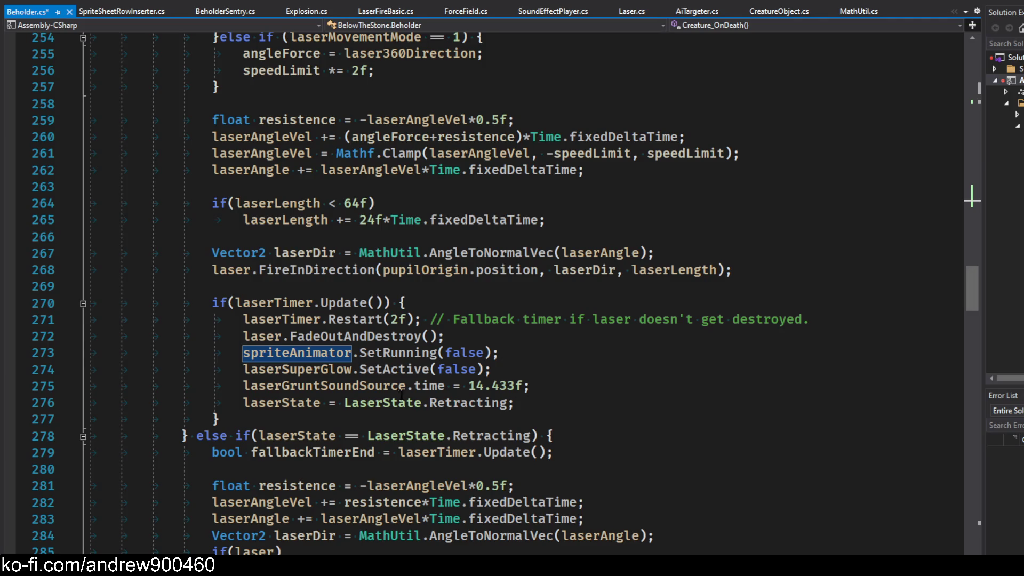
double_click(372, 386)
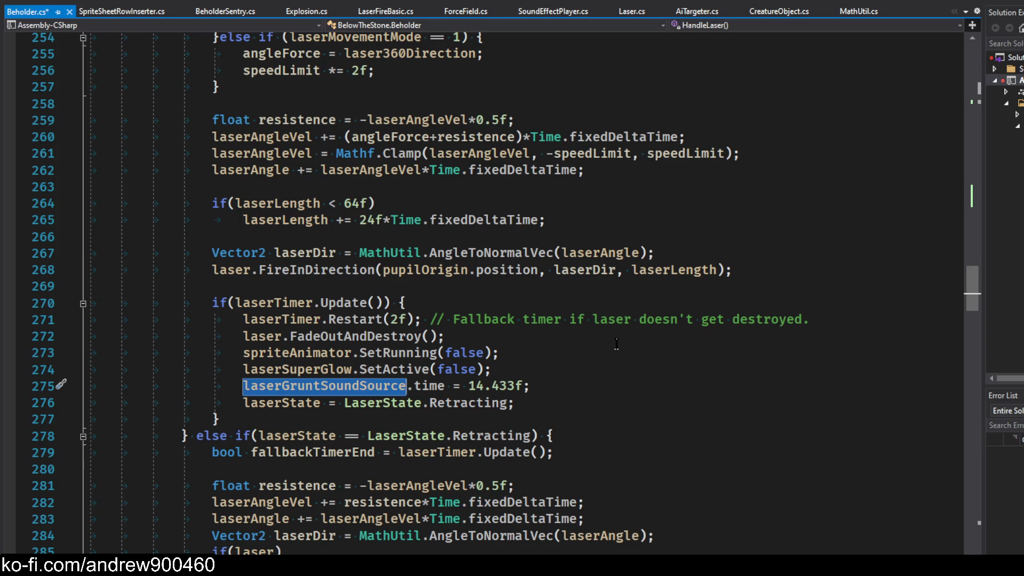
scroll(614, 341, down, 3)
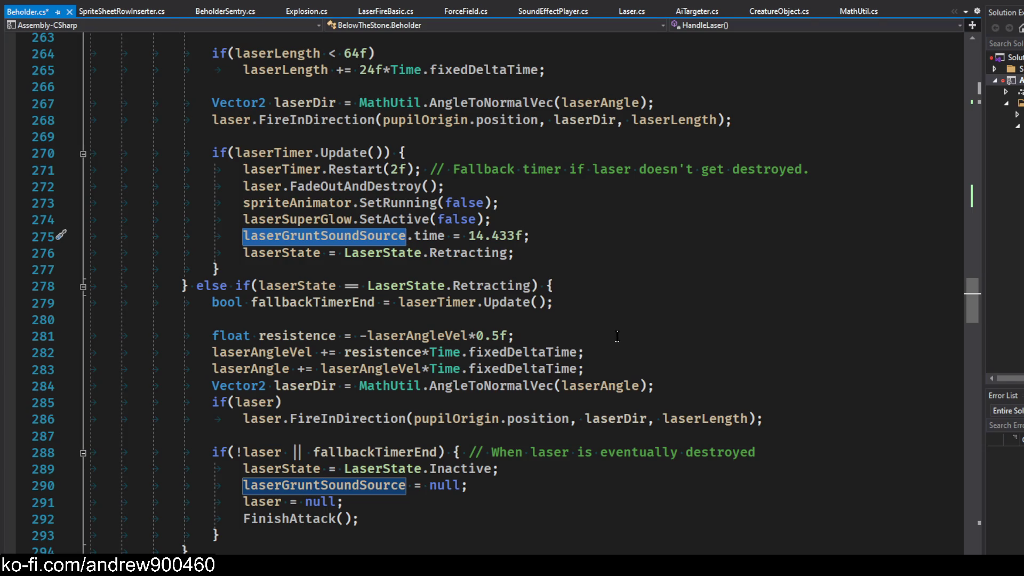
scroll(611, 336, up, 20)
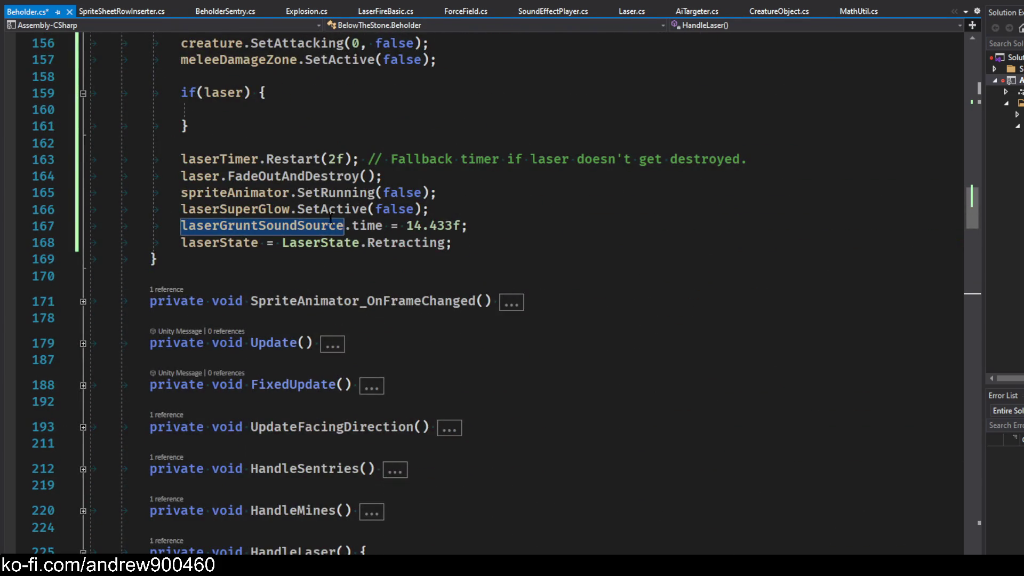
scroll(311, 352, up, 5)
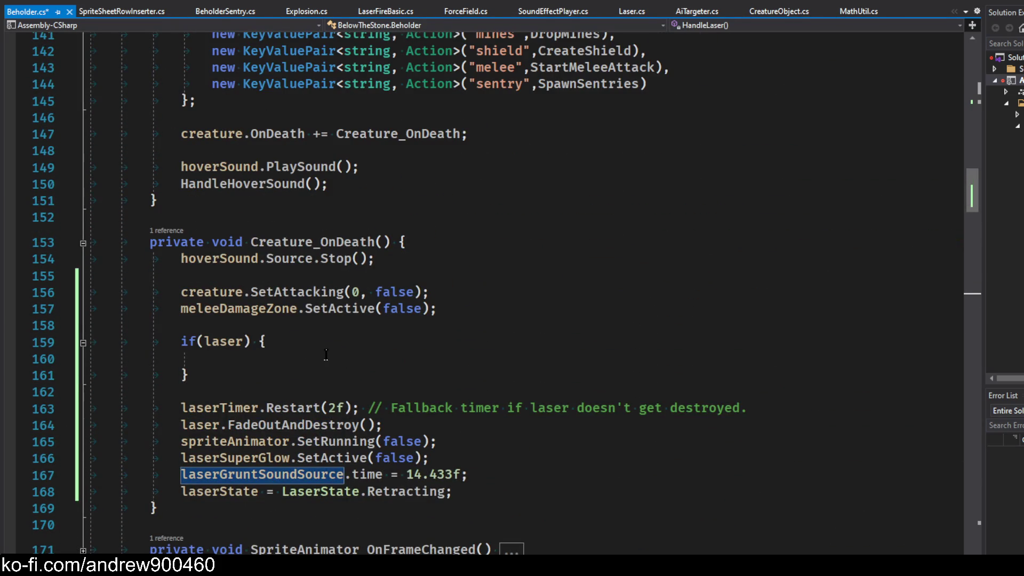
Move laser.FadeOutAndDestroy() up into the if(laser) block
drag(397, 426, 181, 425)
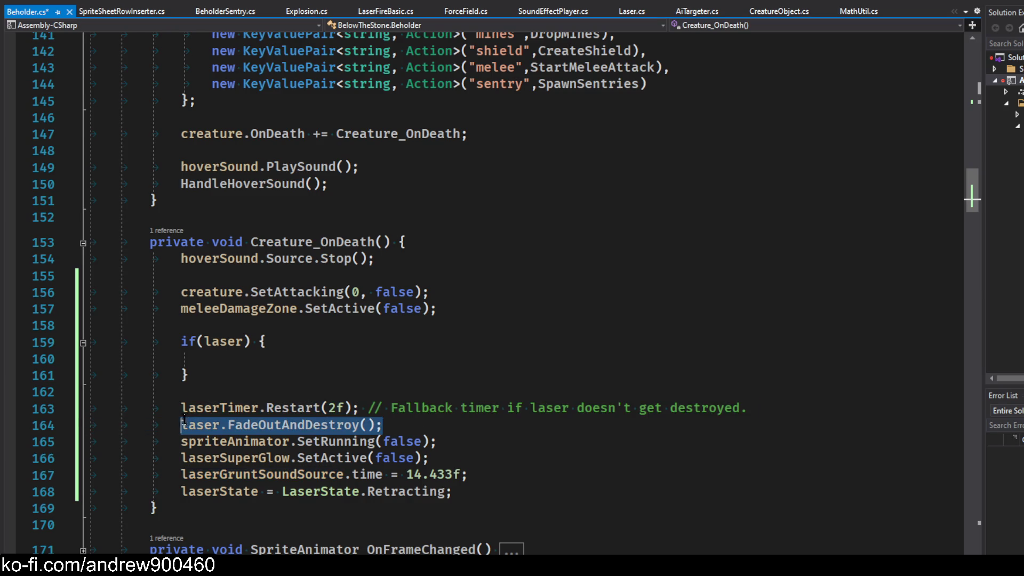
key(ctrl+x)
key(Up)
key(Up)
key(Up)
key(ctrl+v)
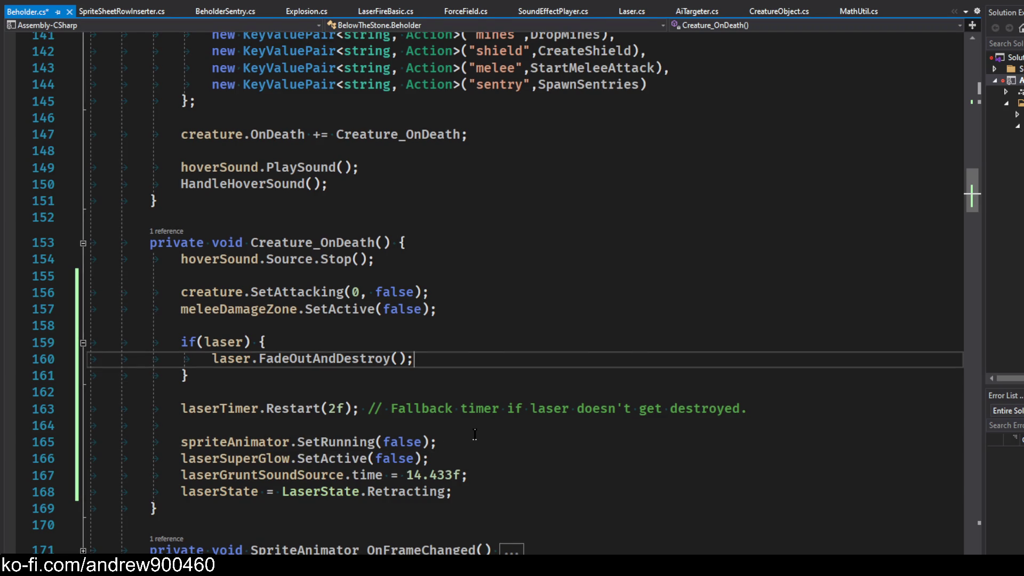
click(255, 421)
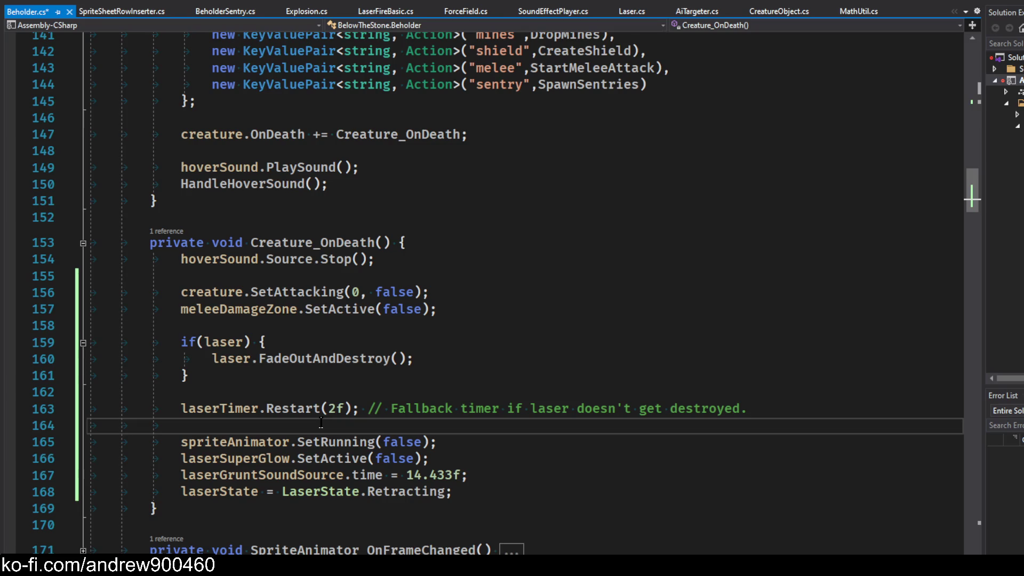
click(305, 399)
click(779, 410)
click(357, 426)
click(478, 440)
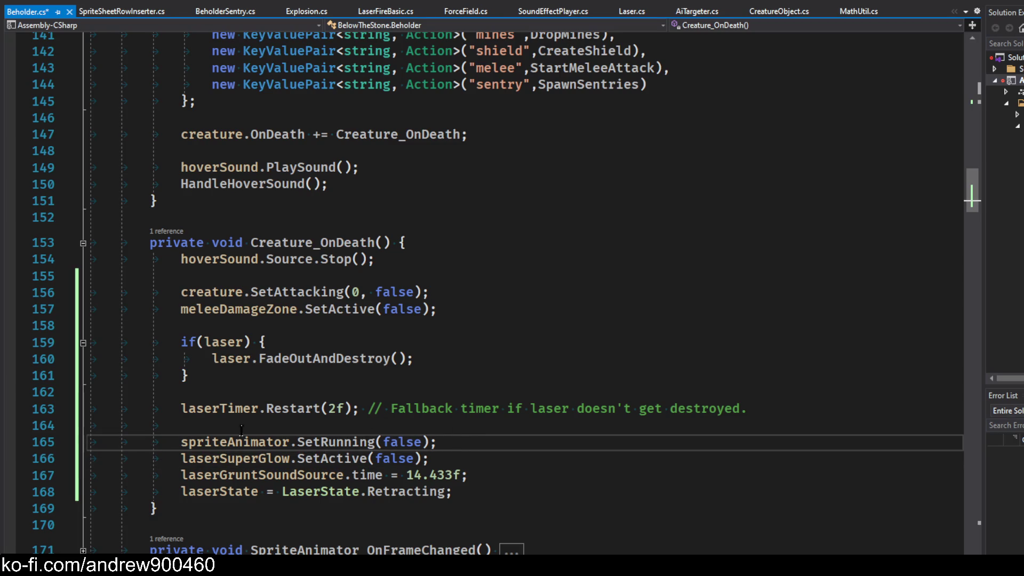
key(shift+Home)
click(482, 442)
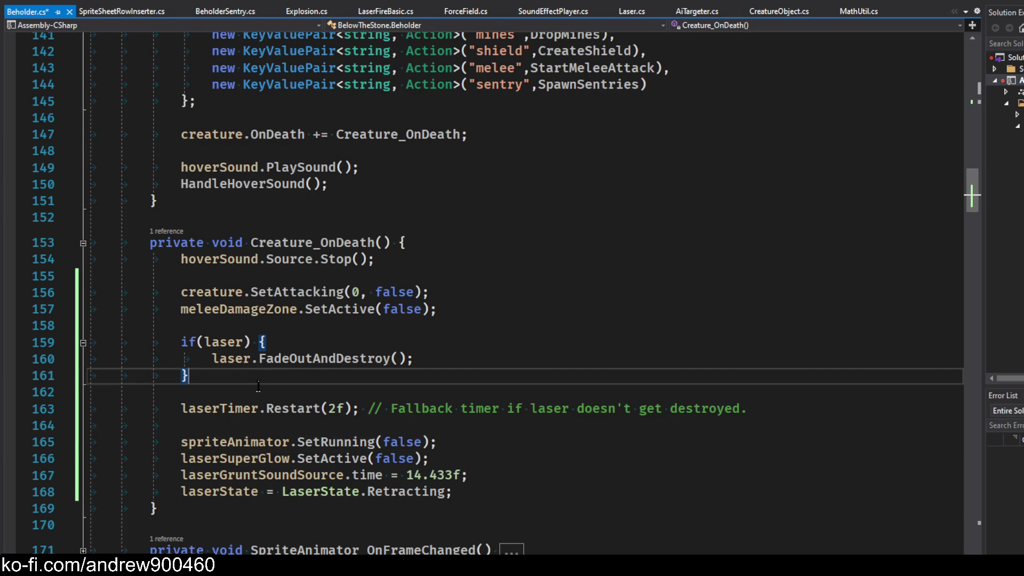
click(398, 342)
click(416, 359)
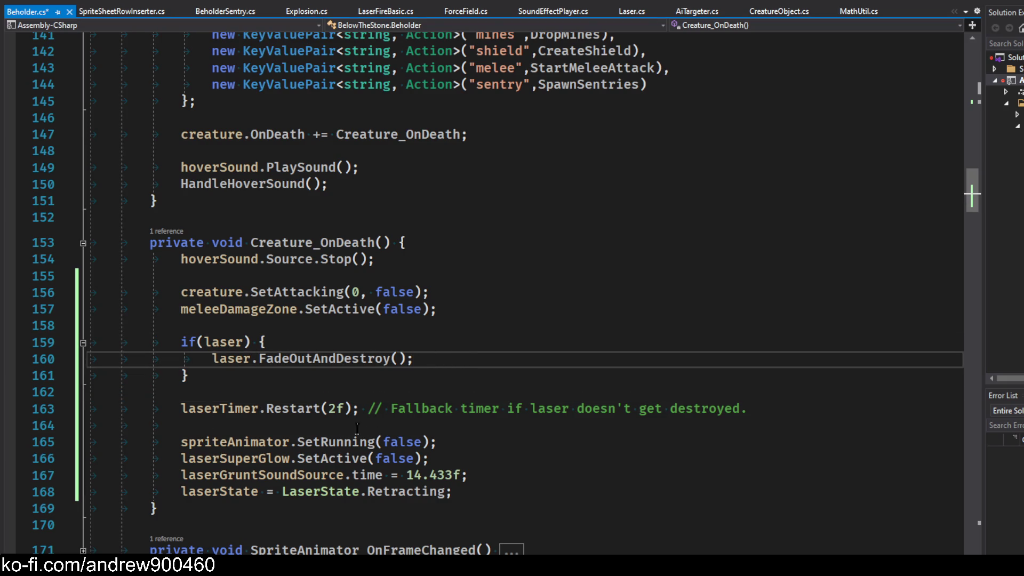
Move laserSuperGlow.SetActive(false) into the if(laser) block and save Beholder.cs
drag(462, 460, 181, 459)
key(Delete)
click(453, 362)
key(Return)
key(ctrl+v)
key(ctrl+s)
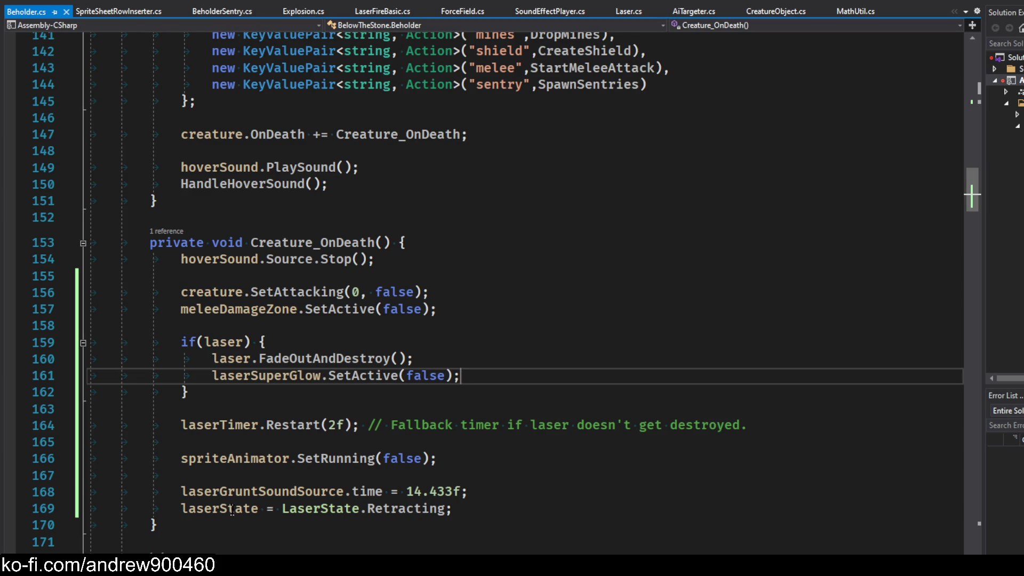
Add laserState = LaserState.Inactive; inside the if(laser) block and save
click(538, 366)
key(Down)
key(End)
key(Return)
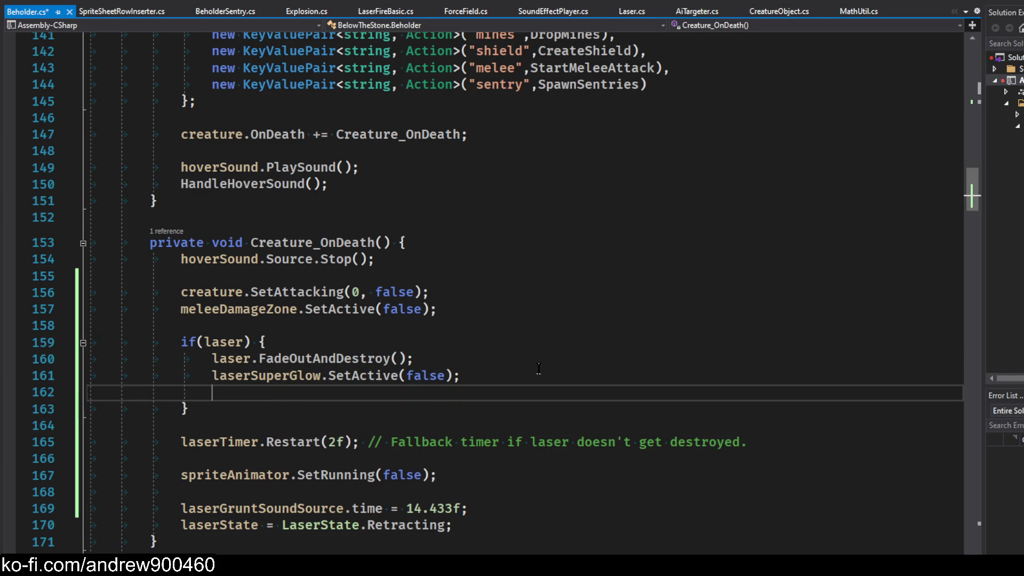
text(laserState = LaserState.)
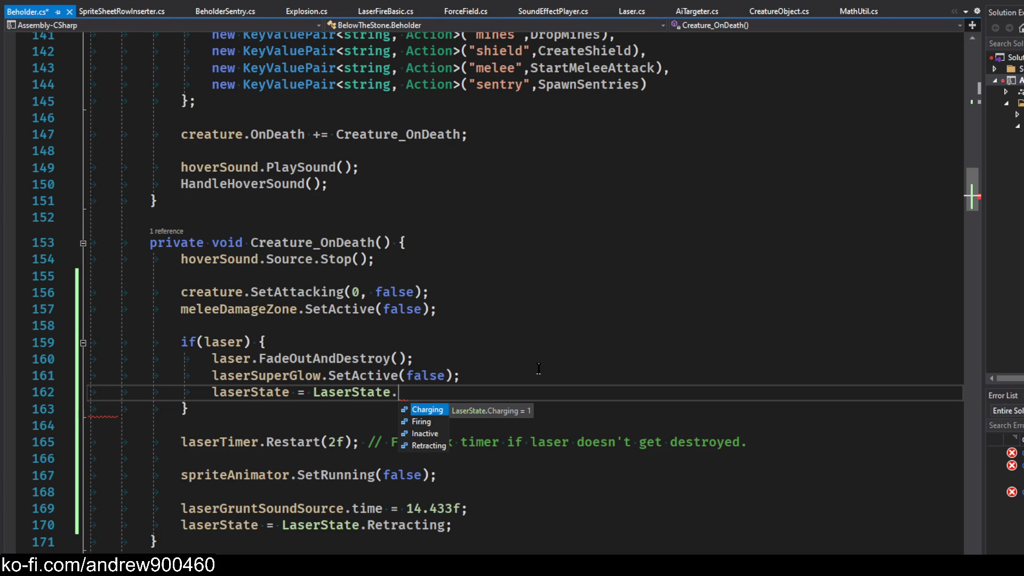
key(Down)
key(Down)
text(;)
key(ctrl+s)
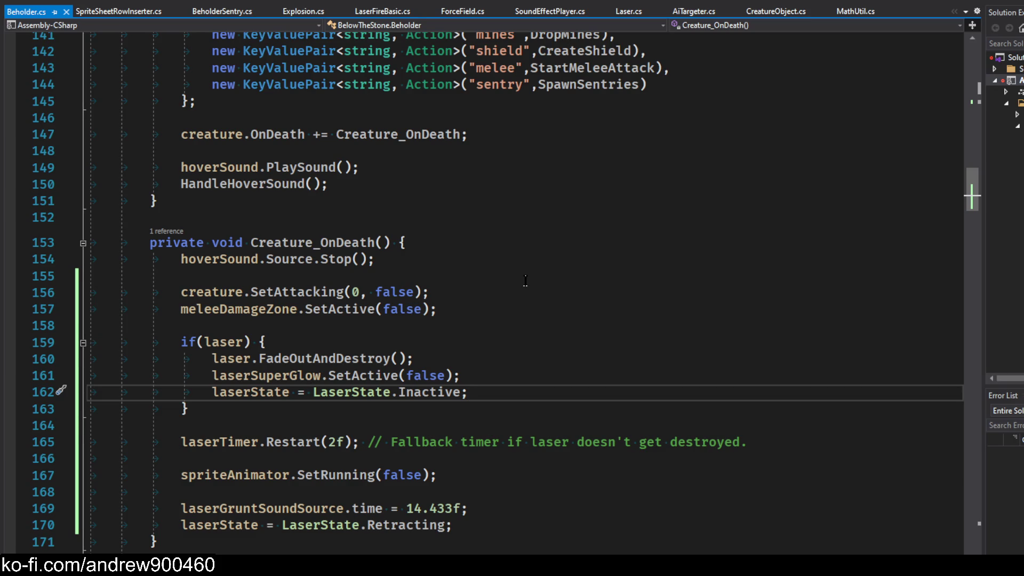
scroll(524, 278, down, 2)
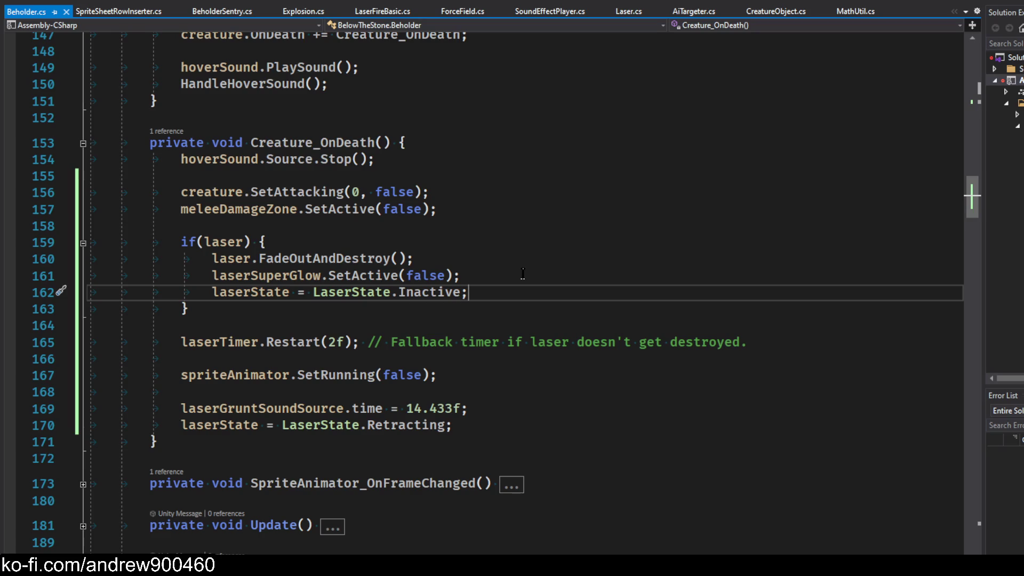
click(245, 408)
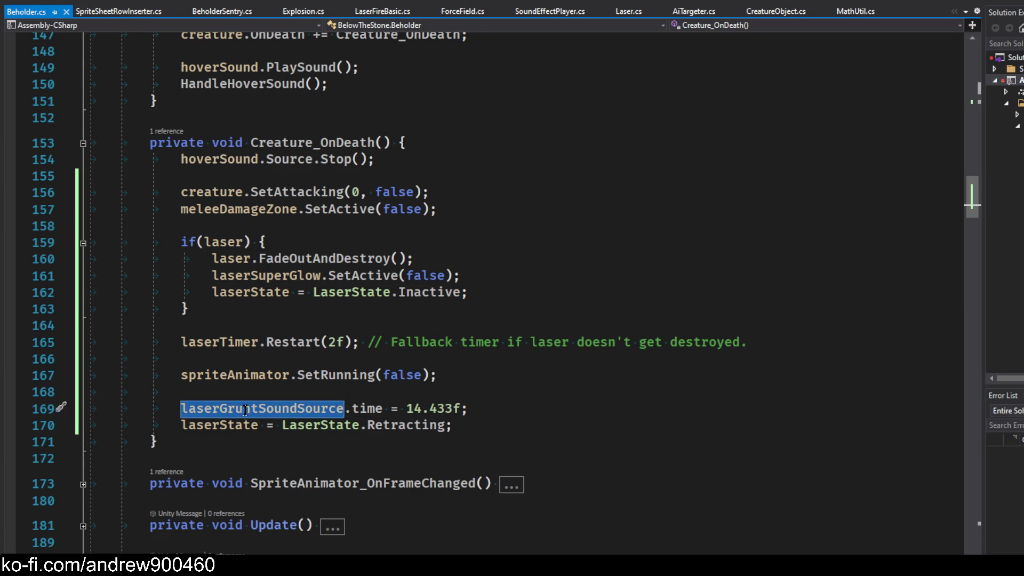
Check the laserGruntSoundSource declaration, then return to Creature_OnDeath
key(F12)
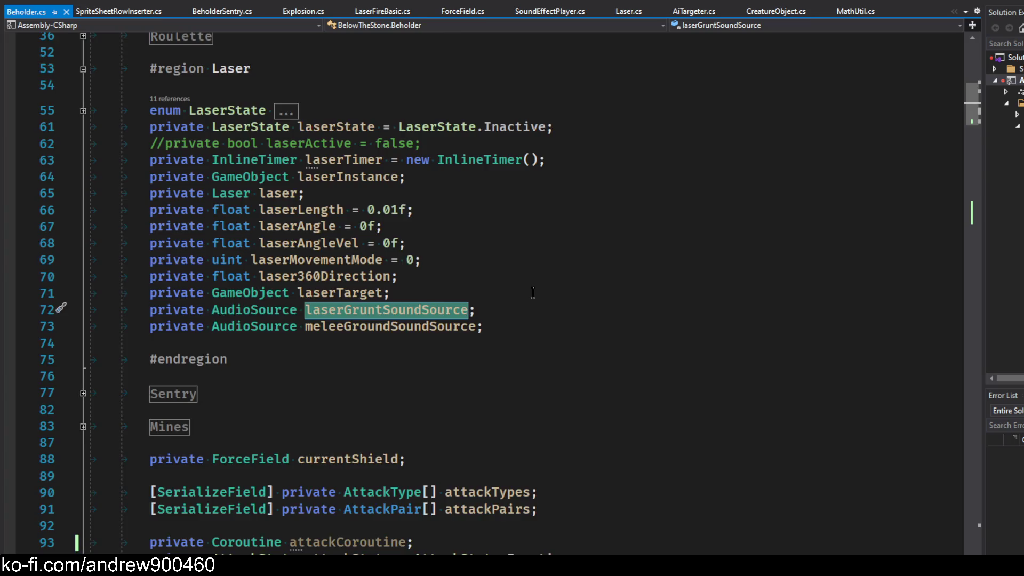
scroll(525, 290, down, 13)
key(ctrl+minus)
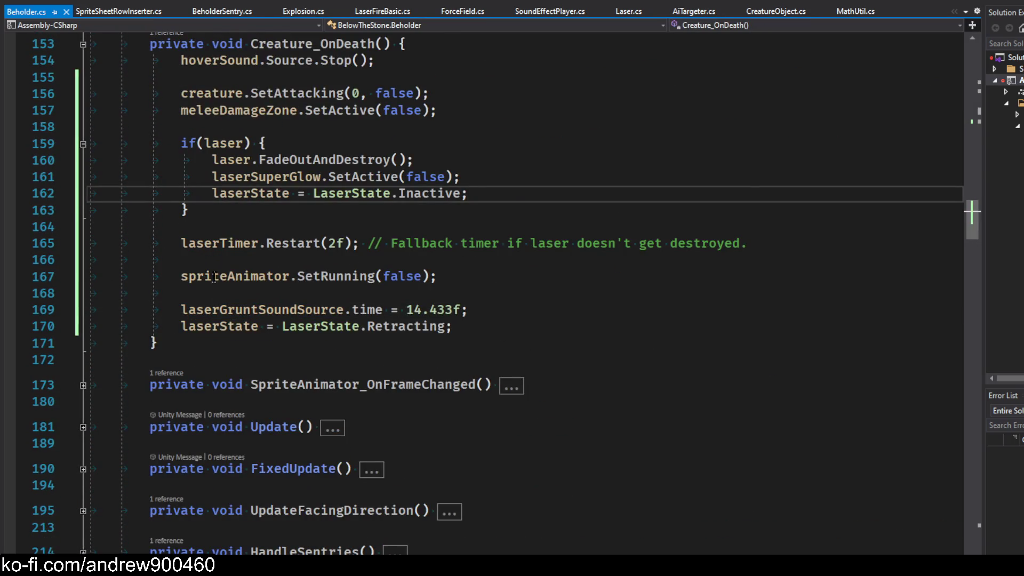
scroll(435, 274, up, 3)
Add soundPlayer.StopAllSounds(); below hoverSound.Source.Stop() and save Beholder.cs
click(336, 227)
key(Return)
key(Return)
key(Up)
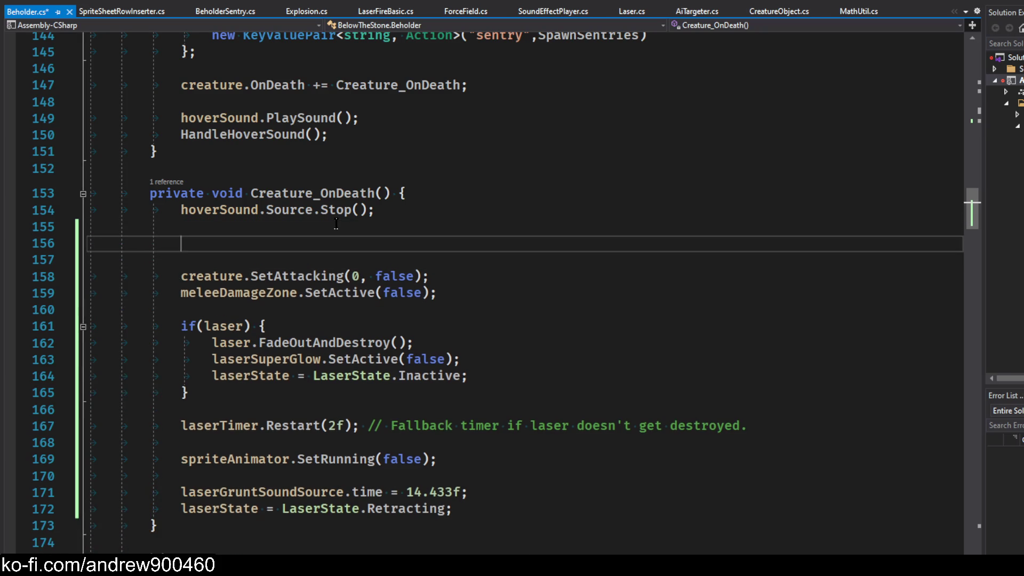
text(soundpl)
key(Tab)
key(ctrl+BackSpace)
text(soundpl)
key(Down)
text(.stop)
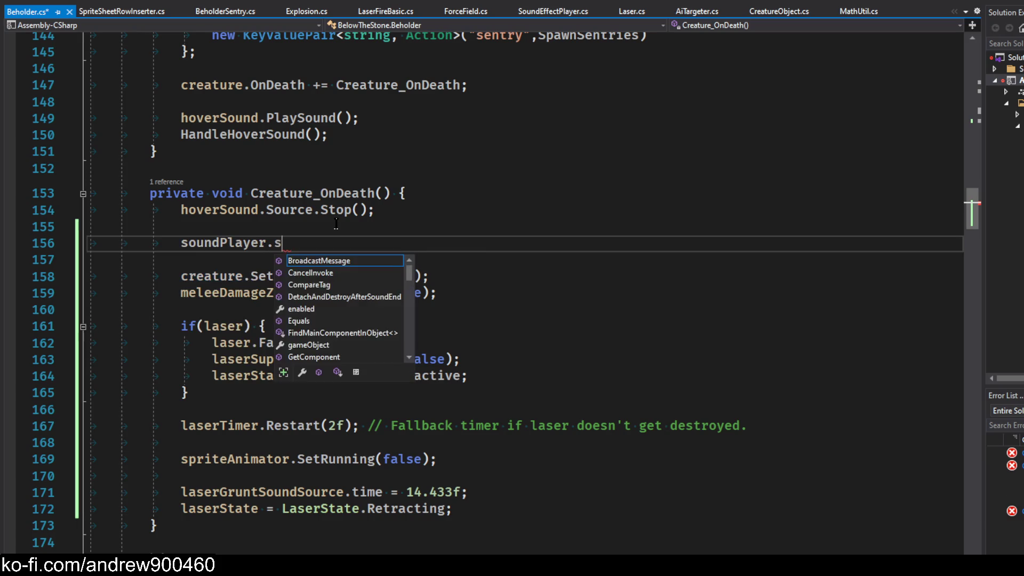
key(Down)
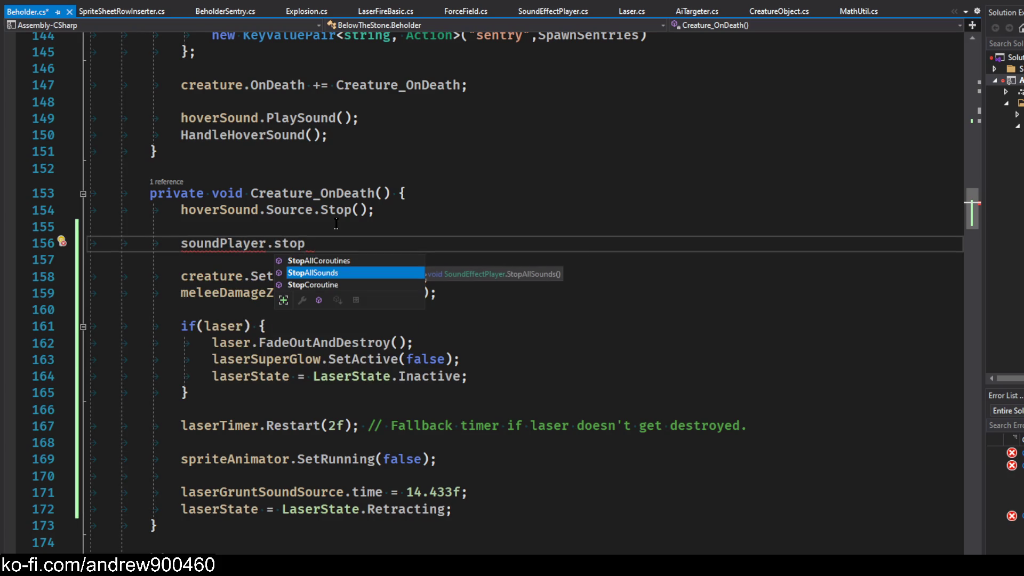
key(Tab)
text(();)
key(ctrl+s)
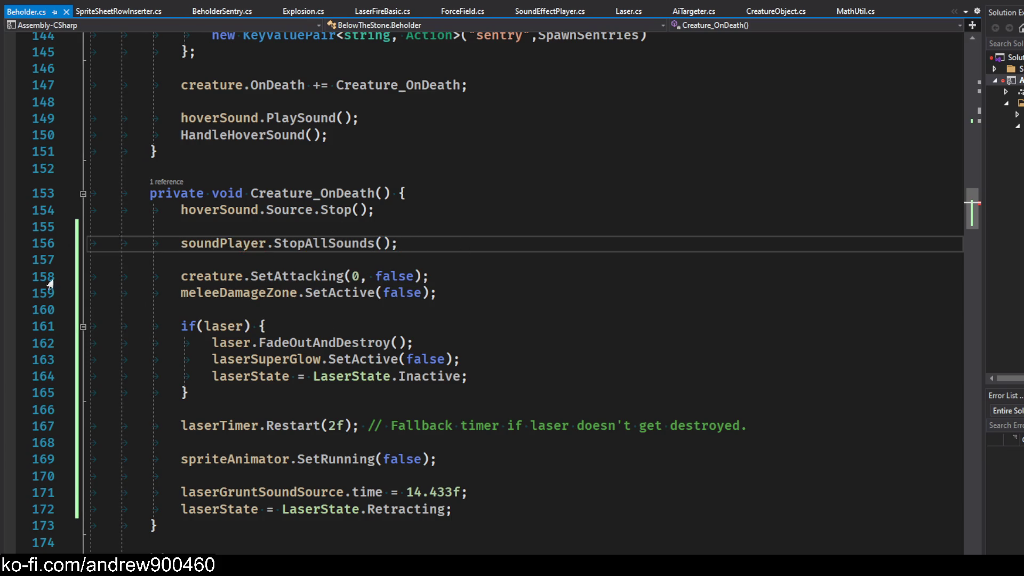
Inspect which block the closing brace on line 165 belongs to in Creature_OnDeath
click(471, 228)
click(477, 241)
click(500, 230)
click(495, 214)
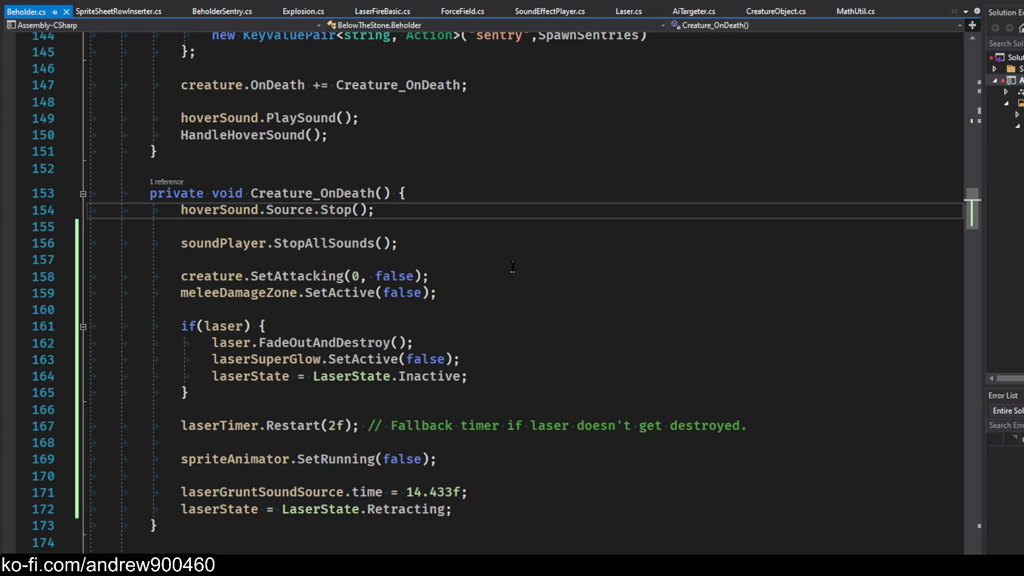
click(346, 406)
click(340, 397)
click(353, 414)
click(347, 396)
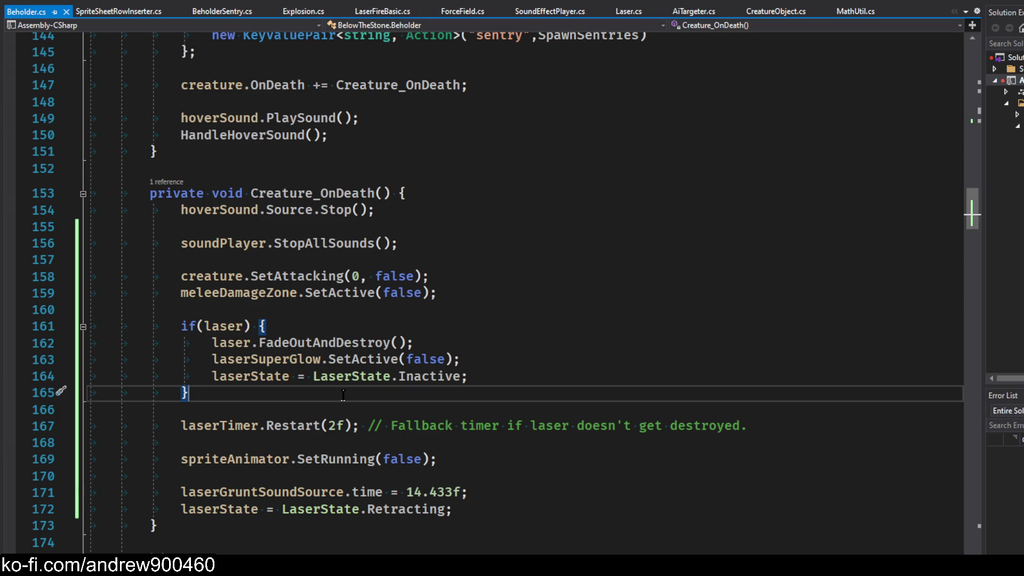
click(558, 406)
key(Up)
key(Down)
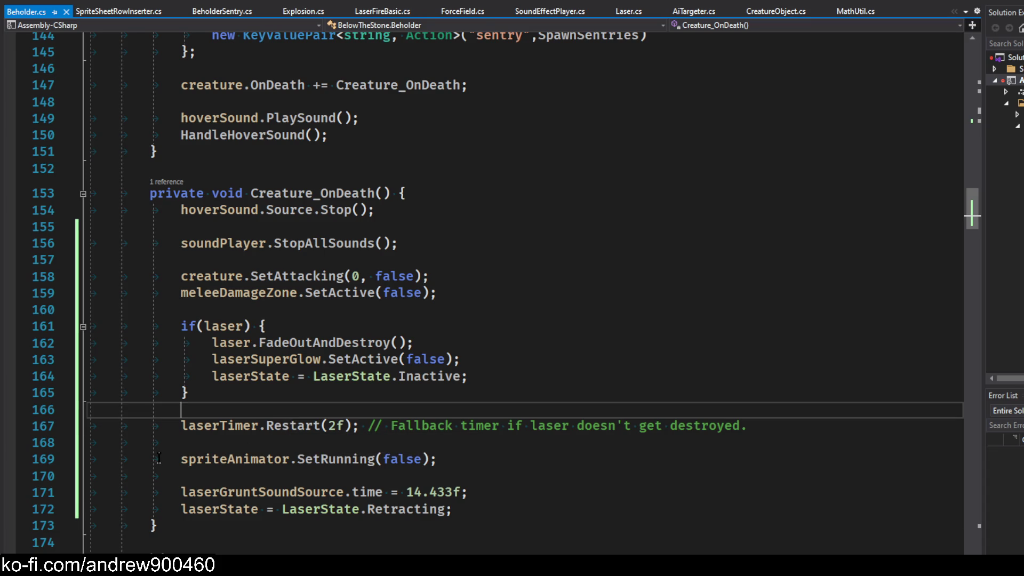
Move spriteAnimator.SetRunning(false) into the if(laser) block after the super-glow line
click(277, 460)
key(Home)
key(shift+End)
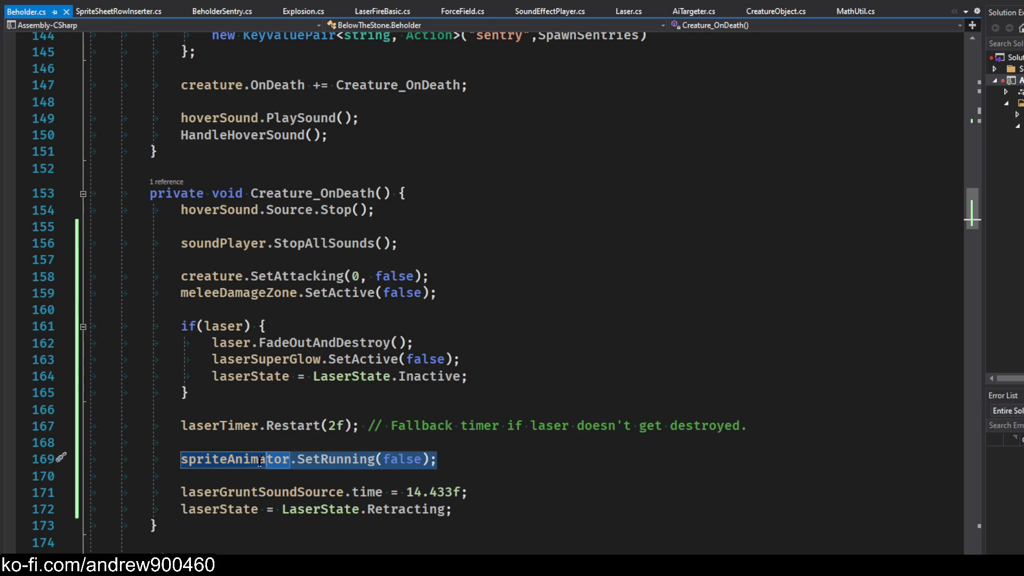
click(439, 448)
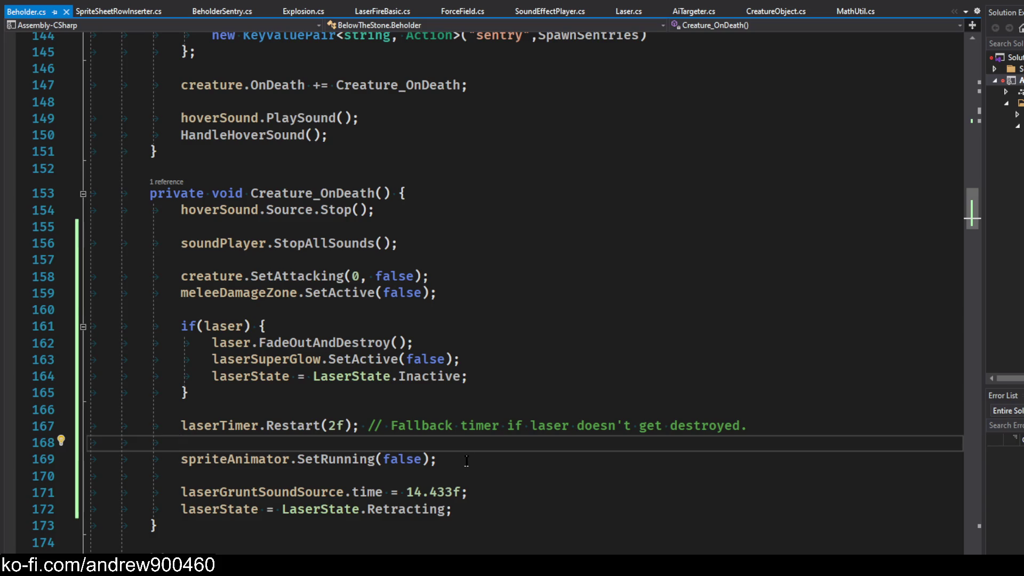
click(330, 461)
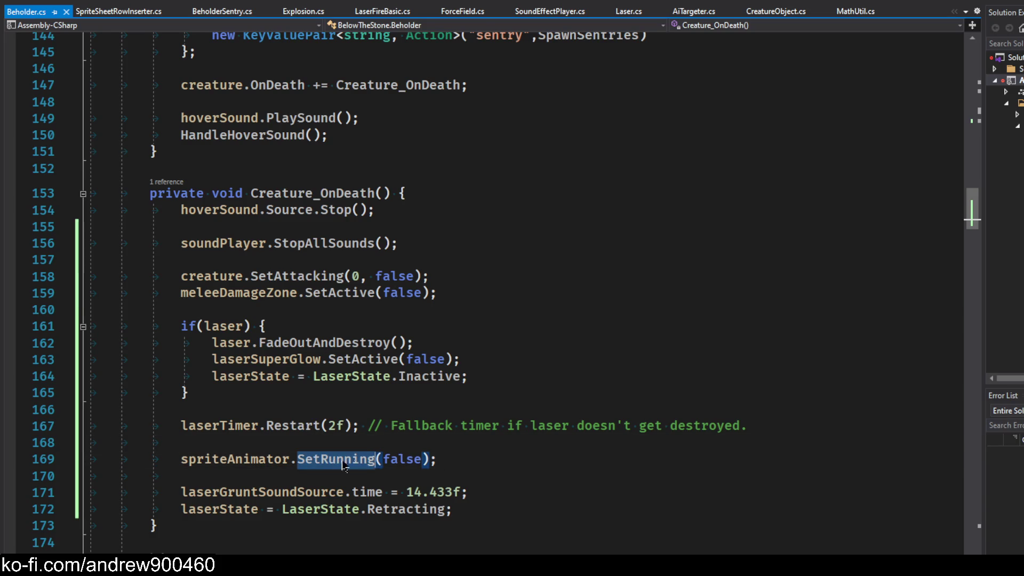
drag(437, 460, 181, 459)
key(ctrl+c)
key(Delete)
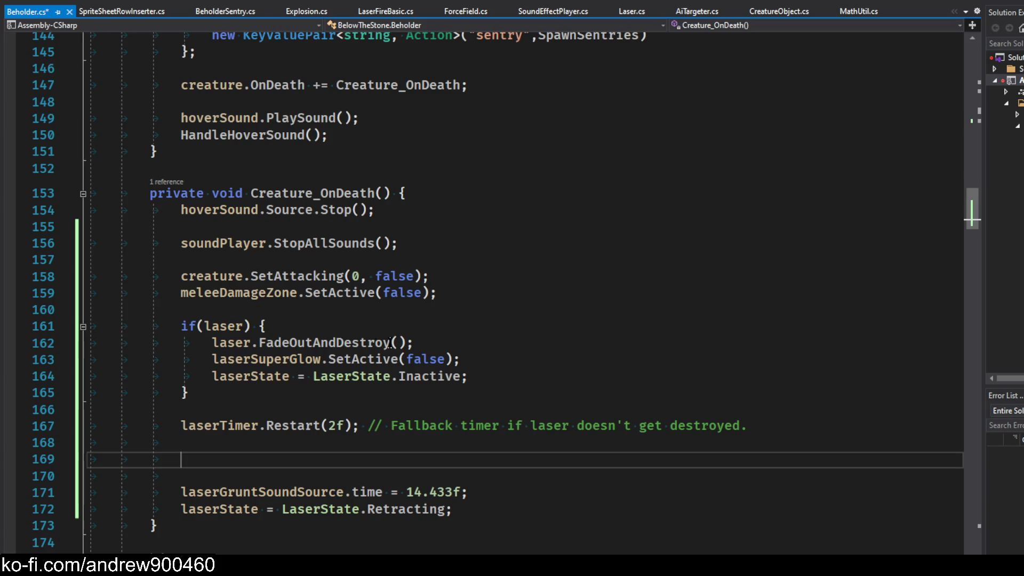
click(544, 361)
key(Return)
key(ctrl+v)
Delete the laserTimer restart, laserGruntSoundSource.time and Retracting lines, then save
mouse_move(477, 525)
mouse_down()
mouse_move(184, 491)
mouse_move(91, 472)
mouse_move(78, 454)
mouse_up()
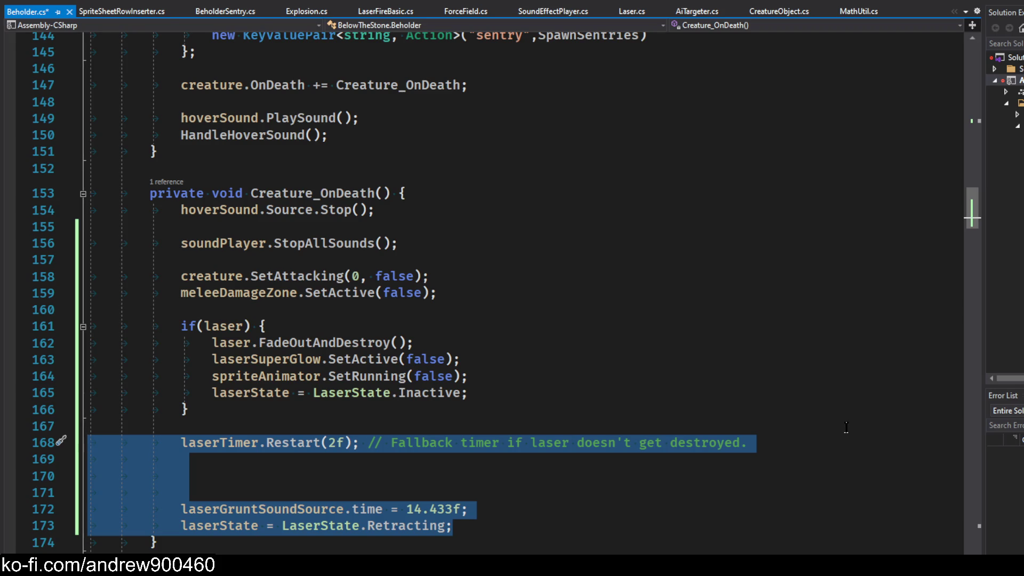
click(275, 389)
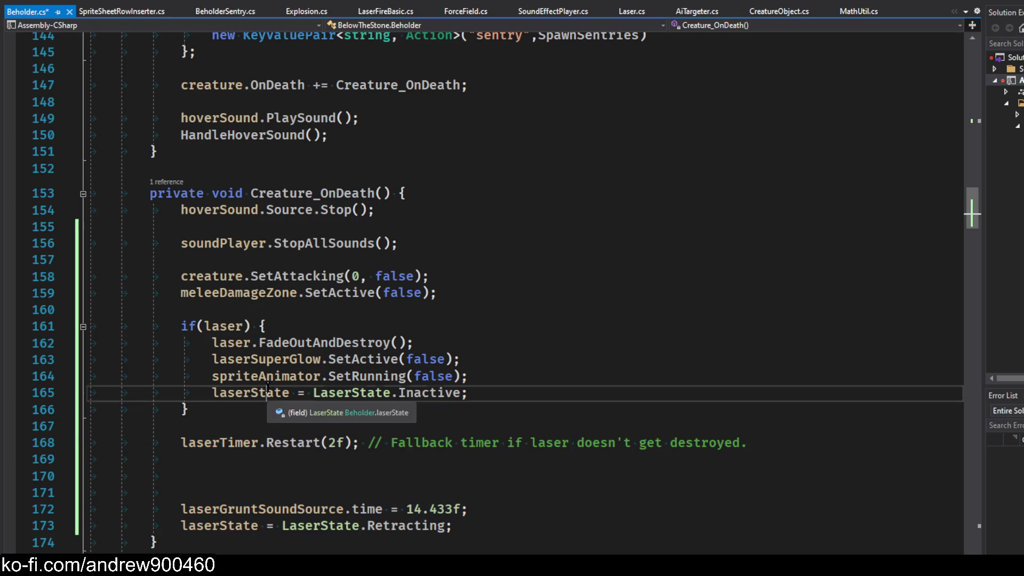
scroll(517, 384, down, 8)
scroll(516, 384, down, 7)
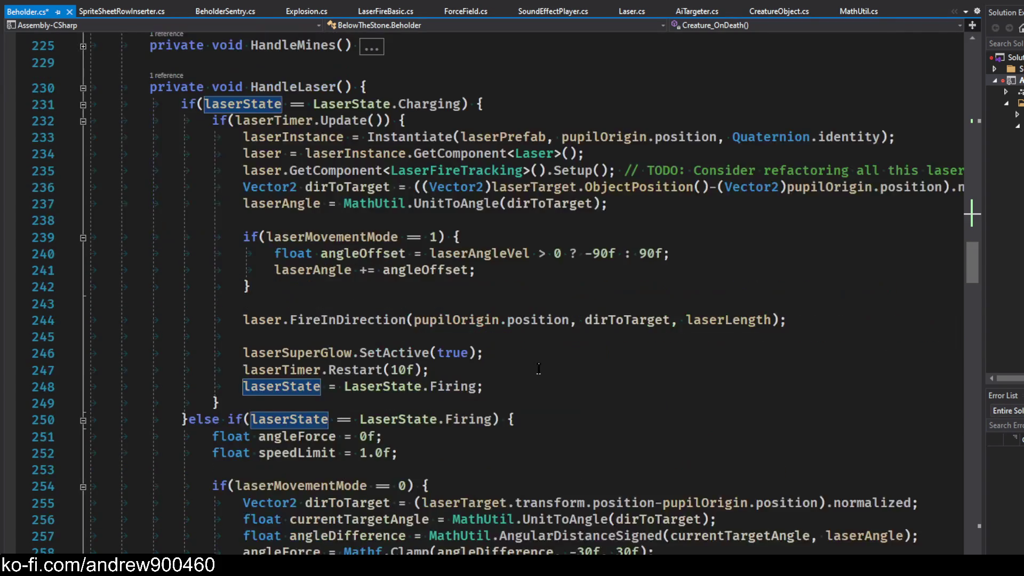
scroll(555, 359, up, 13)
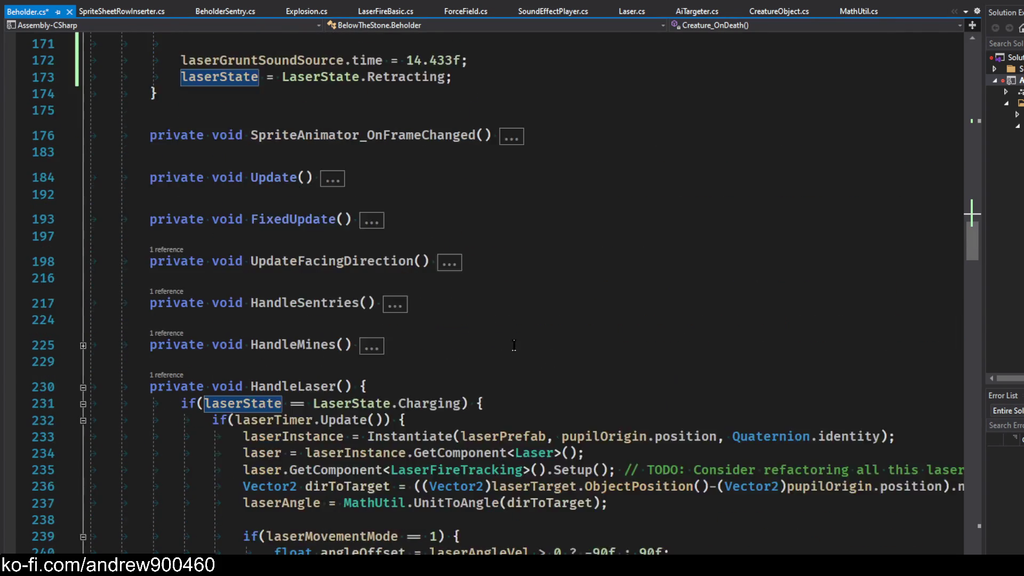
click(490, 294)
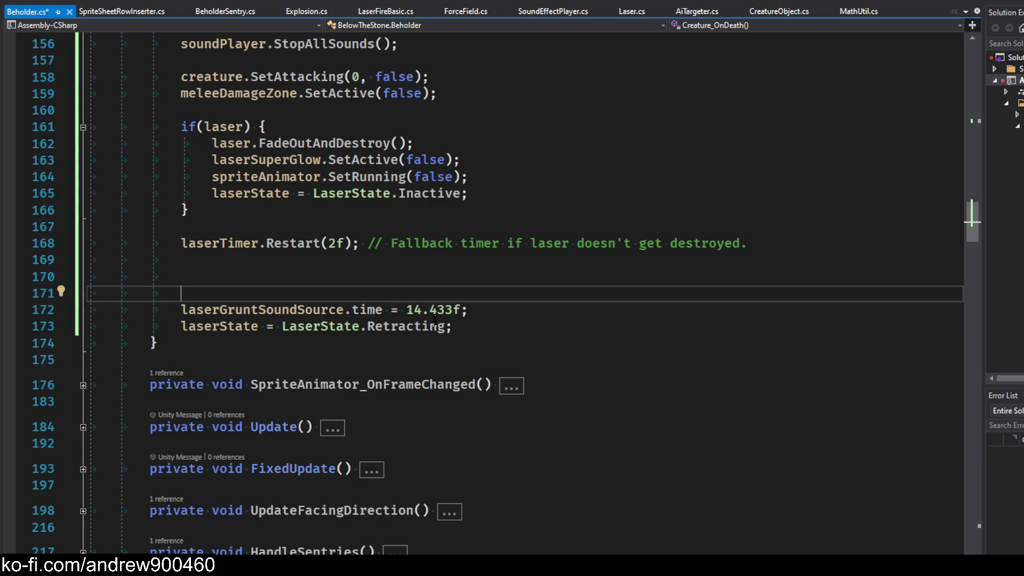
mouse_move(469, 327)
mouse_down()
mouse_move(181, 309)
mouse_move(25, 265)
mouse_move(16, 246)
mouse_up()
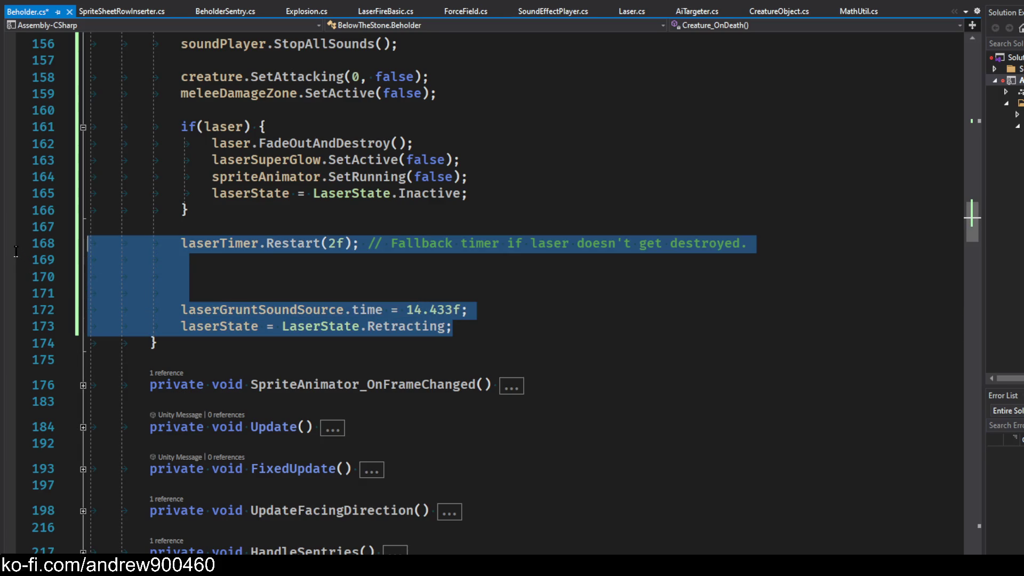
key(Delete)
key(BackSpace)
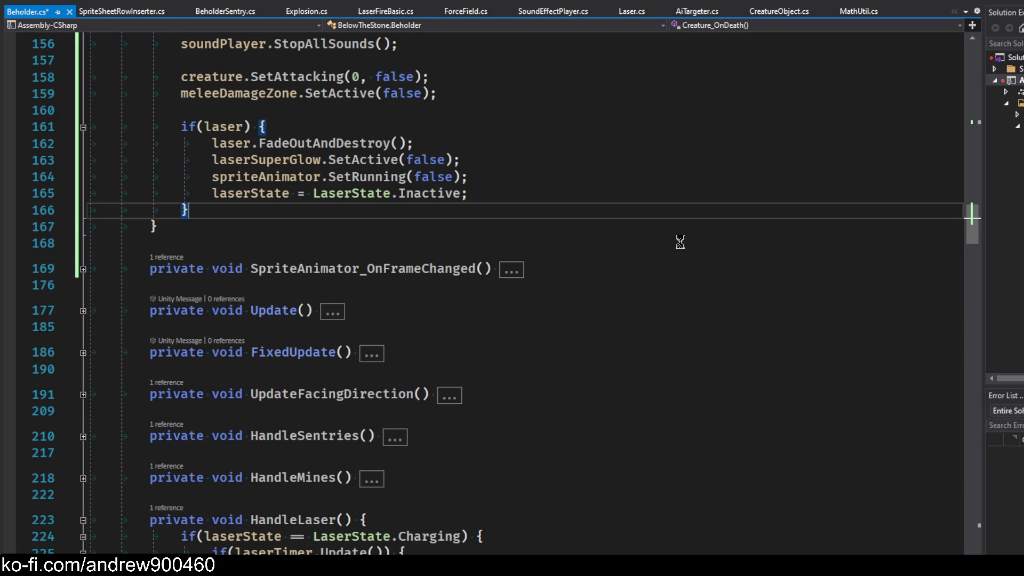
key(ctrl+s)
key(ctrl+f)
Search for '//' and delete the '// test this removed' comment after SideStep()
text(//)
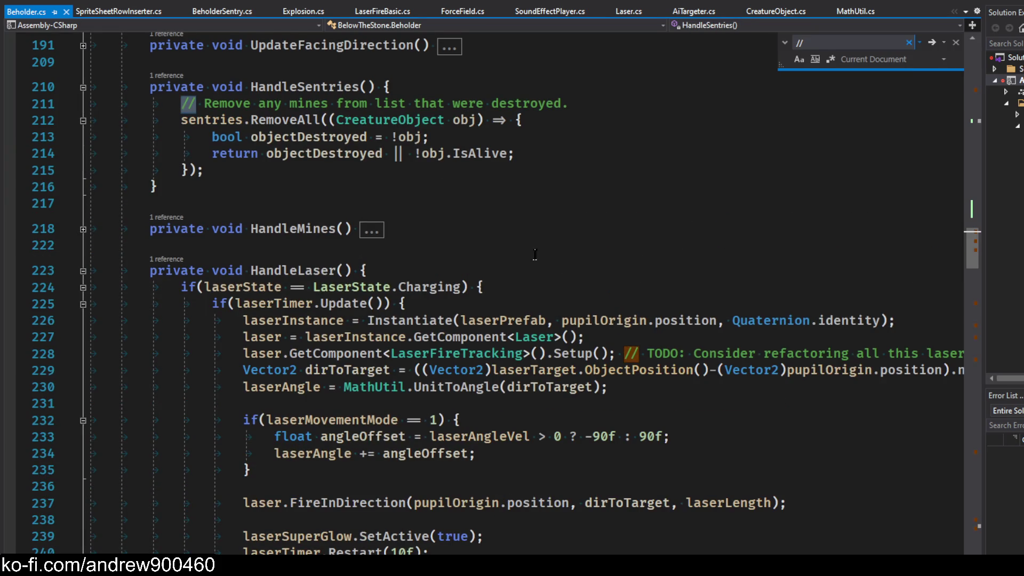
scroll(535, 255, down, 3)
scroll(508, 252, down, 10)
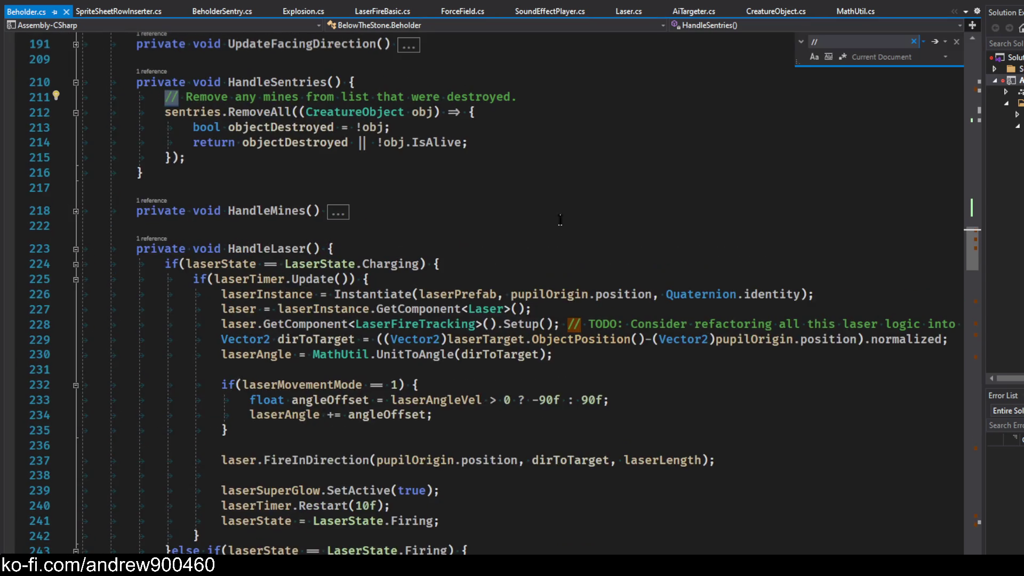
scroll(537, 230, up, 2)
scroll(534, 228, down, 20)
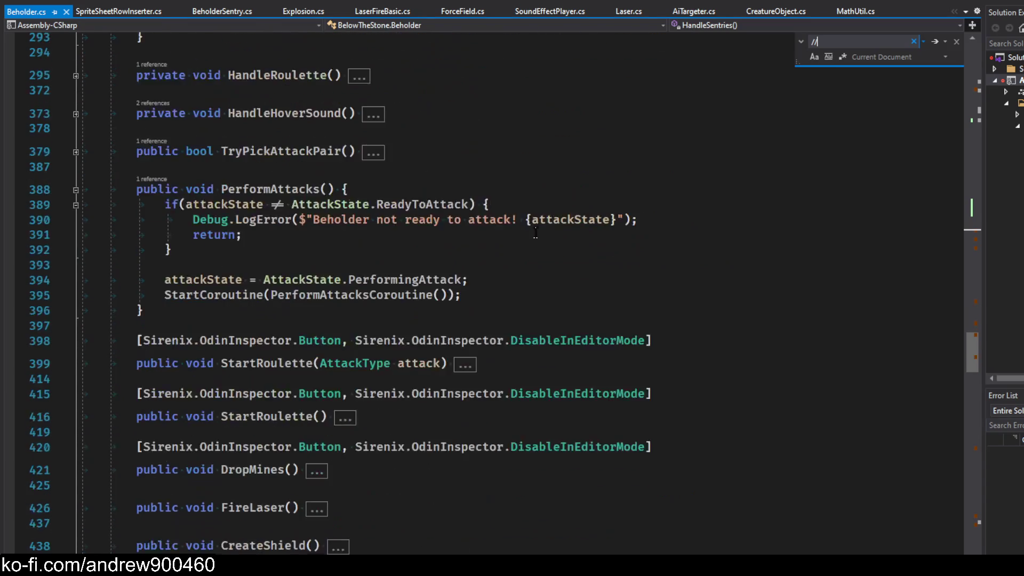
scroll(522, 229, down, 4)
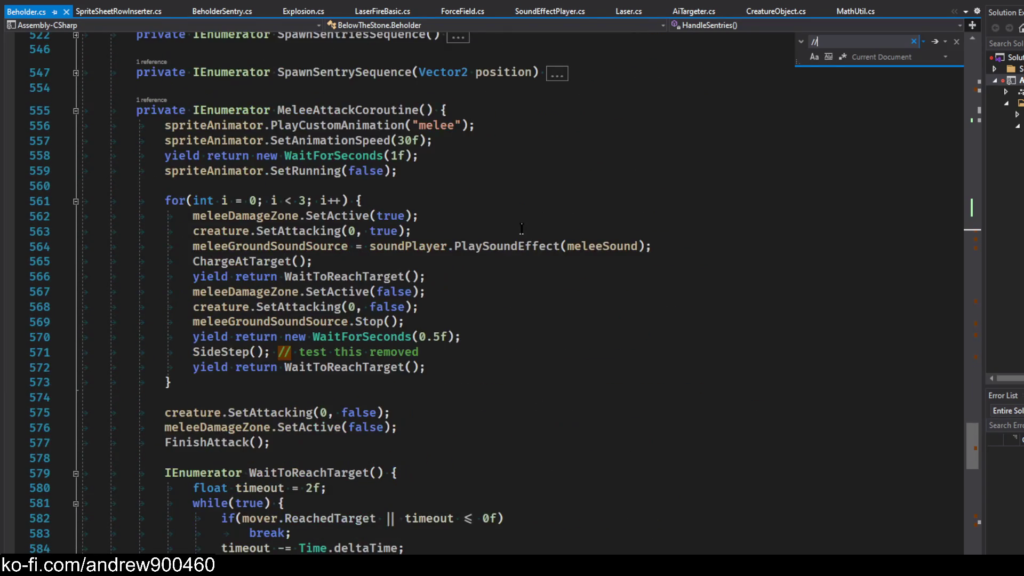
mouse_move(426, 357)
mouse_down()
mouse_move(312, 337)
mouse_move(277, 352)
mouse_up()
key(BackSpace)
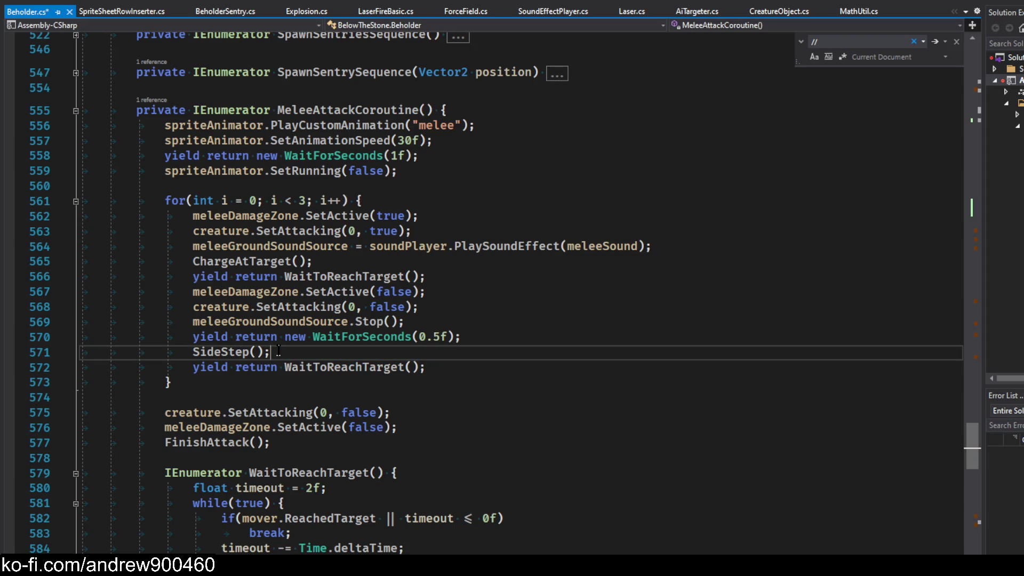
key(Escape)
Return to the Creature_OnDeath header and expand the collapsed HandleMines method body
scroll(642, 251, down, 15)
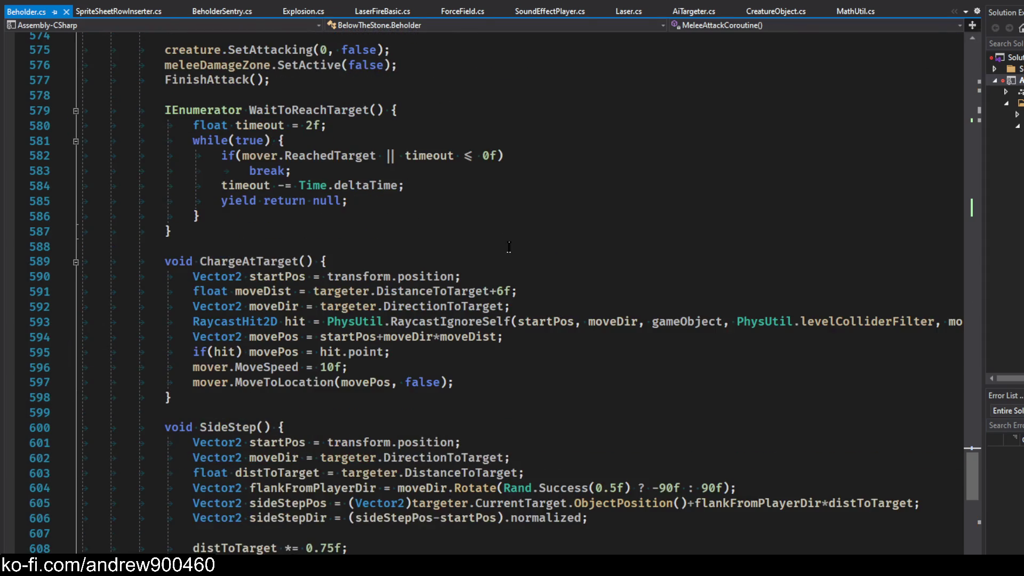
scroll(642, 251, up, 20)
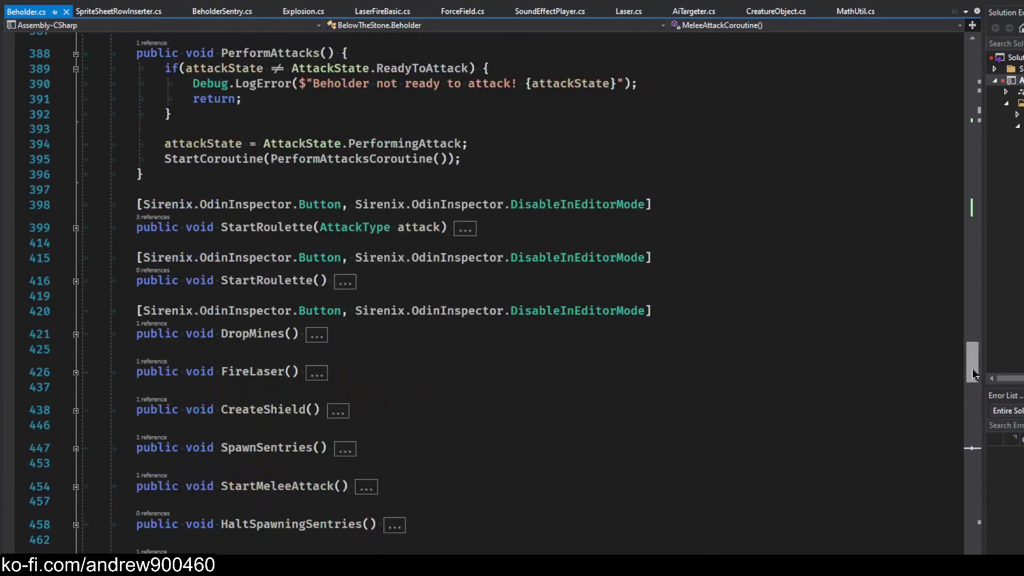
drag(973, 361, 976, 218)
key(XF86AudioNext)
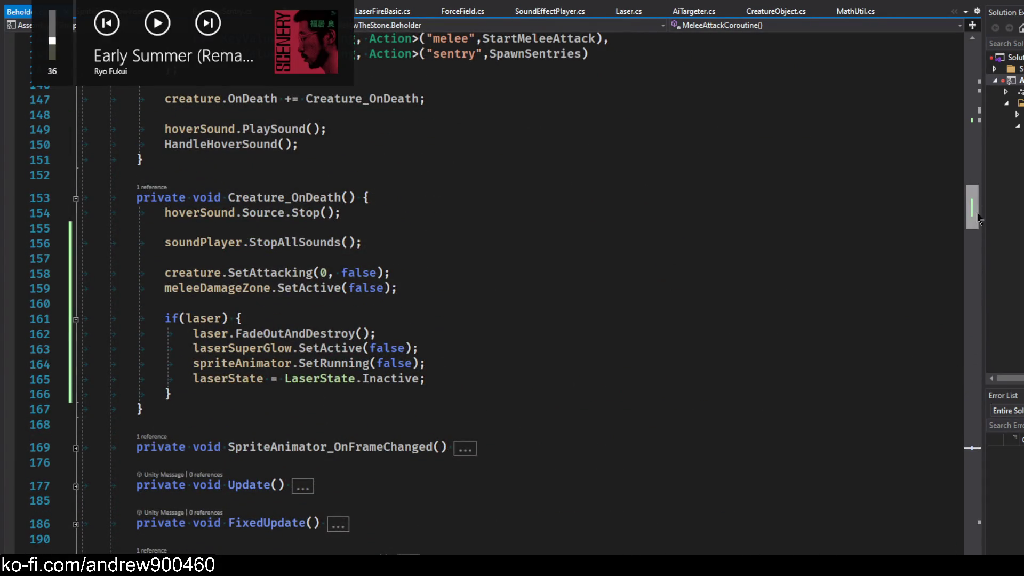
key(XF86AudioRaiseVolume)
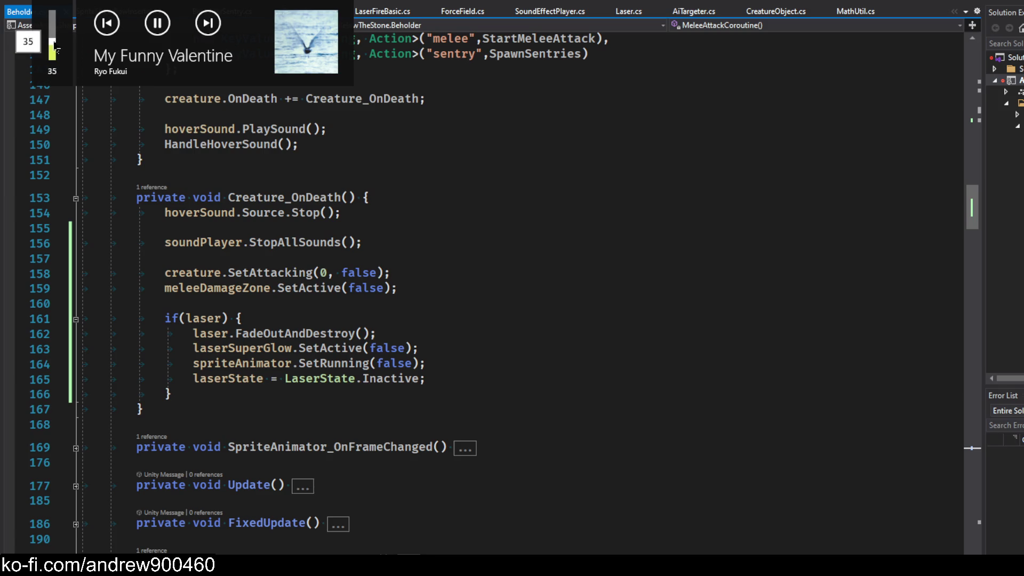
click(482, 199)
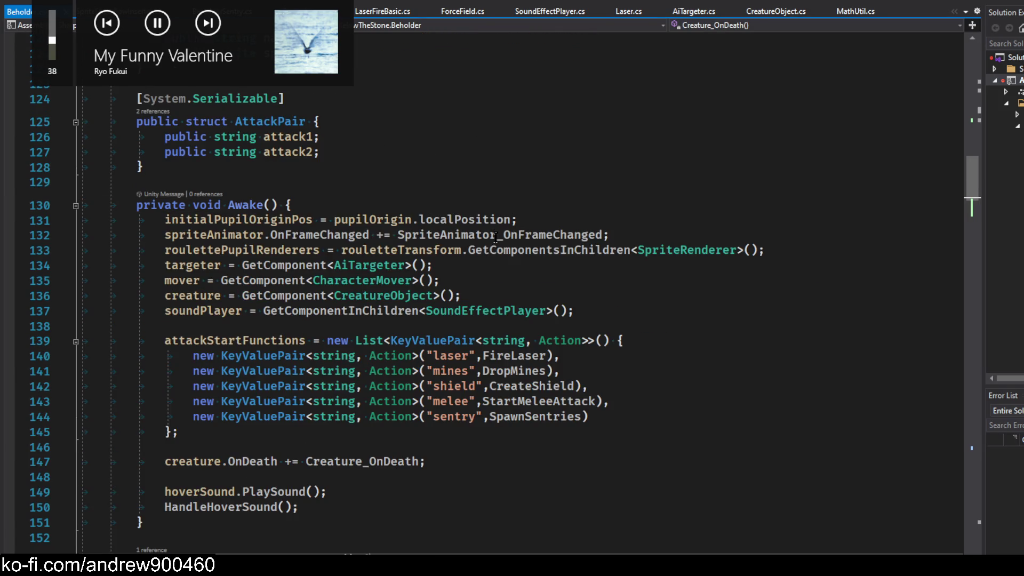
scroll(491, 240, down, 10)
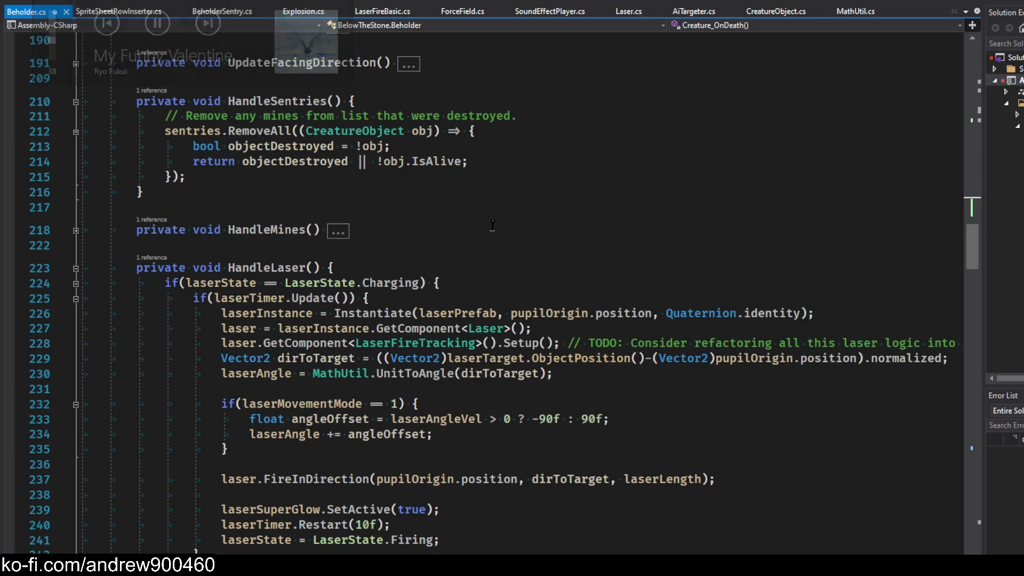
double_click(338, 231)
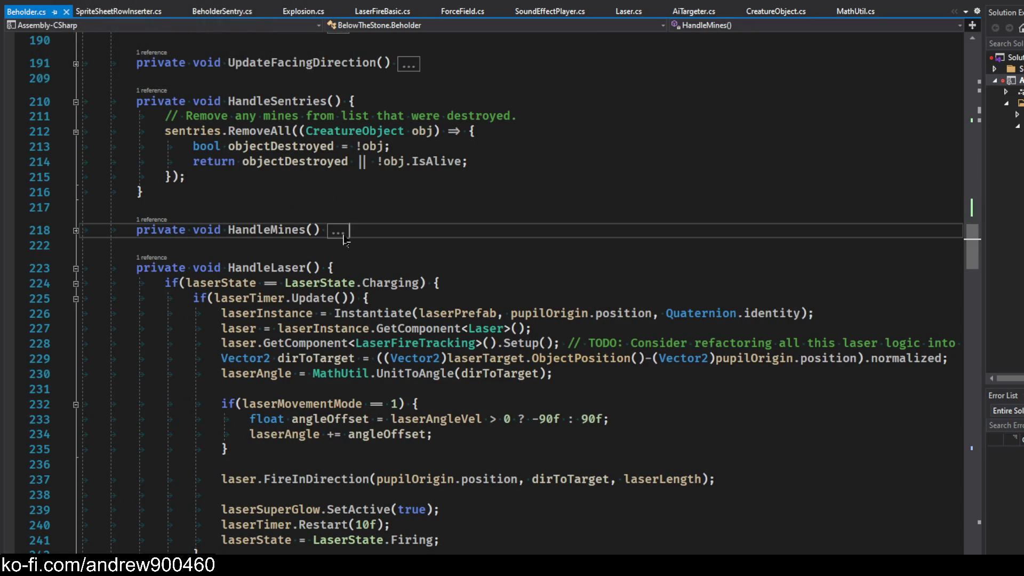
scroll(530, 244, up, 5)
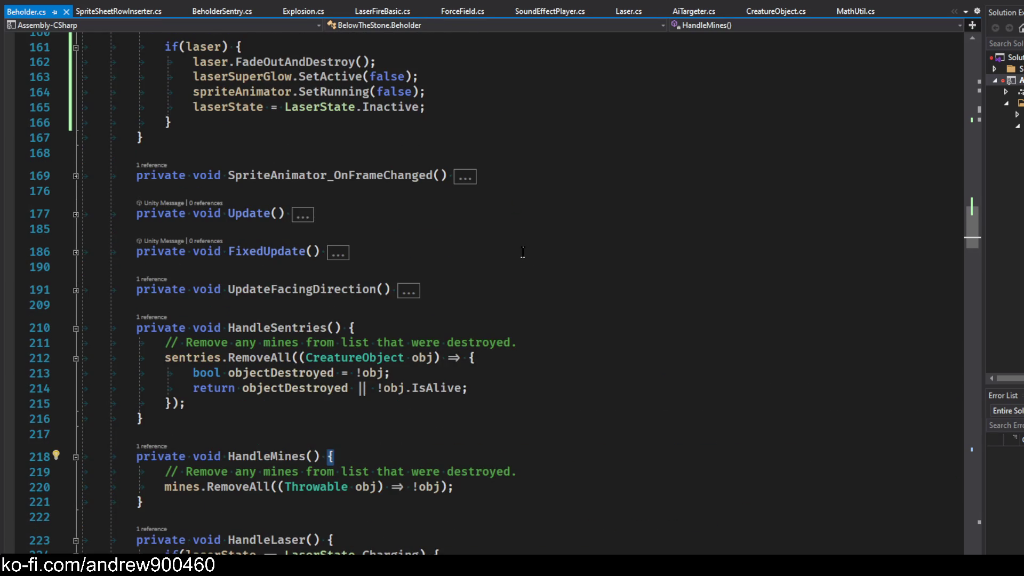
Fold the HandleMines, HandleSentries, HandleLaser and HandleHoverSound bodies and return to Creature_OnDeath
click(76, 457)
click(76, 329)
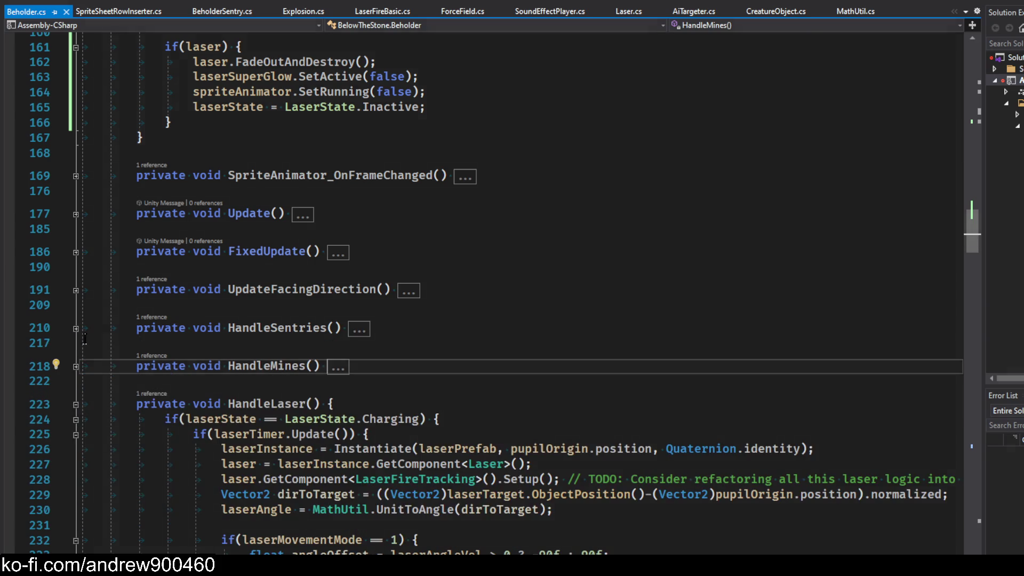
click(73, 406)
scroll(344, 297, down, 4)
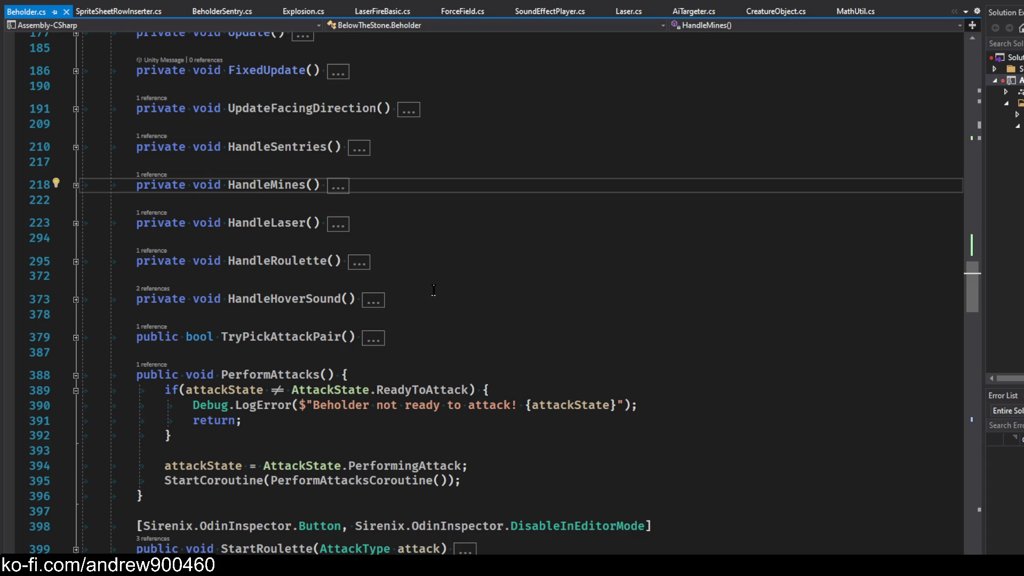
click(367, 305)
double_click(367, 306)
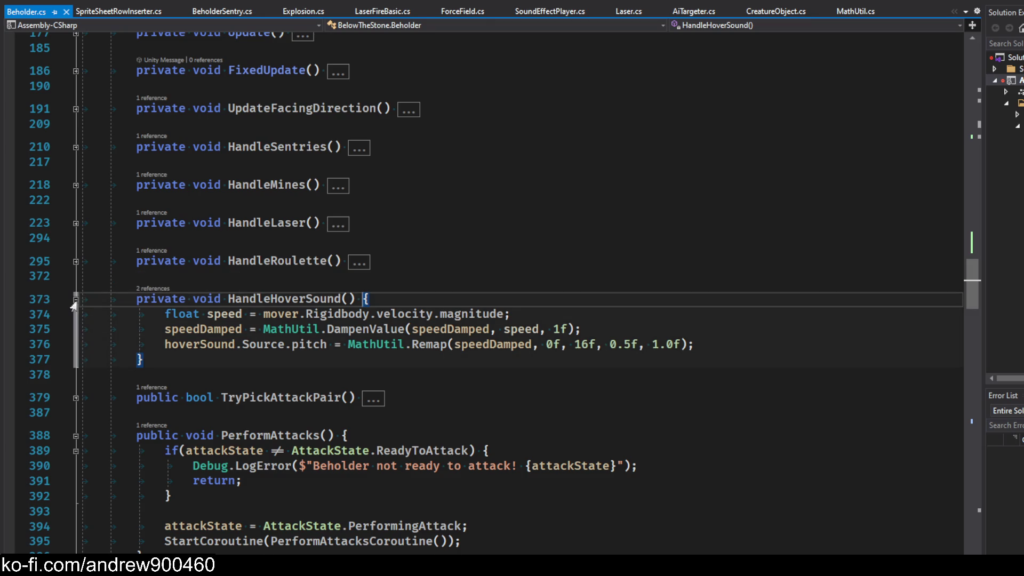
click(75, 301)
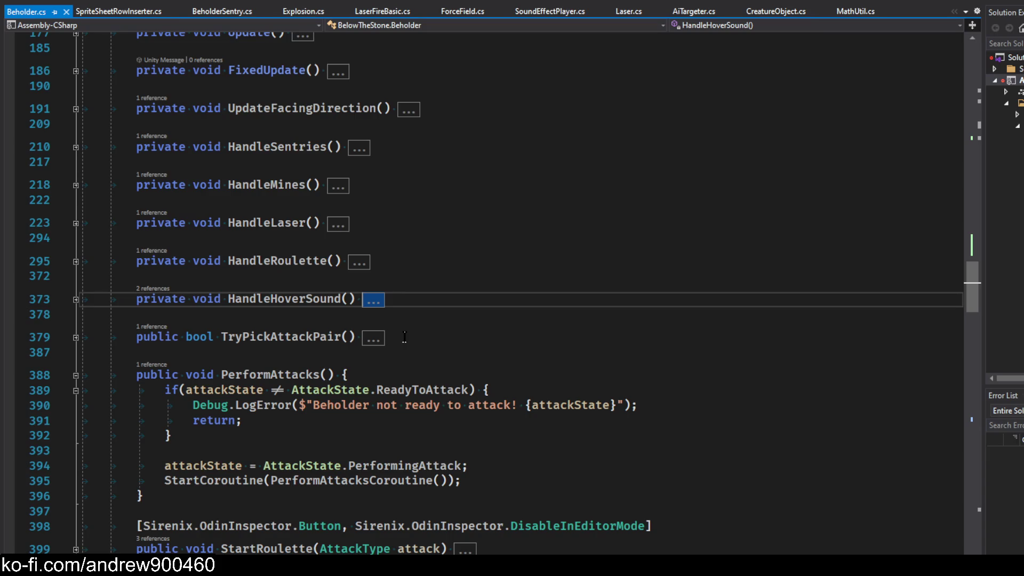
scroll(402, 336, down, 3)
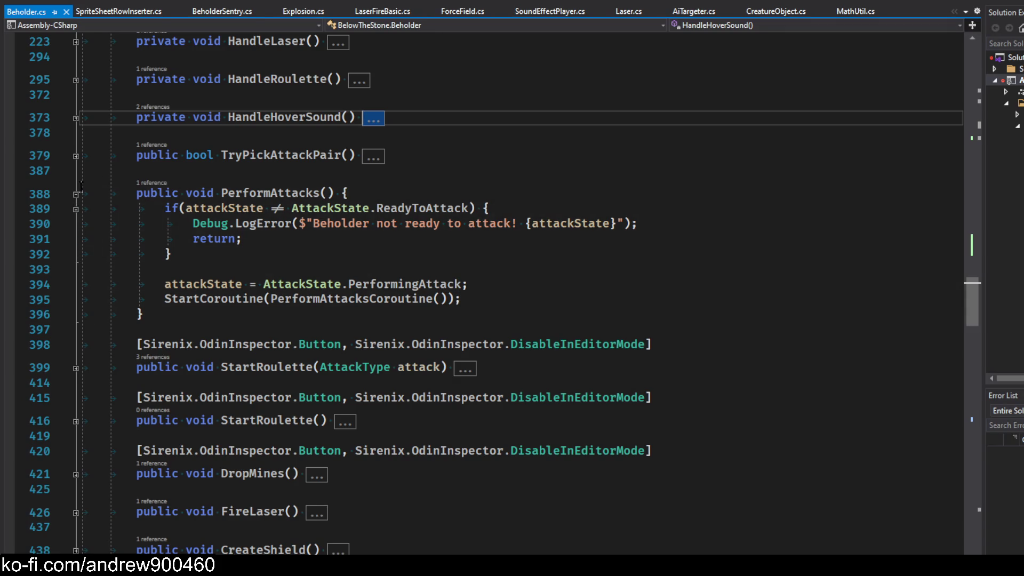
scroll(283, 288, up, 15)
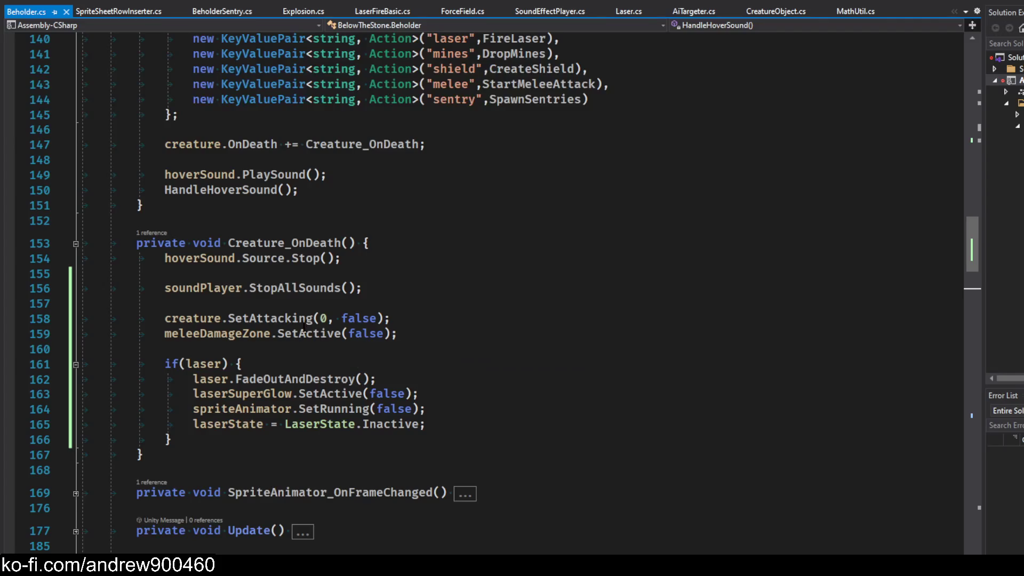
click(282, 274)
Add StopAllCoroutines(); to Creature_OnDeath and save Beholder.cs
key(Return)
key(Return)
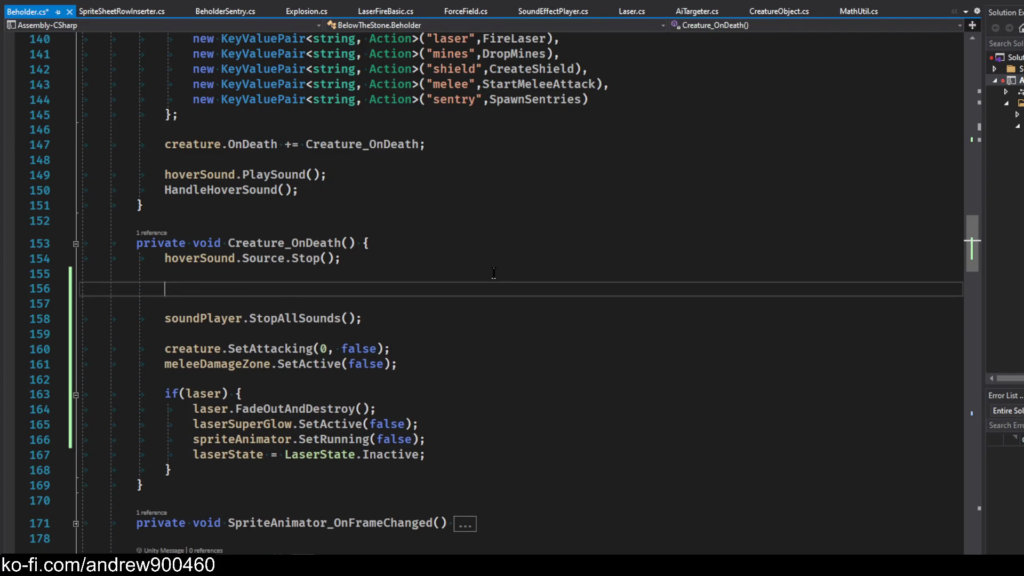
key(Up)
text(Stop)
key(Tab)
text(();)
key(ctrl+s)
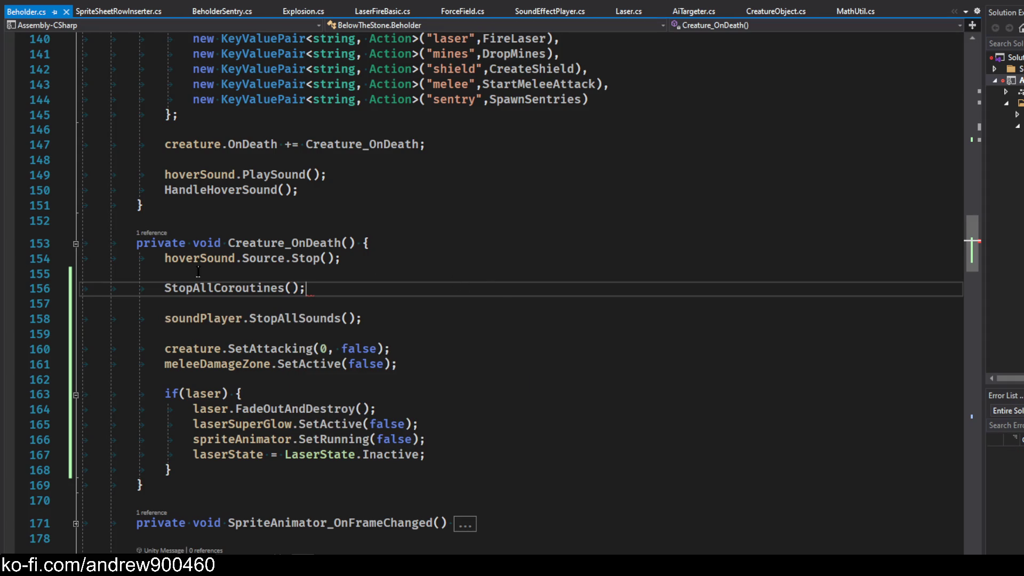
Fold away the PerformAttacksCoroutine and MeleeAttackCoroutine bodies
scroll(582, 316, down, 20)
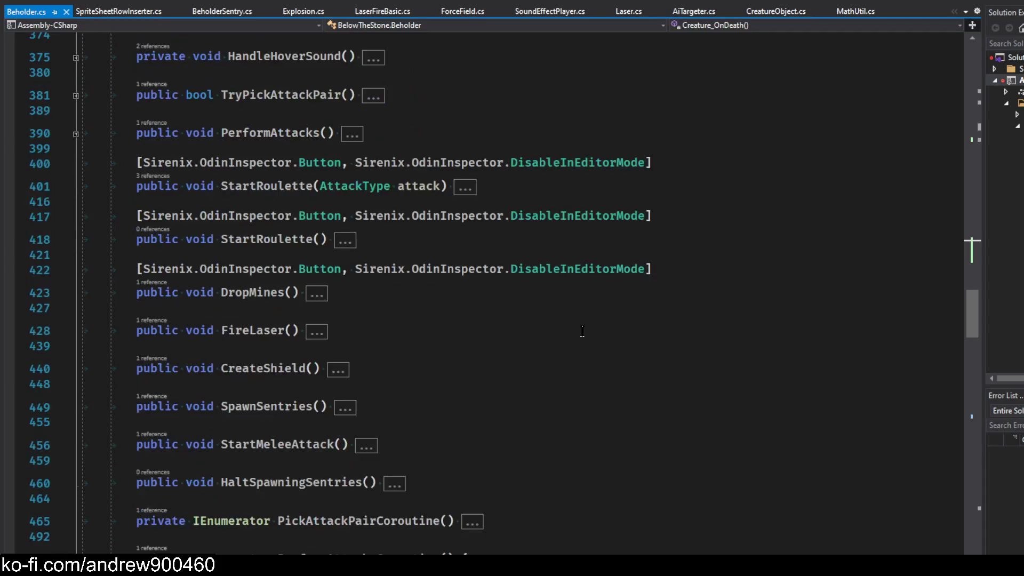
click(459, 258)
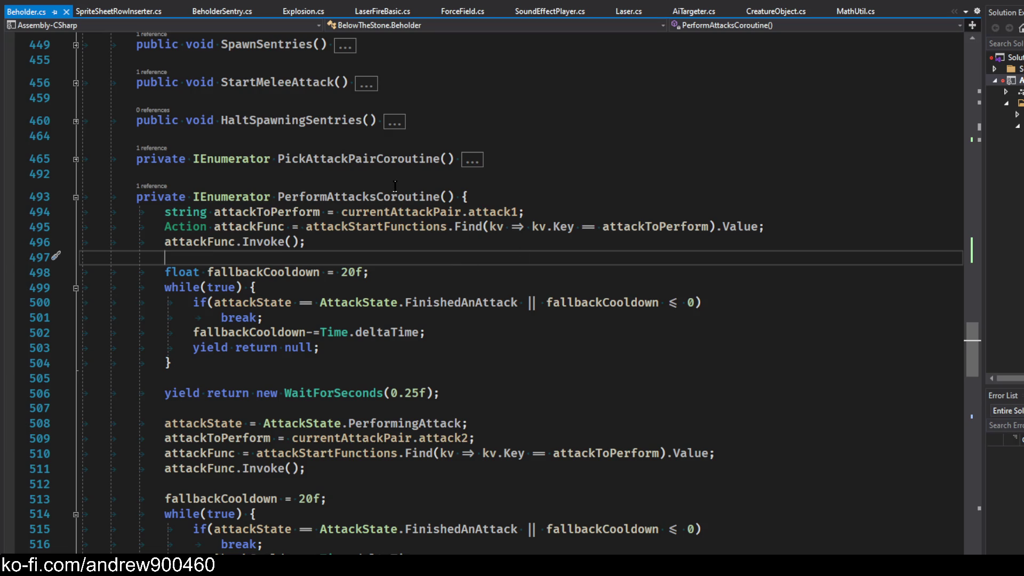
click(75, 198)
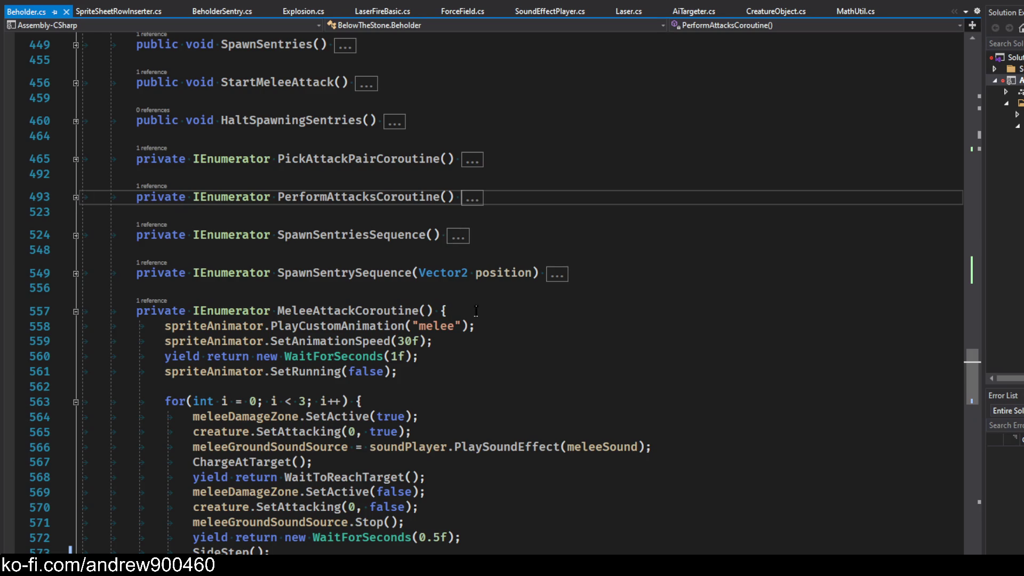
scroll(522, 317, down, 2)
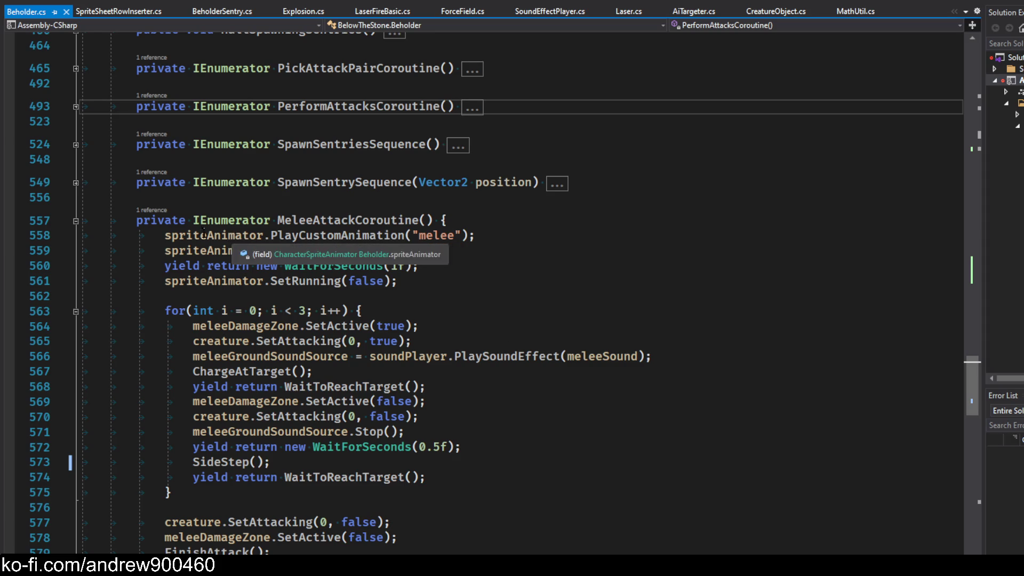
click(76, 221)
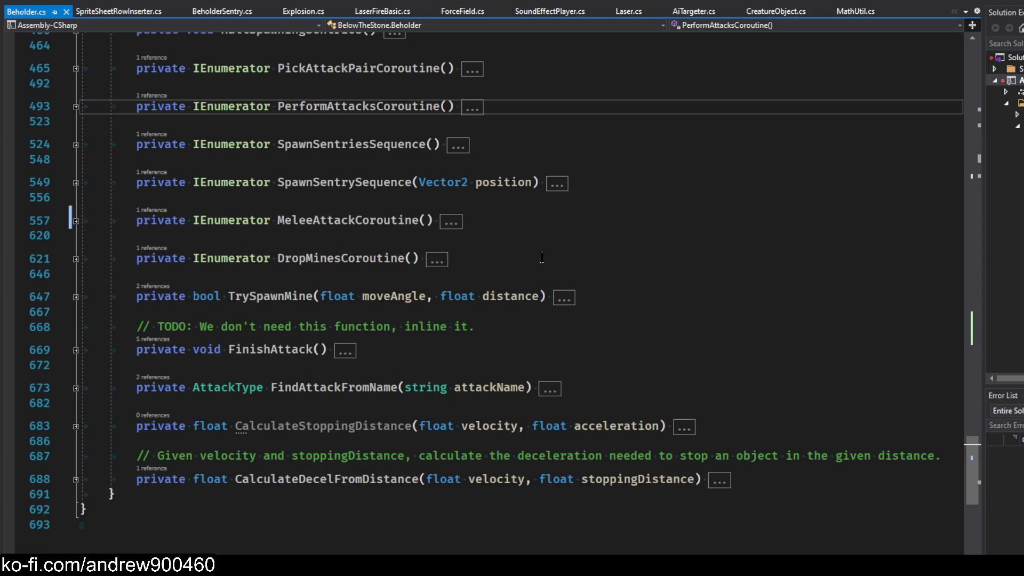
Expand DropMinesCoroutine and review its TrySpawnMine calls and inner and outer mine rings
double_click(437, 260)
scroll(631, 280, down, 3)
click(620, 212)
click(507, 139)
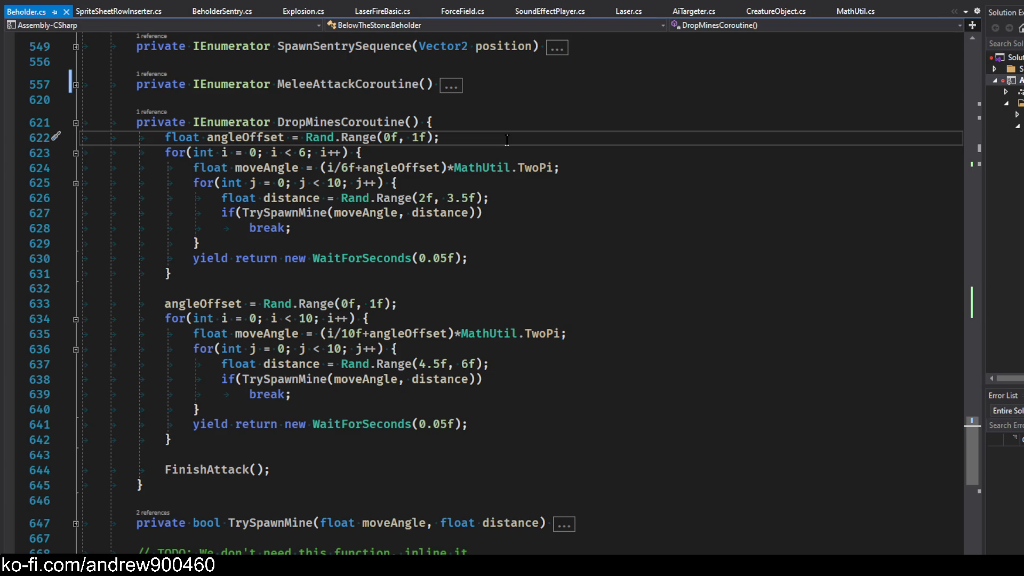
click(632, 187)
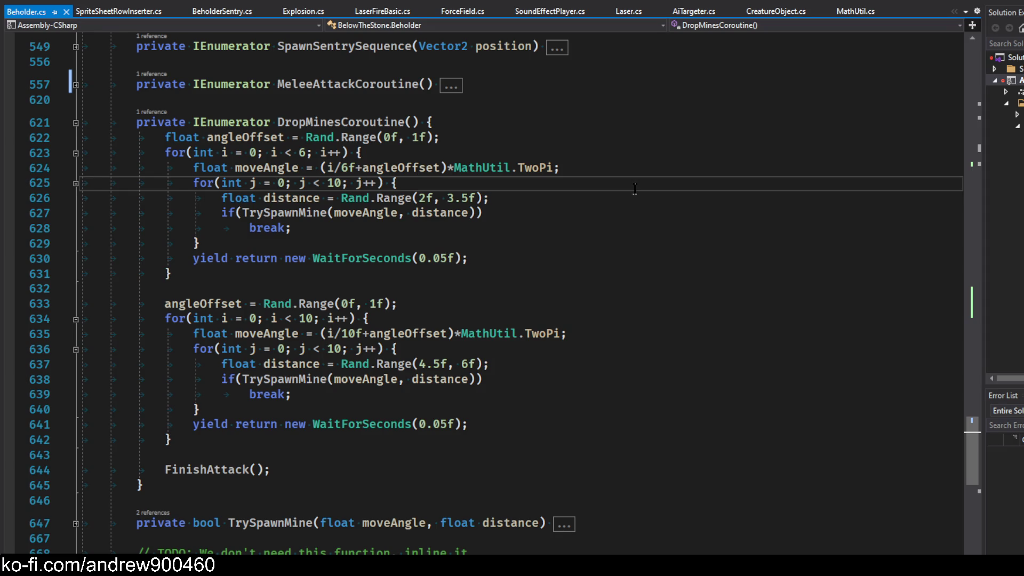
Jump from a TrySpawnMine call to its definition with F12 and expand its collapsed body
scroll(634, 188, down, 8)
scroll(605, 213, up, 7)
scroll(602, 214, up, 2)
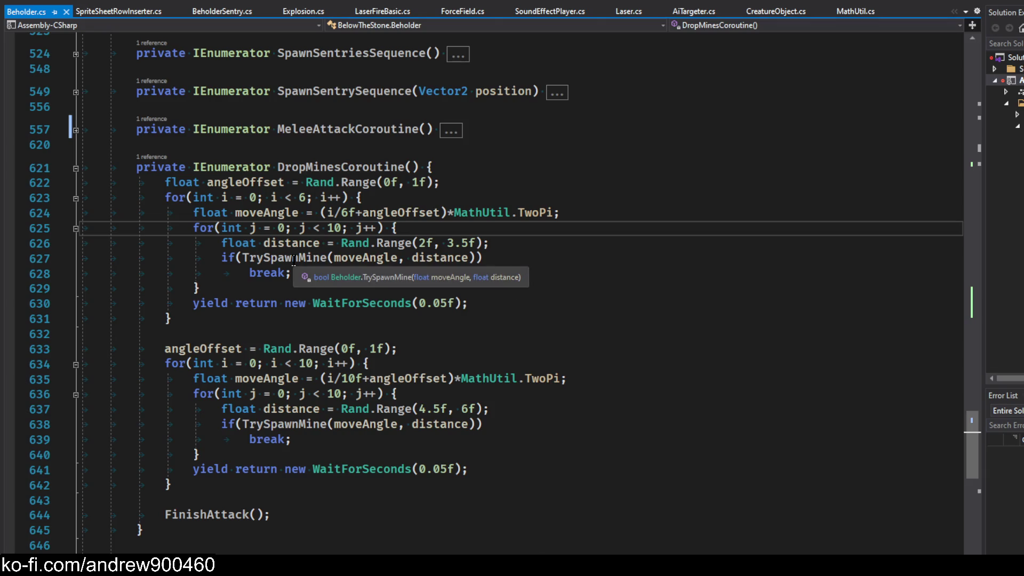
click(473, 258)
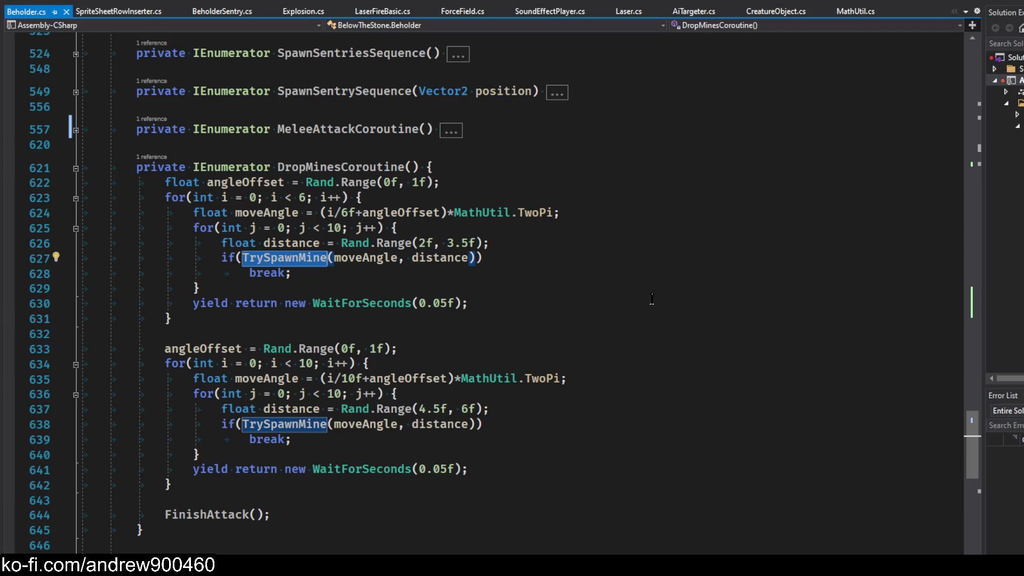
key(F12)
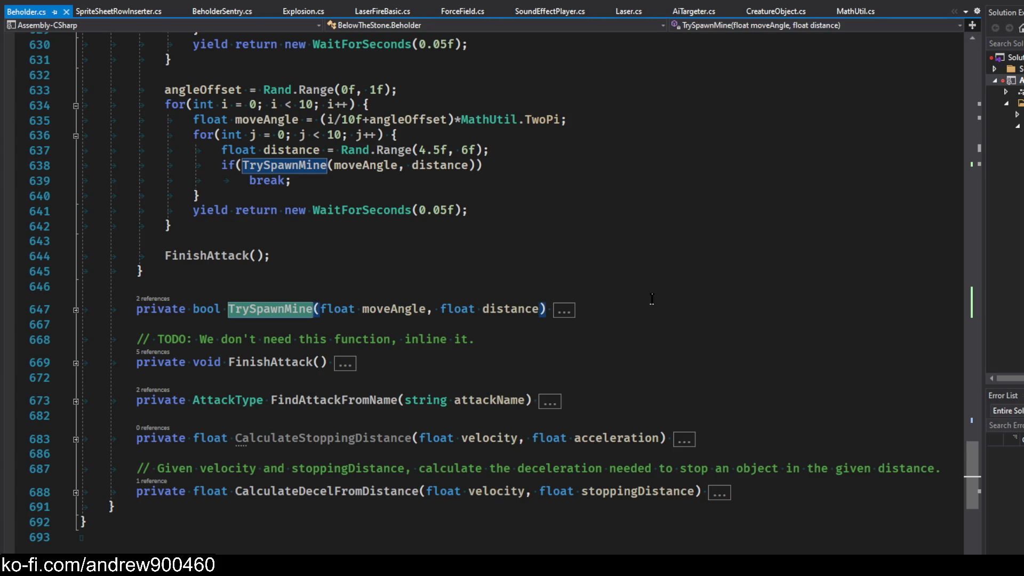
double_click(566, 310)
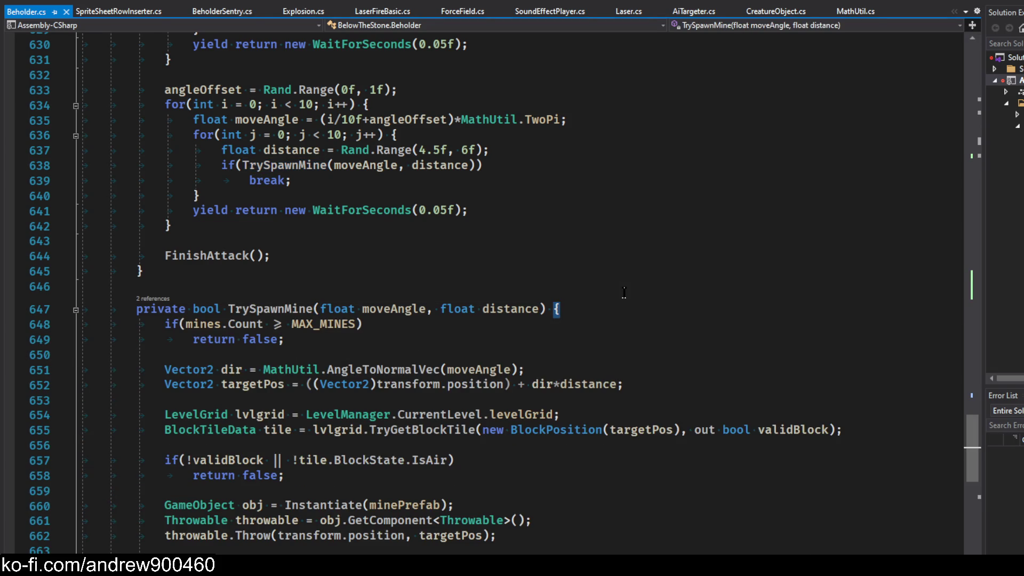
scroll(624, 292, down, 3)
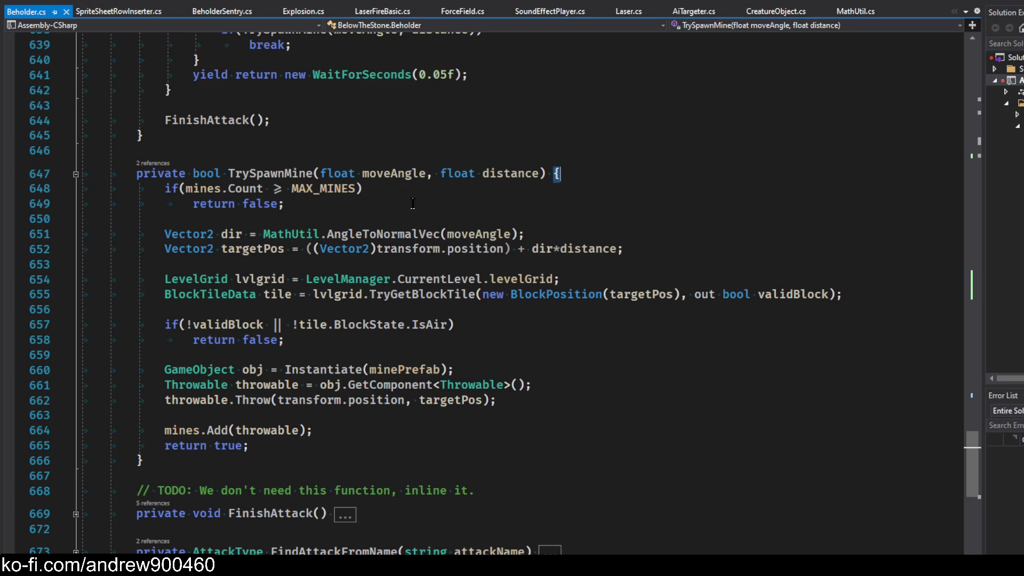
scroll(412, 203, up, 9)
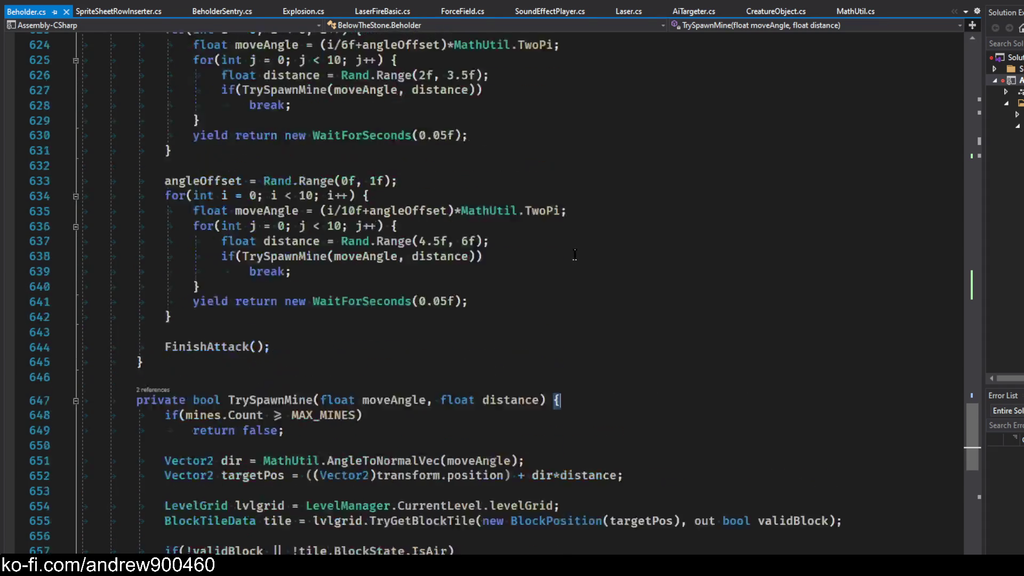
Trace DropMinesCoroutine's six-mine loop, moveAngle and mine-distance lines, highlighting the TrySpawnMine call
click(524, 274)
click(536, 257)
click(533, 270)
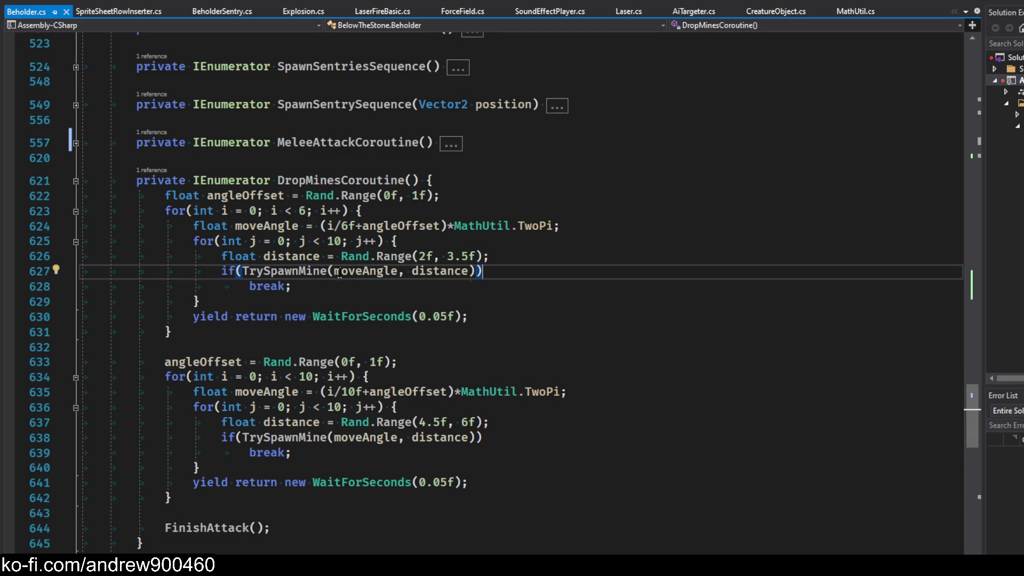
click(552, 255)
click(576, 241)
click(587, 226)
click(440, 212)
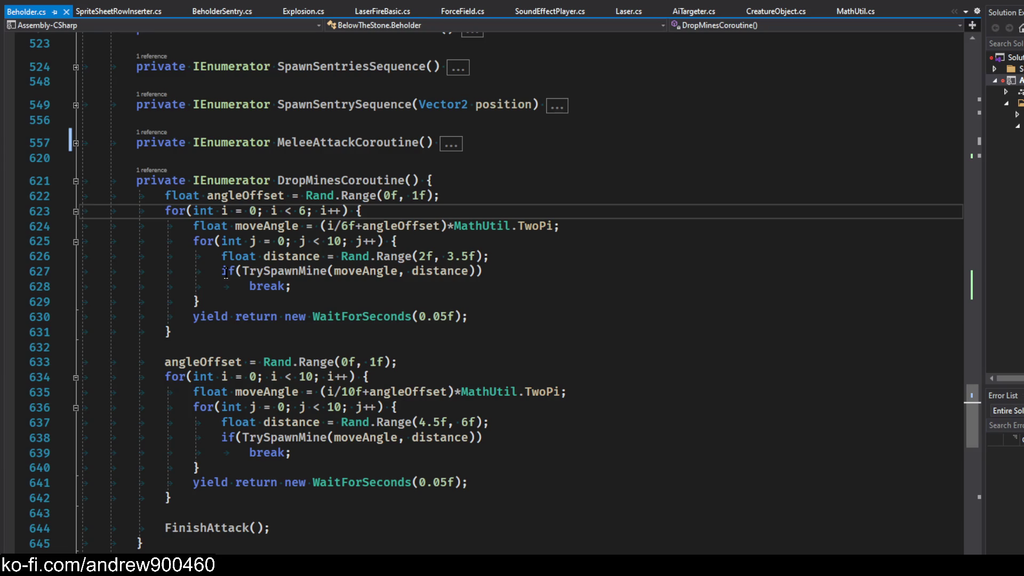
click(274, 270)
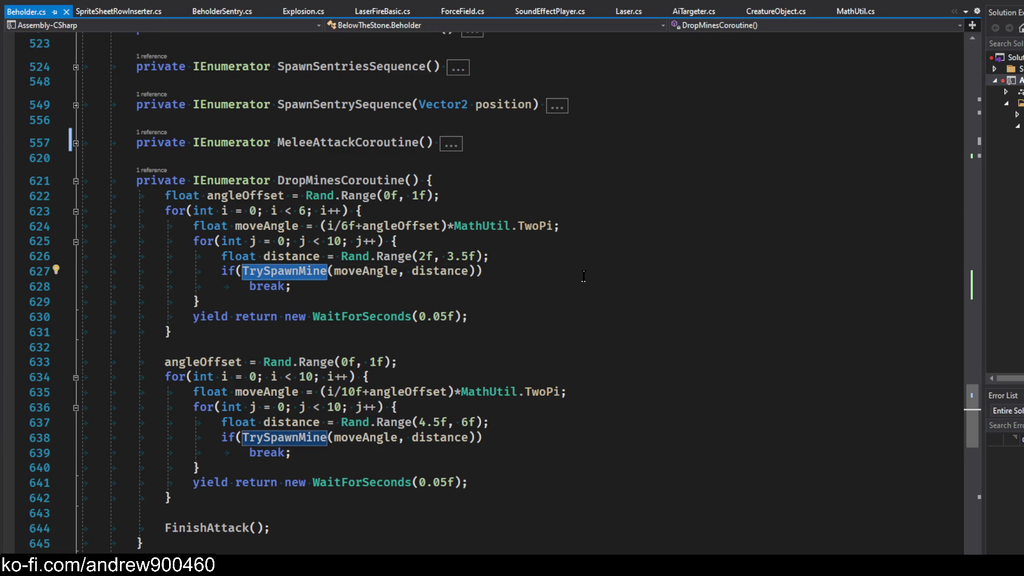
Fold the DropMinesCoroutine body closed and scroll up toward the script's fields
click(76, 181)
scroll(553, 272, up, 20)
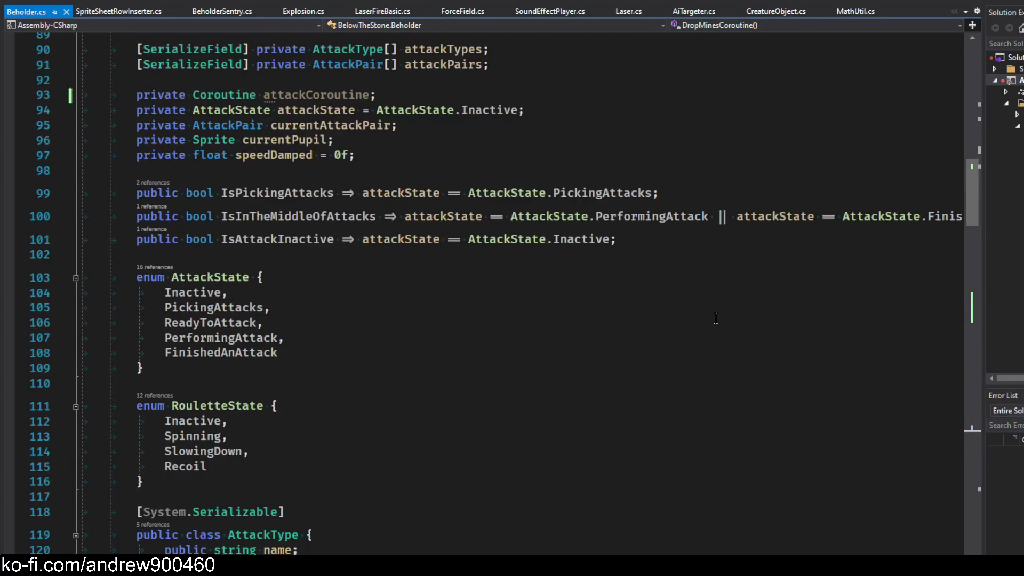
scroll(720, 316, up, 11)
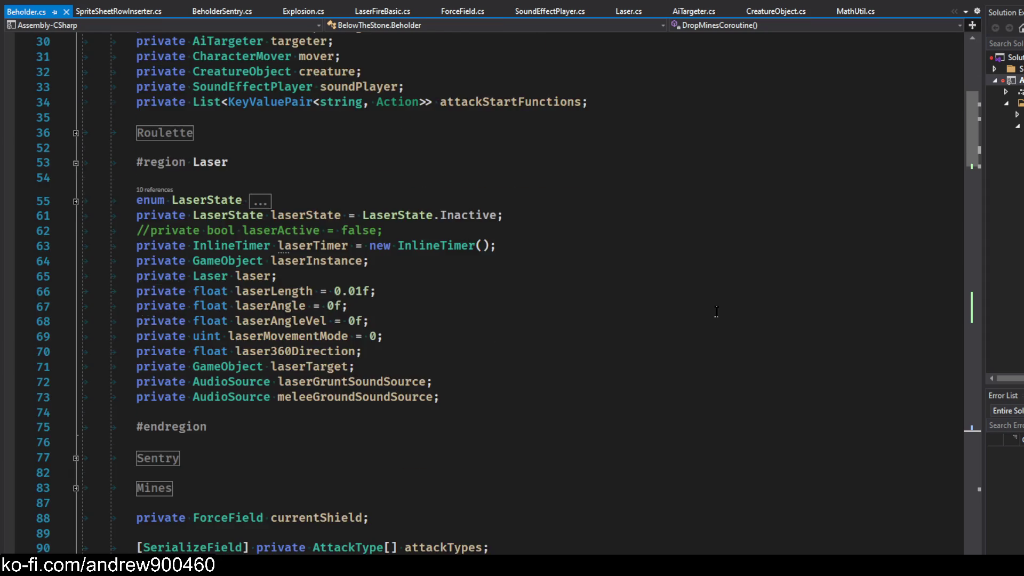
scroll(716, 312, up, 6)
scroll(416, 341, down, 9)
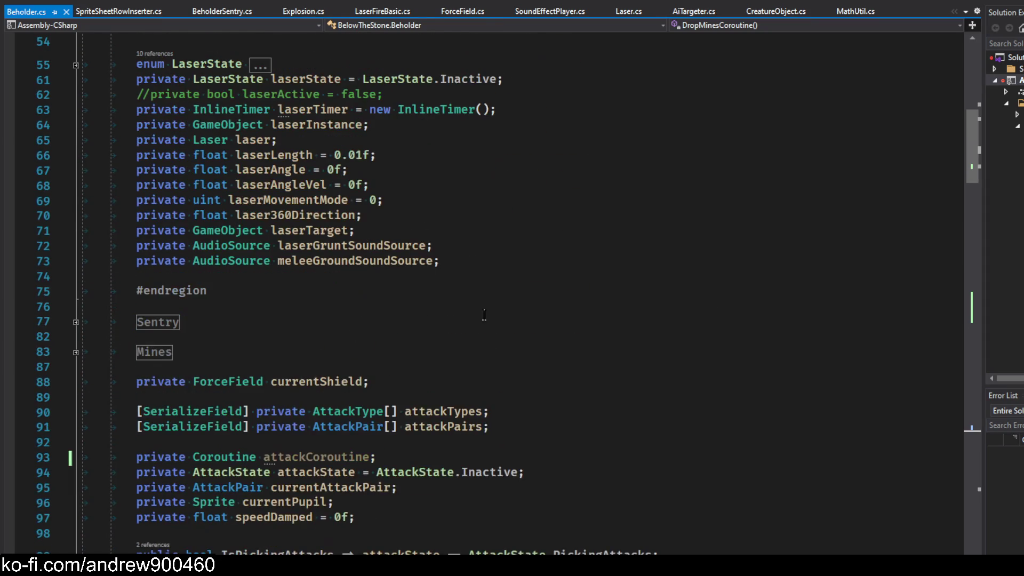
scroll(484, 315, down, 20)
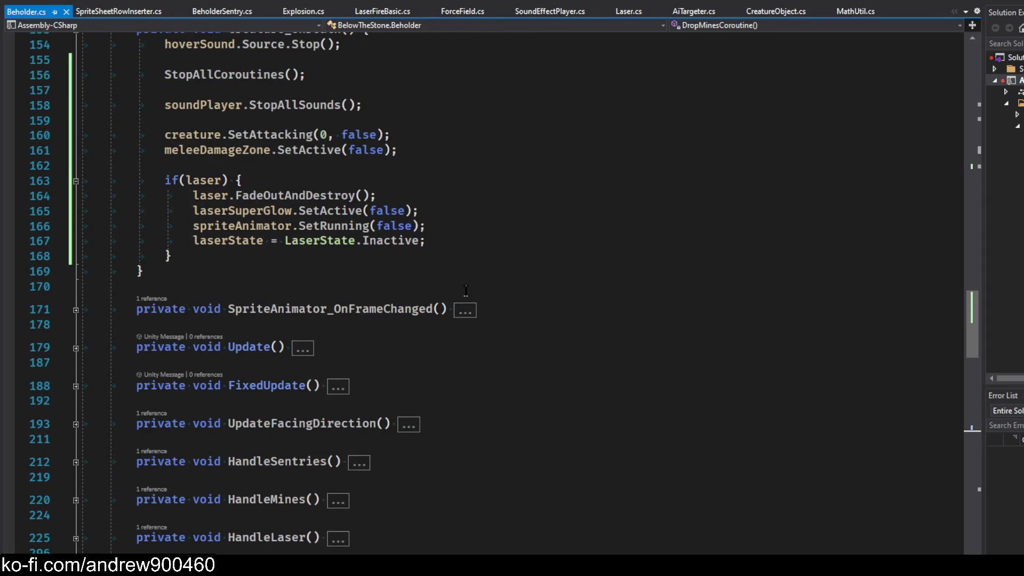
scroll(465, 273, down, 3)
scroll(437, 268, up, 17)
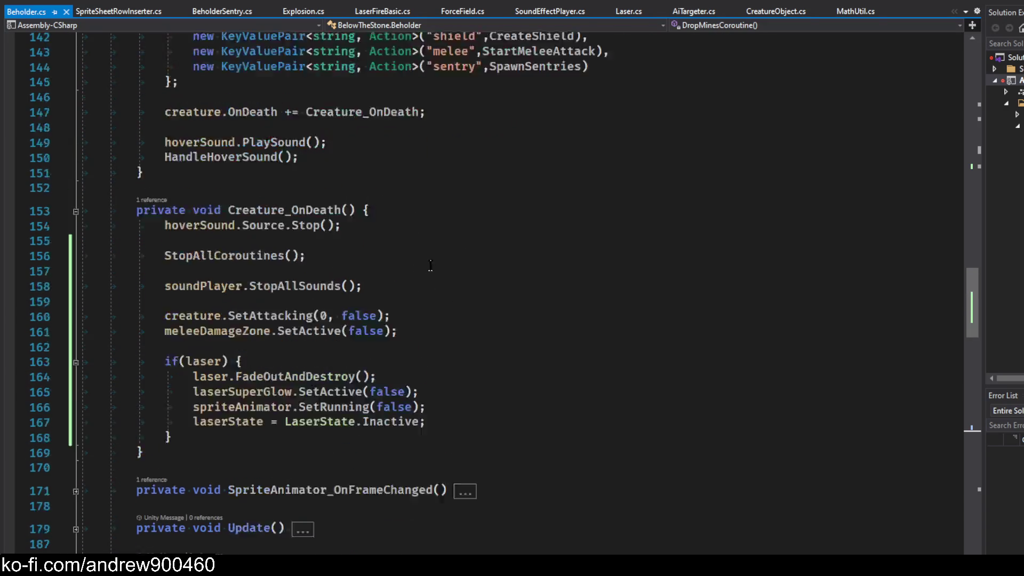
scroll(372, 279, up, 14)
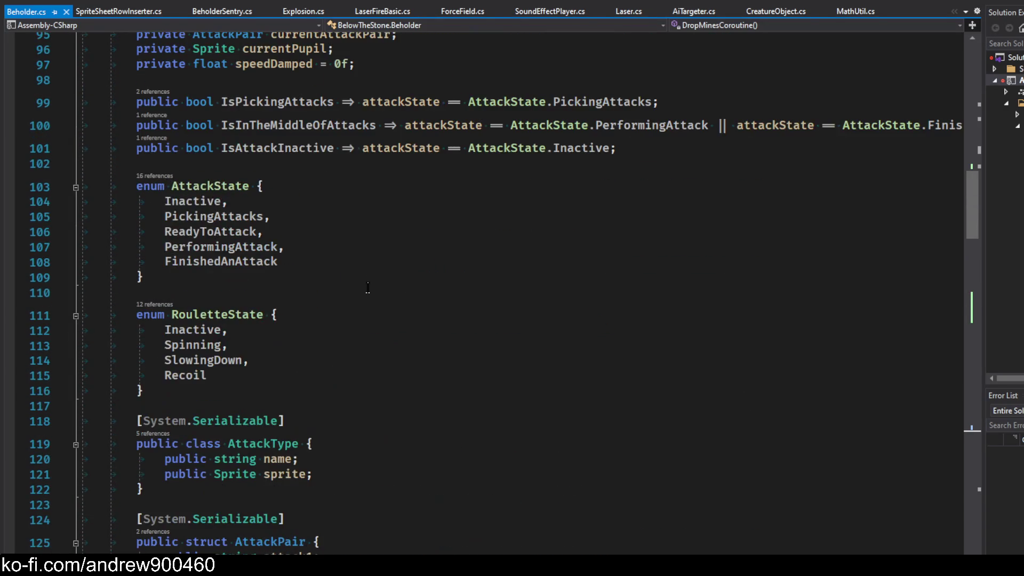
drag(375, 276, 1, 275)
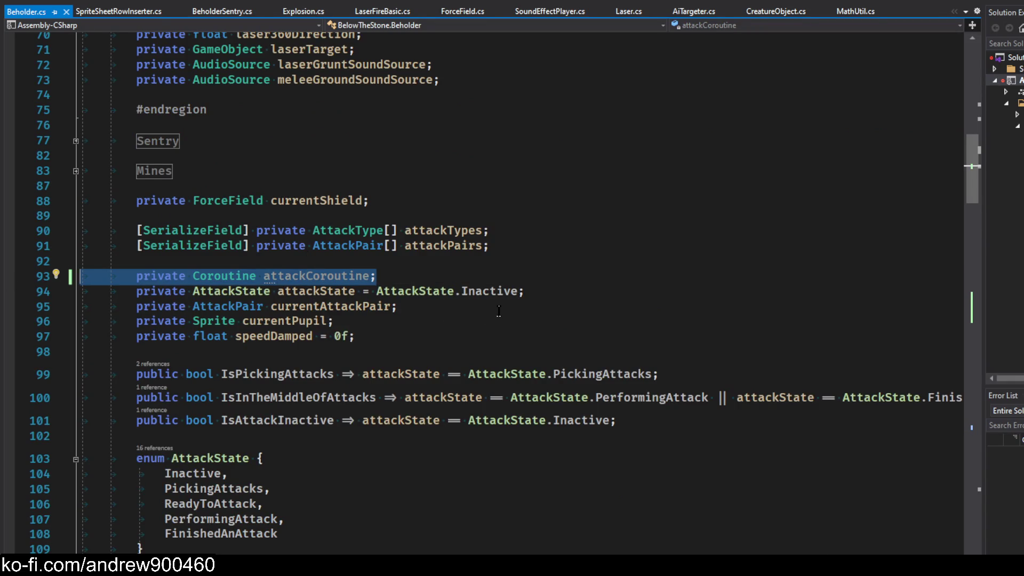
key(Delete)
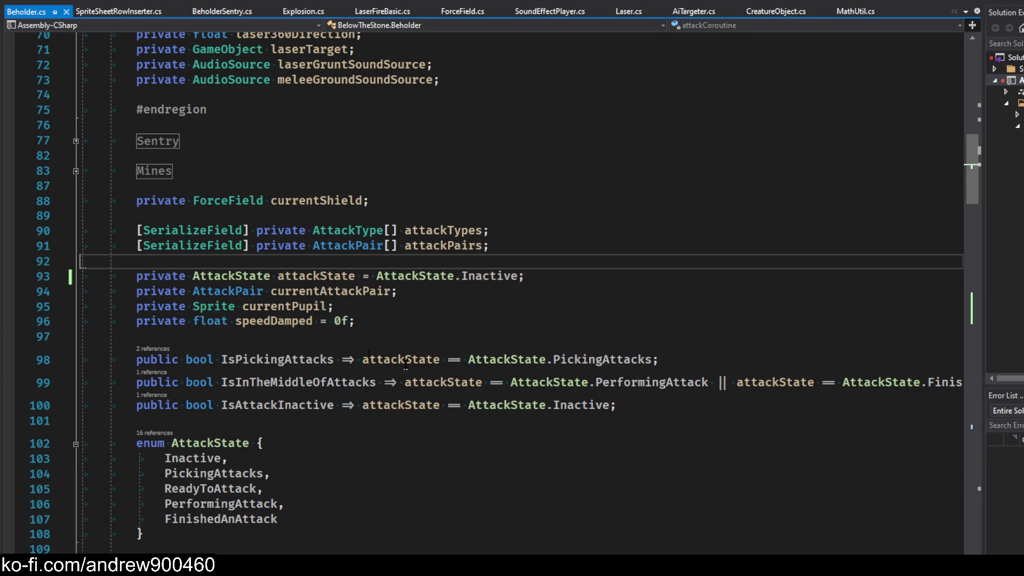
scroll(448, 289, up, 6)
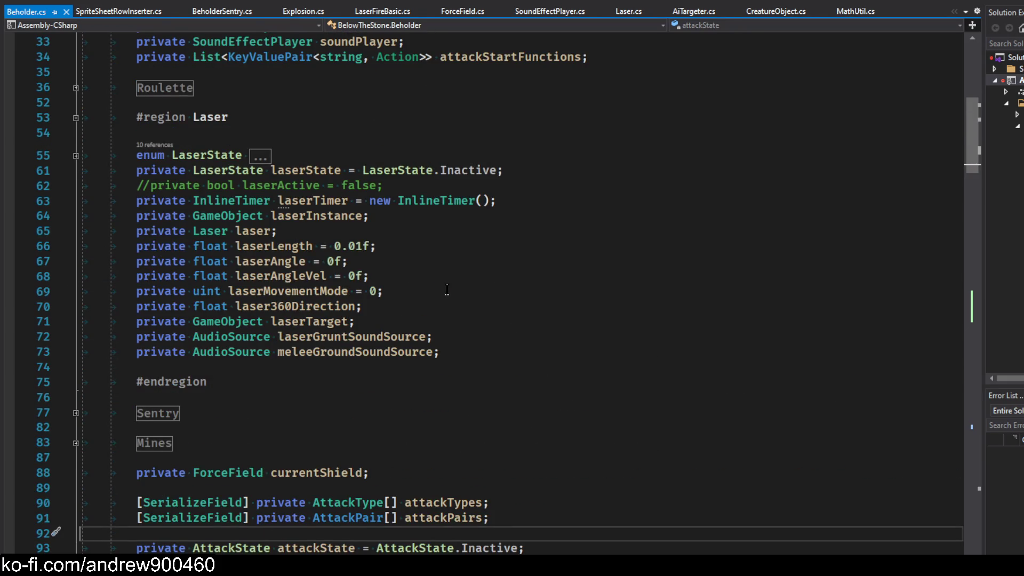
scroll(447, 289, down, 20)
scroll(503, 281, down, 7)
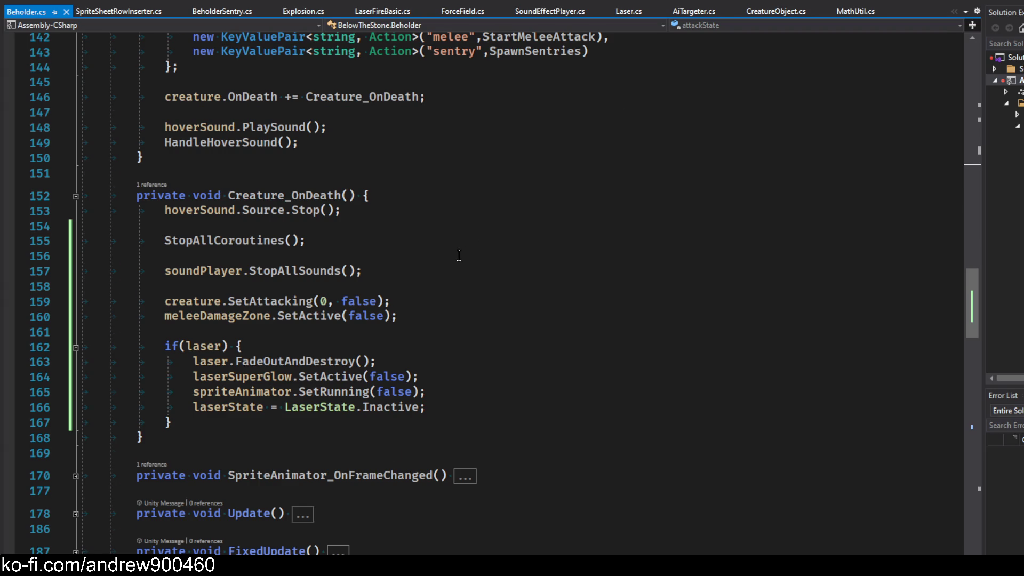
scroll(459, 255, up, 20)
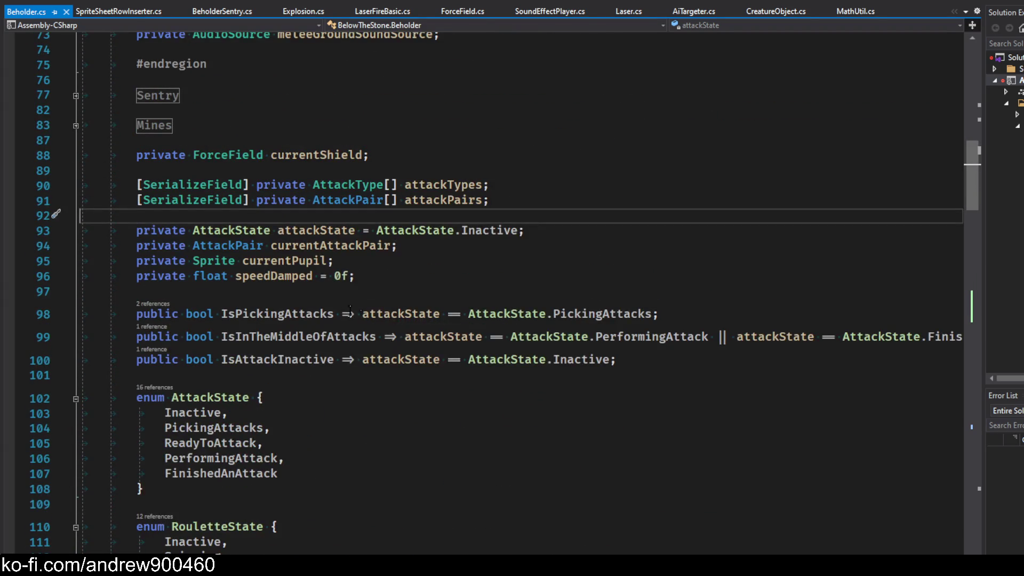
scroll(459, 265, up, 1)
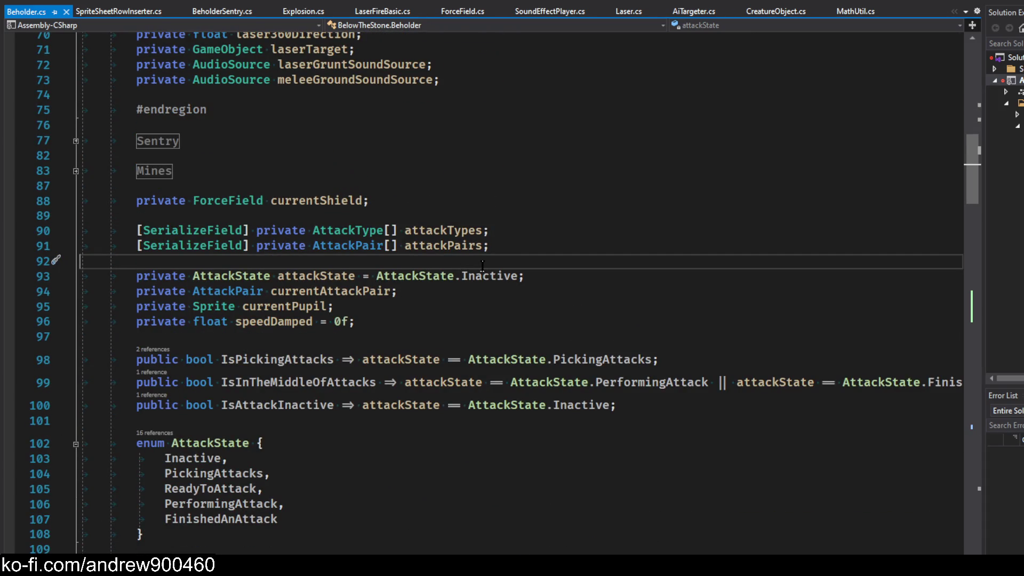
scroll(483, 266, up, 4)
Highlight every attackState reference and review its declaration and uses
click(411, 540)
scroll(464, 299, up, 5)
scroll(466, 295, up, 5)
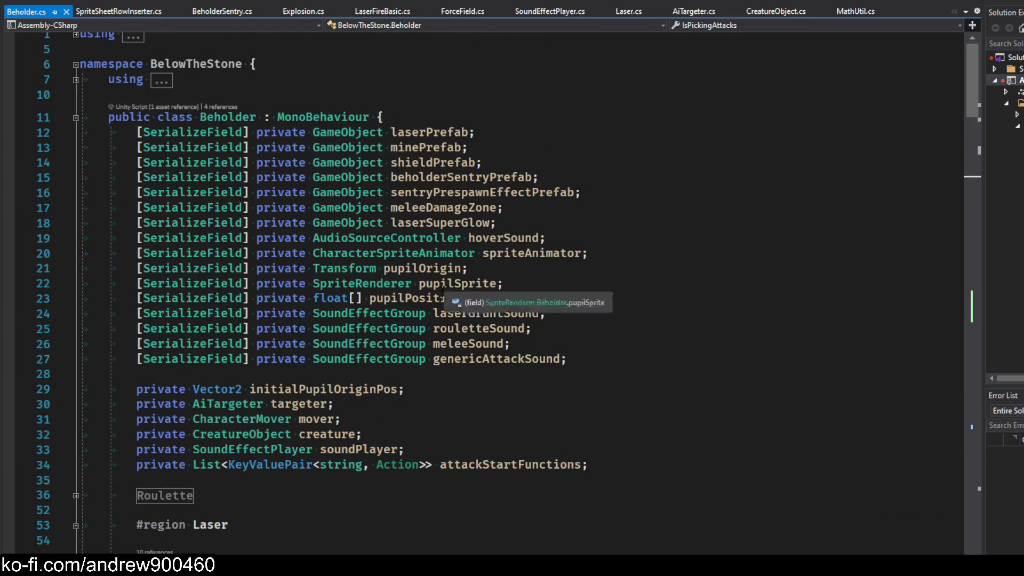
scroll(464, 293, down, 9)
scroll(440, 291, down, 5)
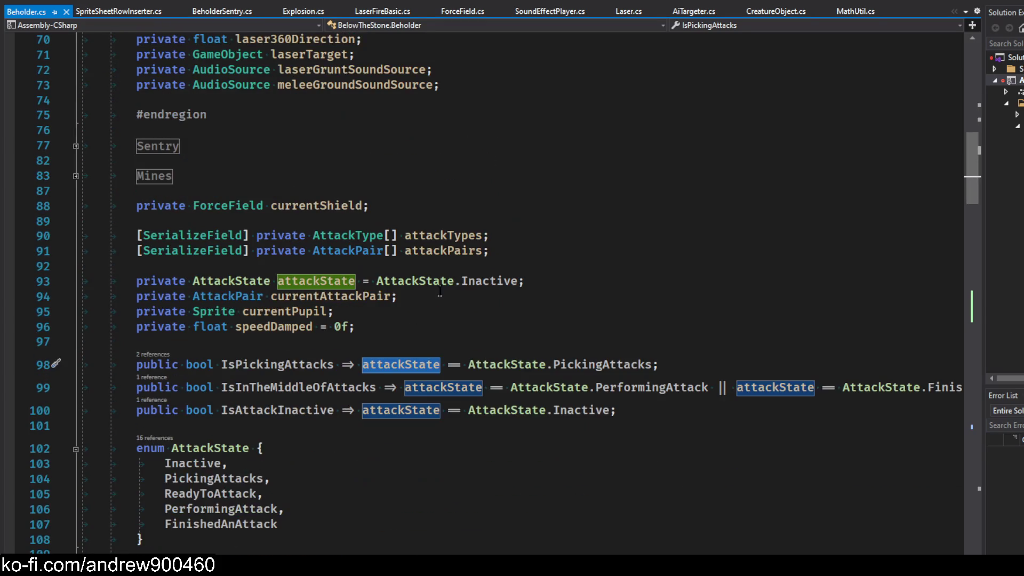
click(447, 319)
click(338, 281)
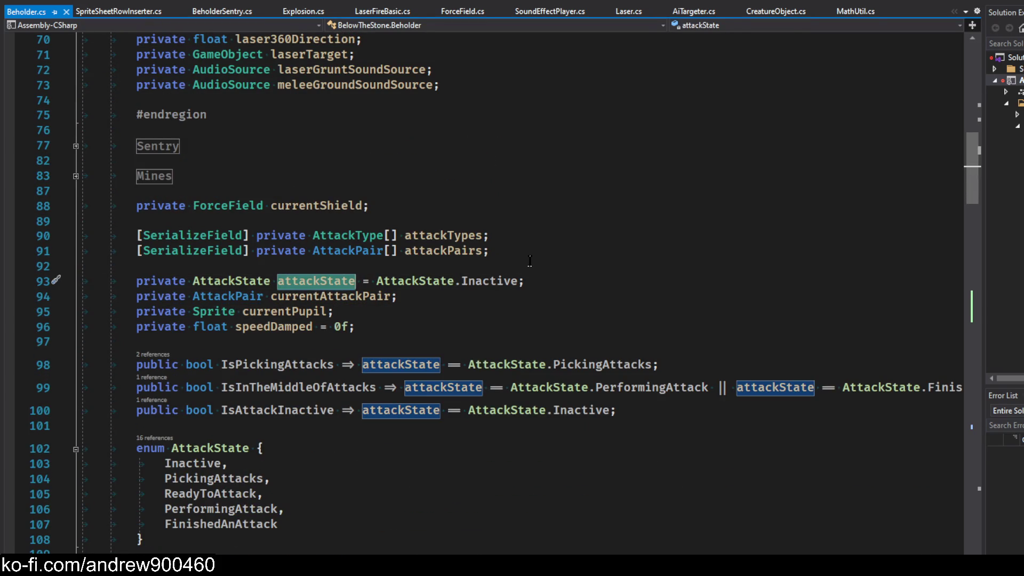
scroll(510, 259, down, 15)
scroll(419, 302, up, 6)
scroll(373, 298, down, 16)
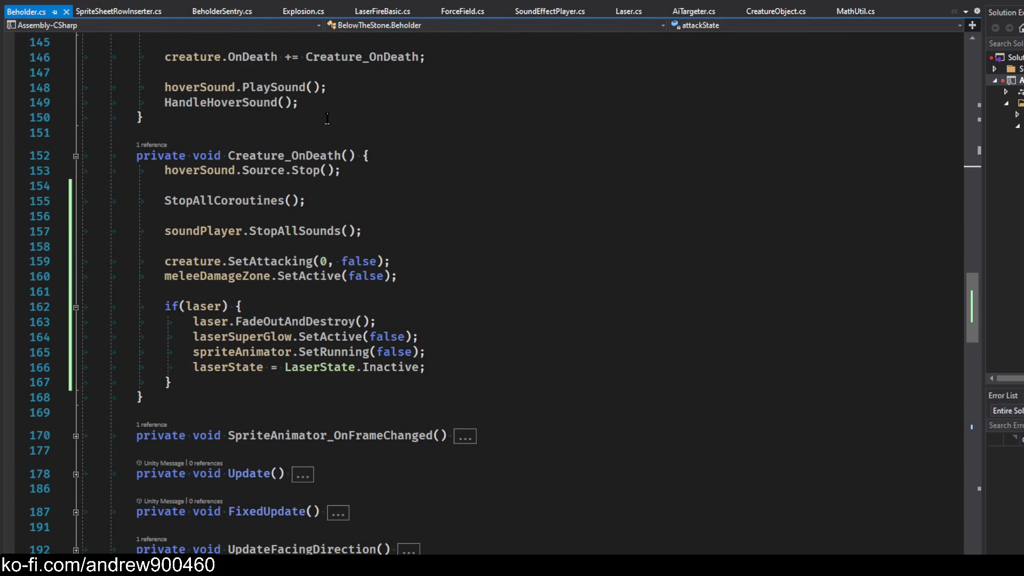
scroll(412, 252, up, 5)
scroll(457, 310, up, 3)
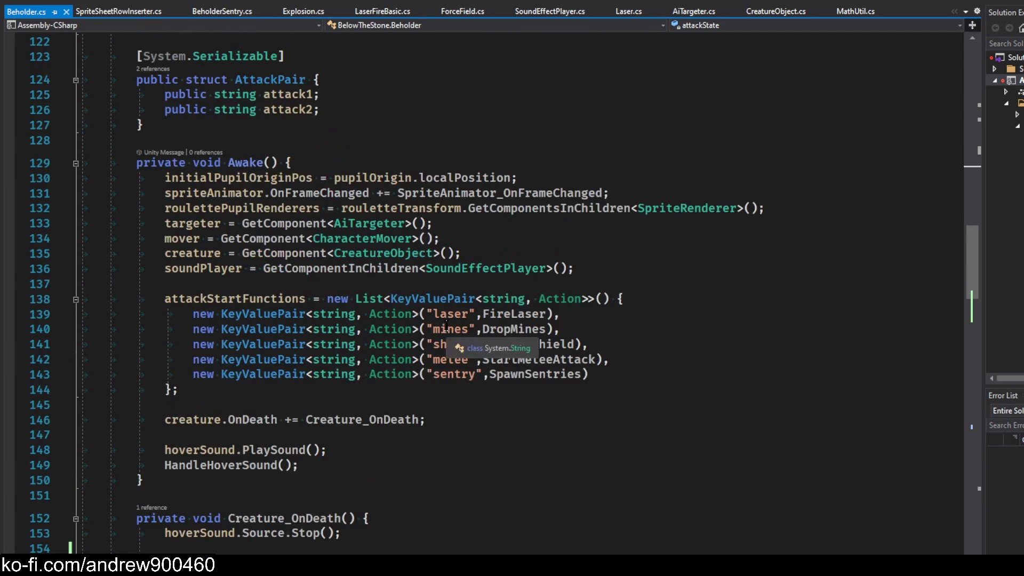
scroll(464, 347, down, 7)
Add 'attackState = AttackState.Inactive;' after Creature_OnDeath's laser cleanup and save Beholder.cs
click(179, 429)
key(Return)
key(Return)
text(attackState = AttackState.)
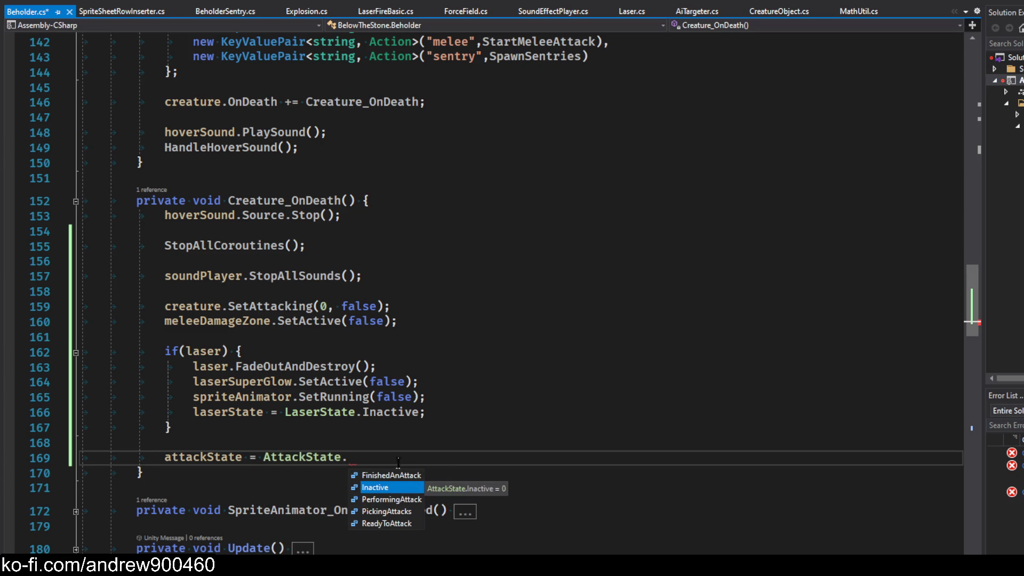
double_click(384, 488)
key(ctrl+s)
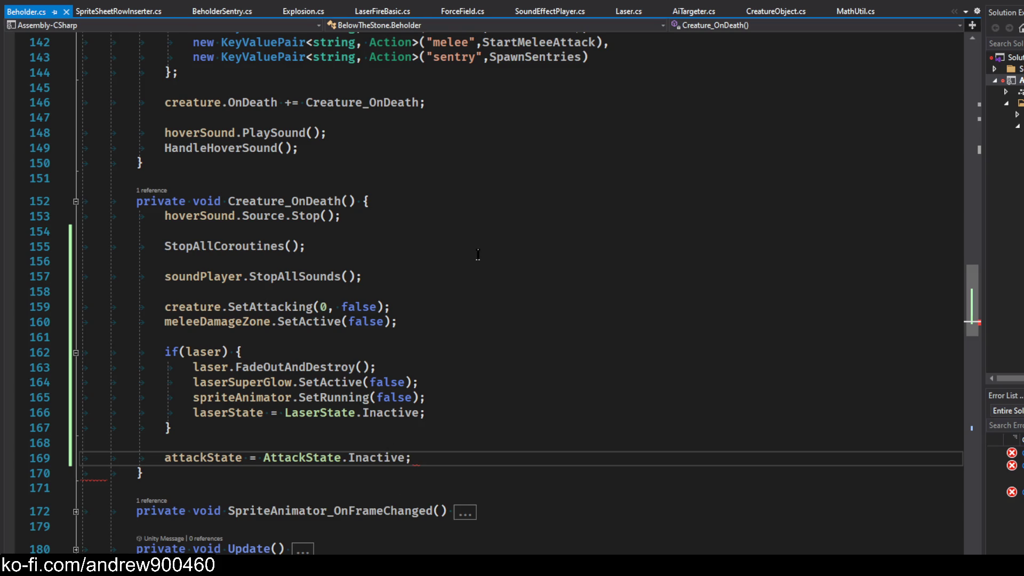
scroll(478, 255, up, 14)
scroll(511, 132, up, 6)
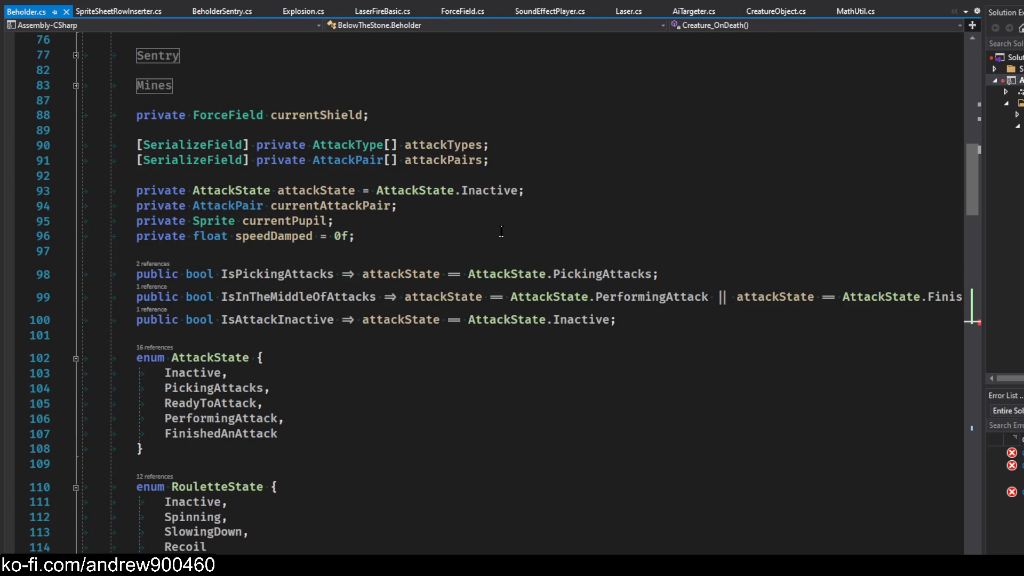
Inspect the currentAttackPair and currentShield field declarations in Beholder.cs
scroll(427, 259, up, 4)
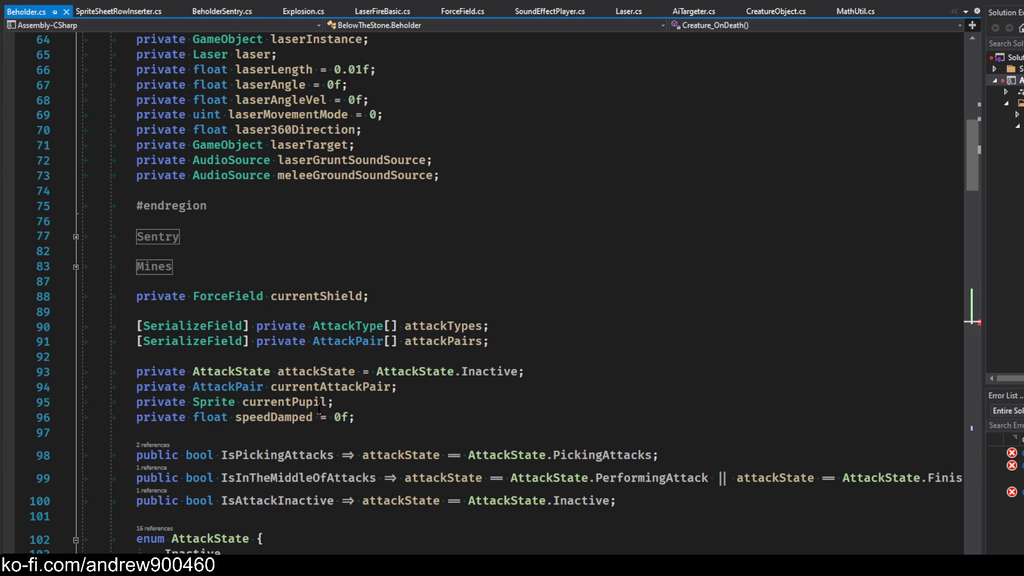
double_click(354, 387)
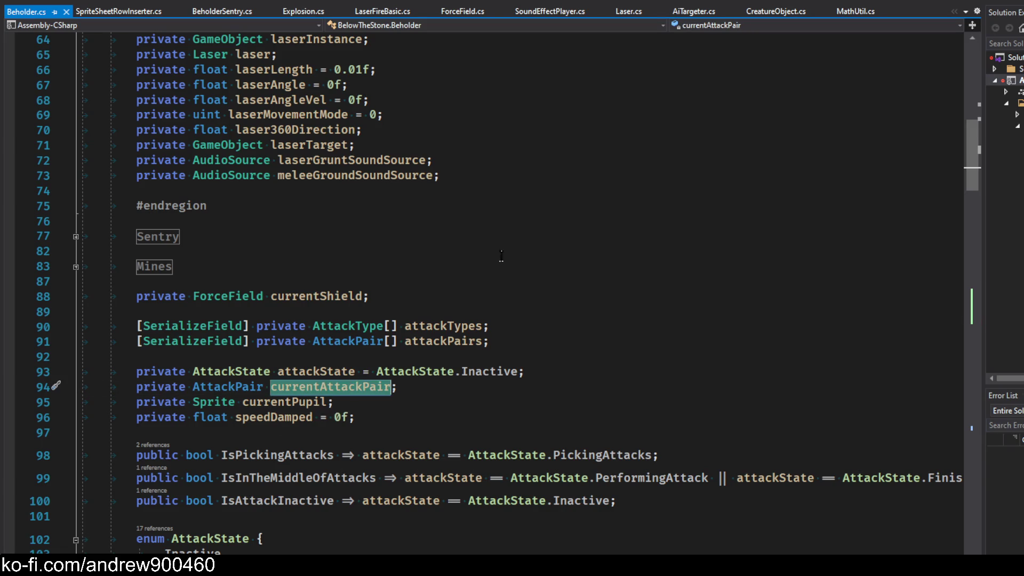
click(432, 388)
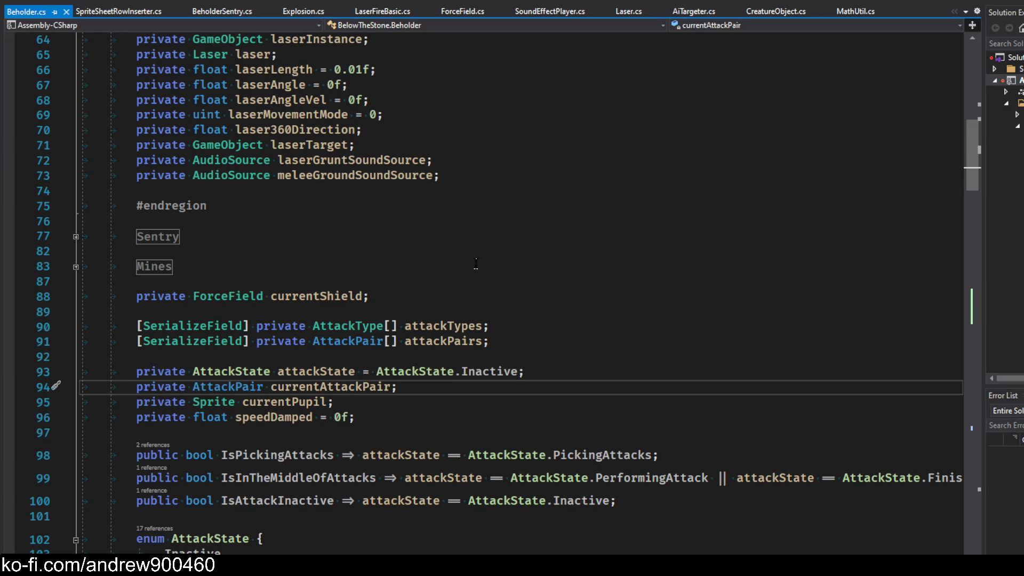
click(397, 298)
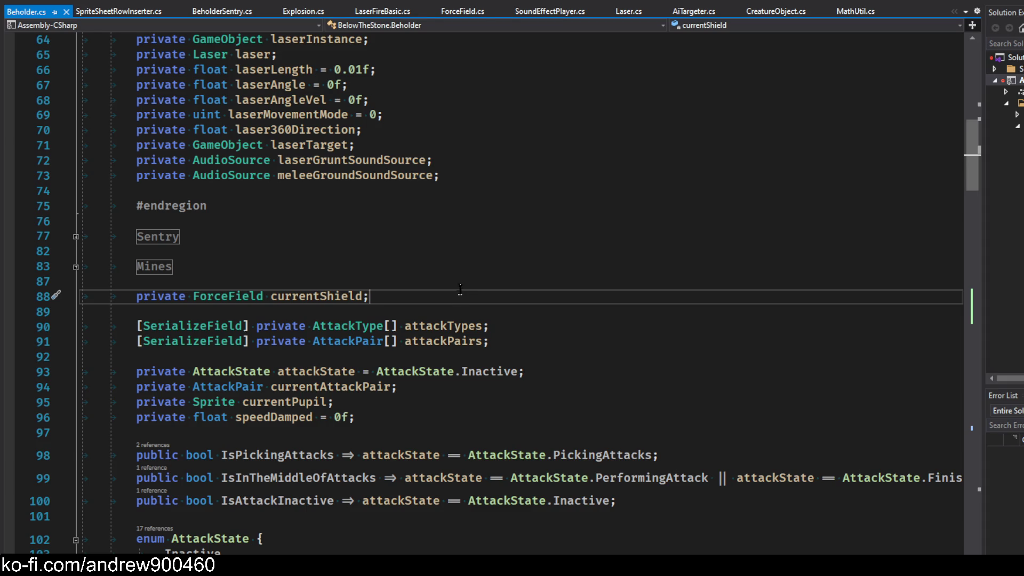
scroll(459, 288, up, 4)
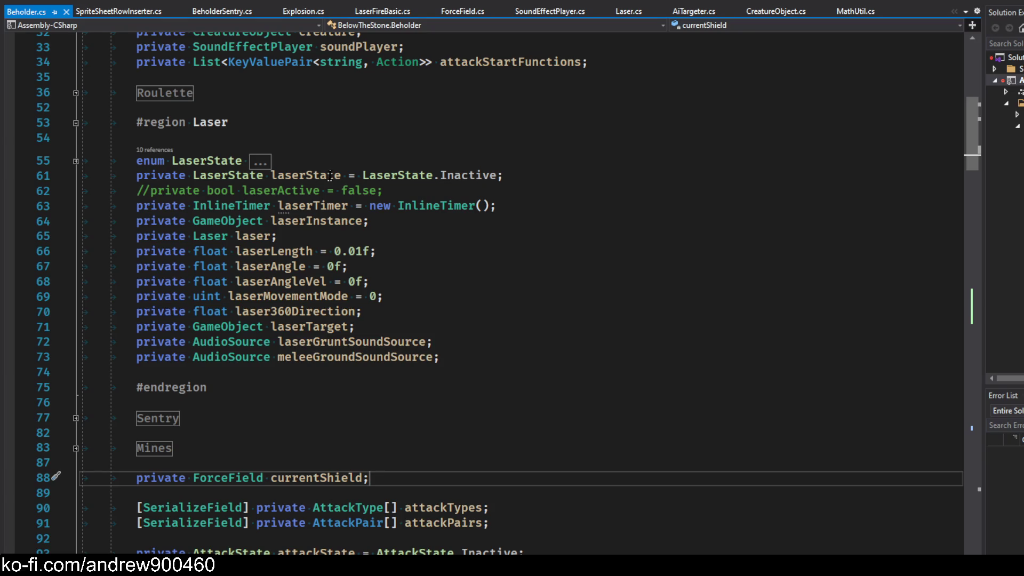
scroll(439, 251, up, 2)
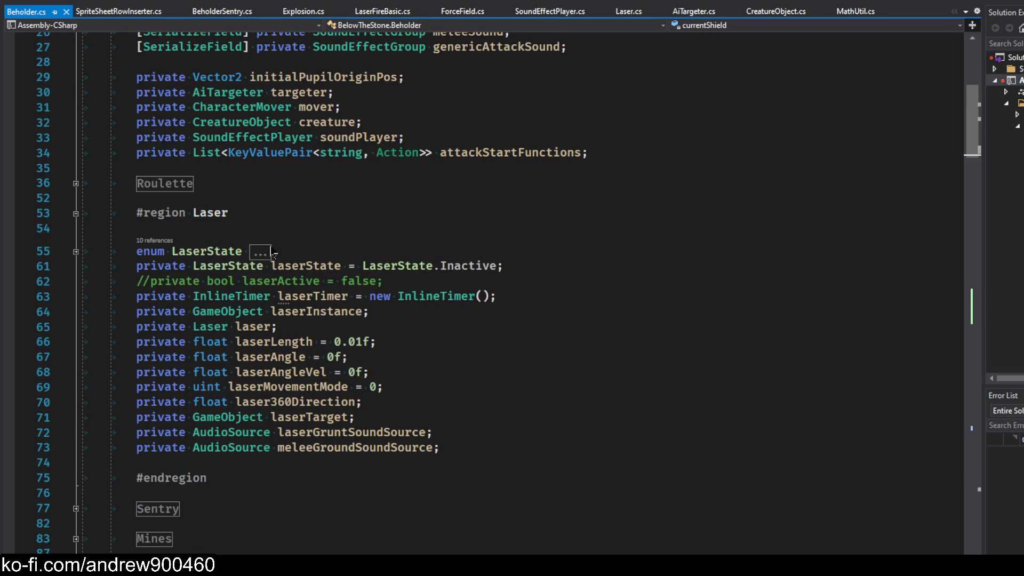
Collapse the #region Laser block and click through the remaining field lines
click(76, 214)
click(216, 198)
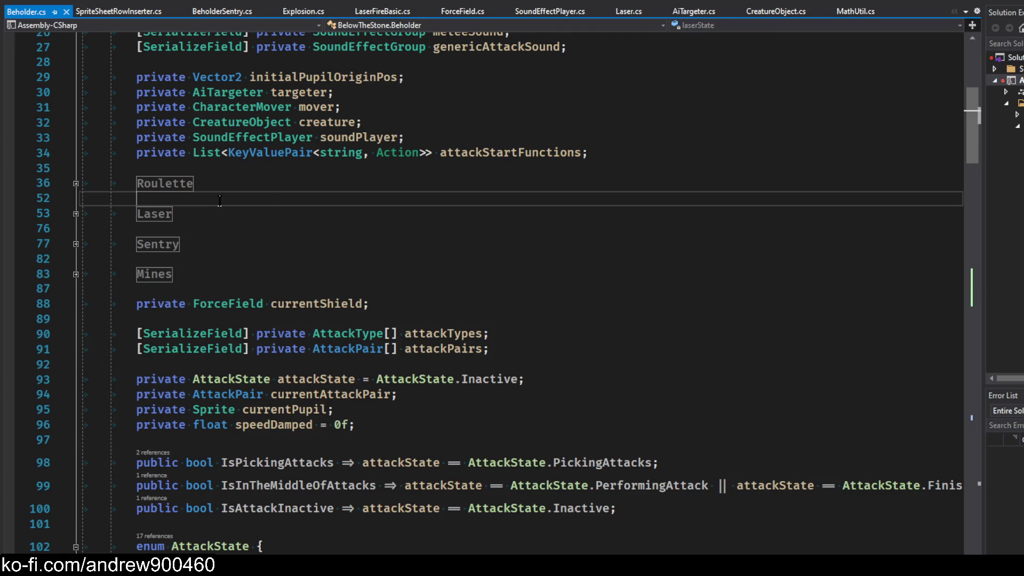
scroll(258, 196, up, 3)
click(391, 232)
click(408, 214)
click(395, 229)
click(405, 249)
click(406, 257)
click(406, 272)
click(400, 257)
click(394, 243)
click(395, 228)
click(421, 213)
click(365, 230)
click(373, 244)
click(405, 258)
click(438, 273)
click(502, 288)
scroll(507, 283, up, 4)
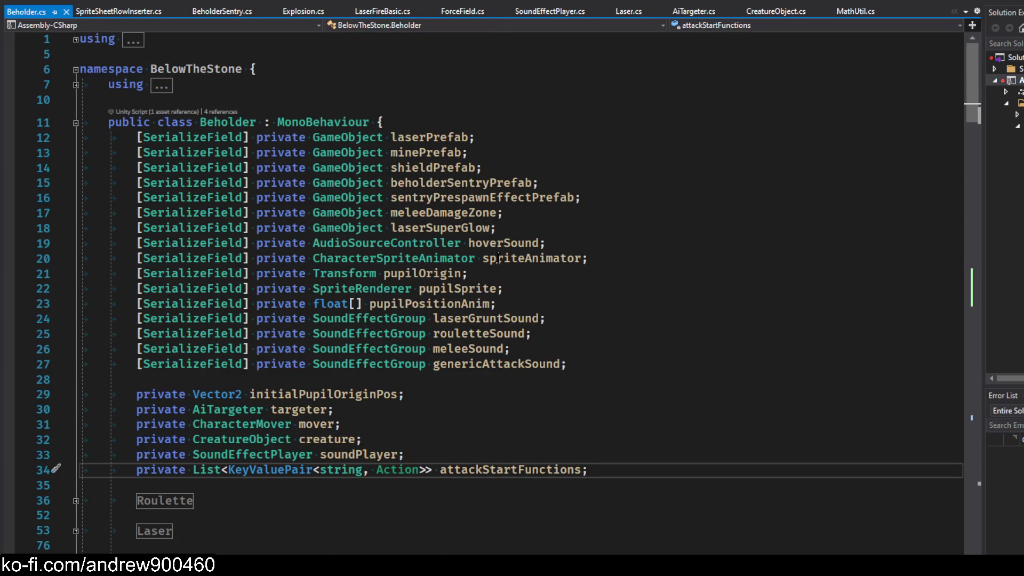
key(alt+Tab)
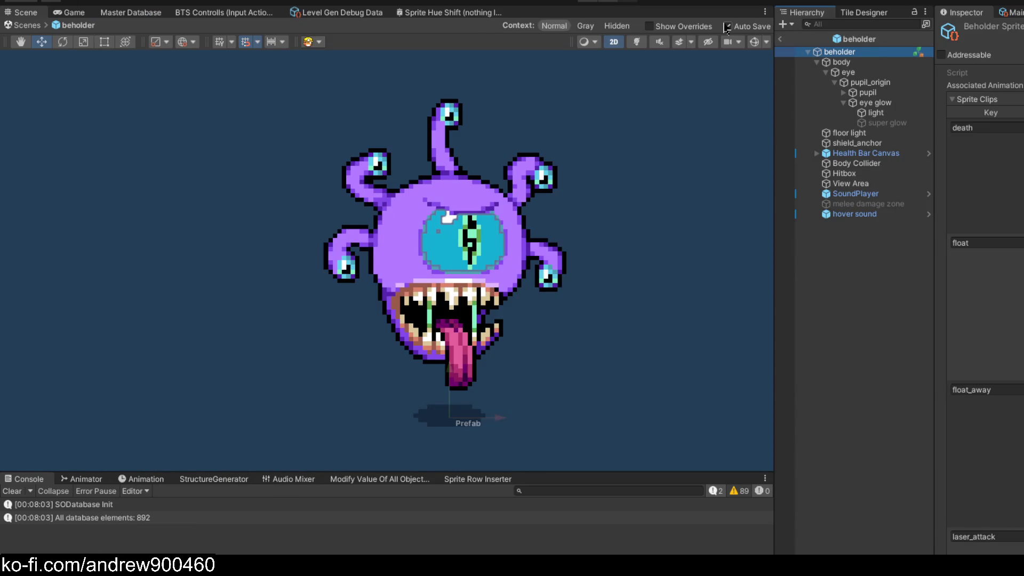
Exit the beholder prefab back to CaveScene and enter Play mode
click(780, 39)
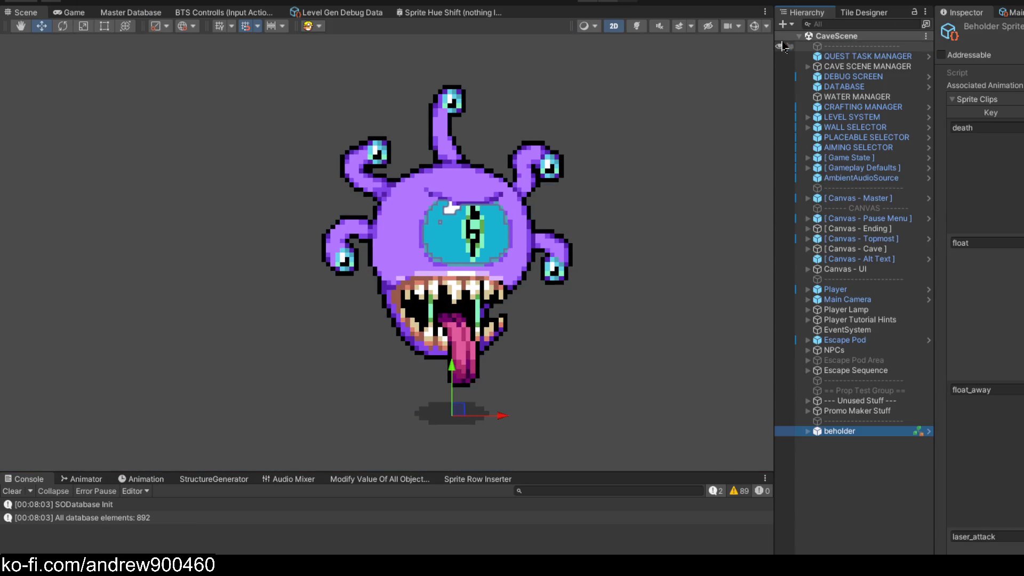
click(585, 5)
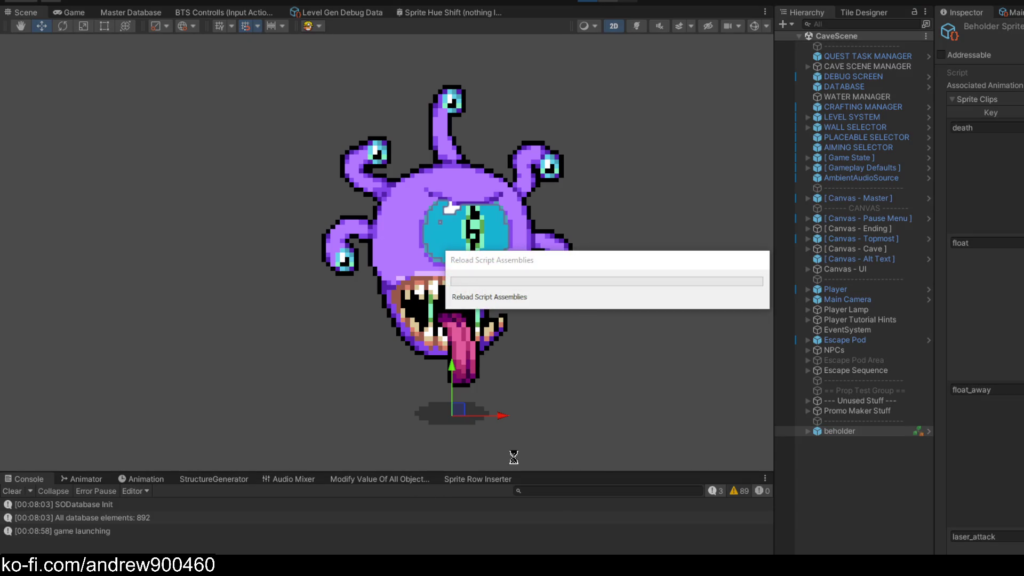
key(XF86AudioLowerVolume)
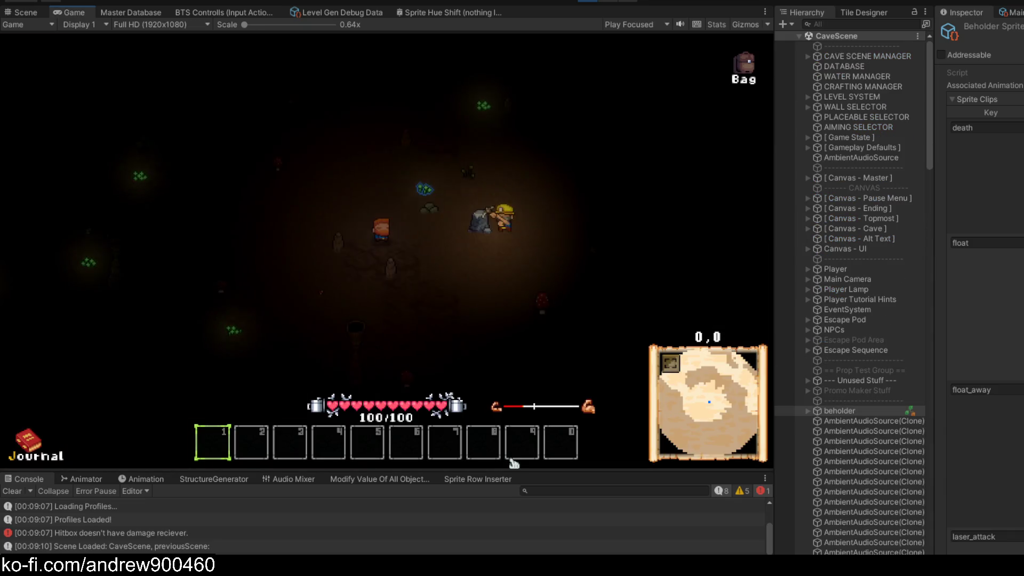
Open the F3 debug overlay, enable Full Bright, and enter a giveset console command
key(a)
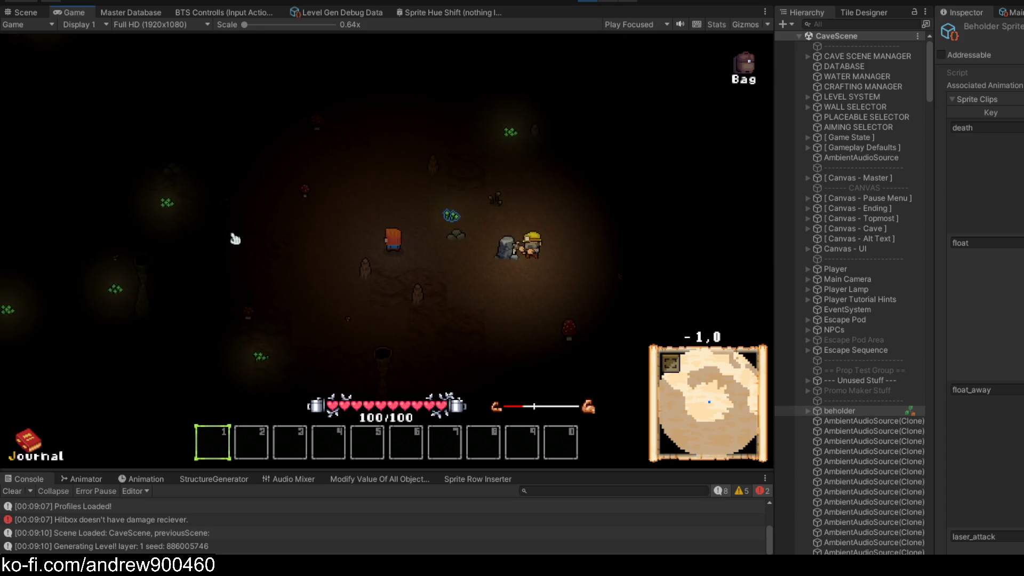
key(F3)
click(18, 294)
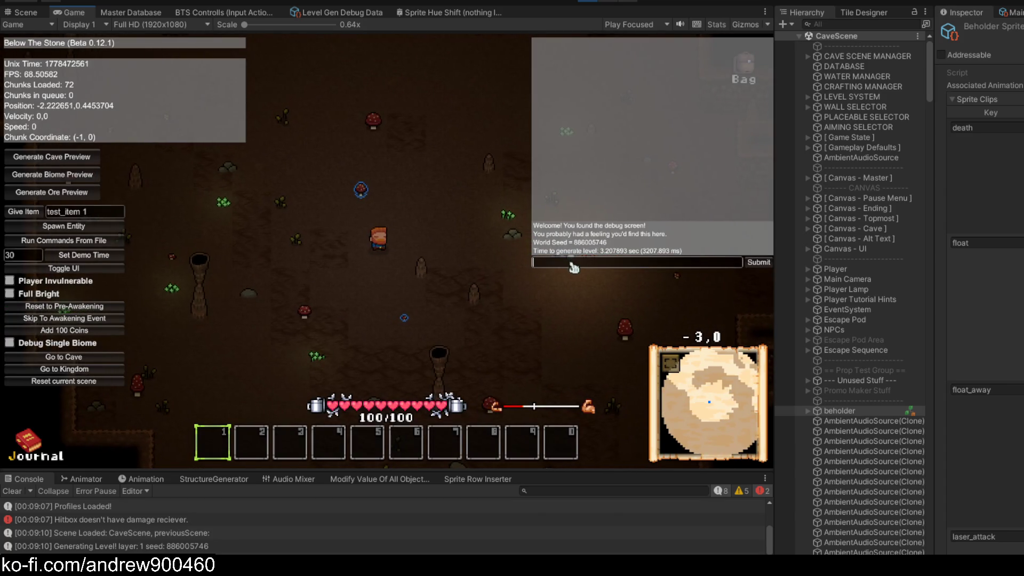
text(giveset )
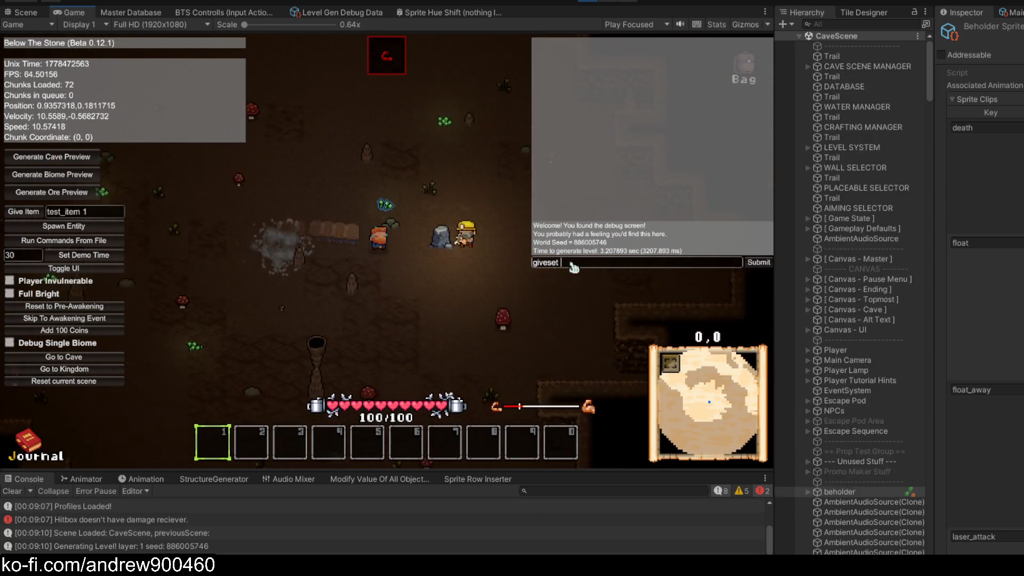
text(sil)
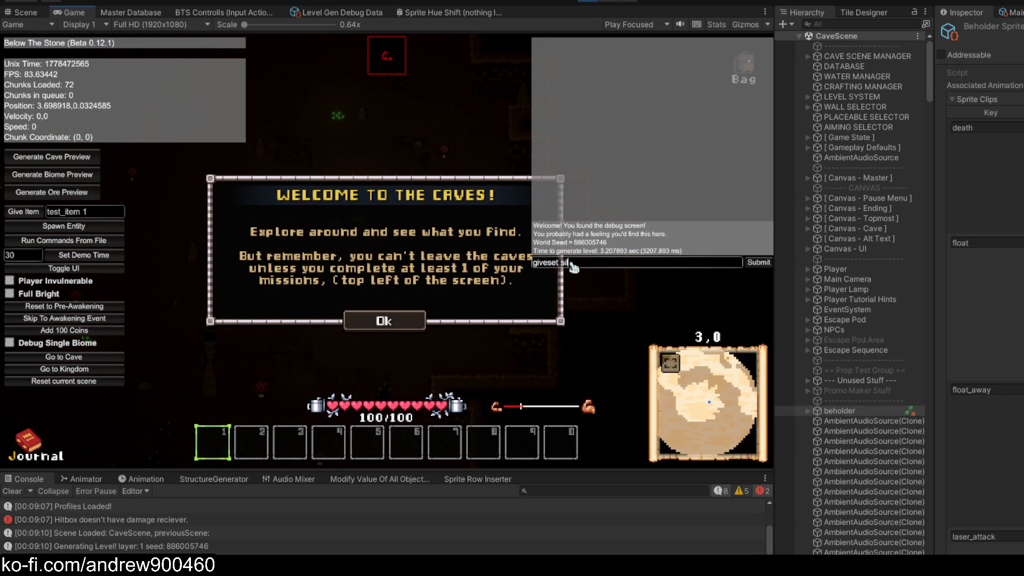
text(verwd)
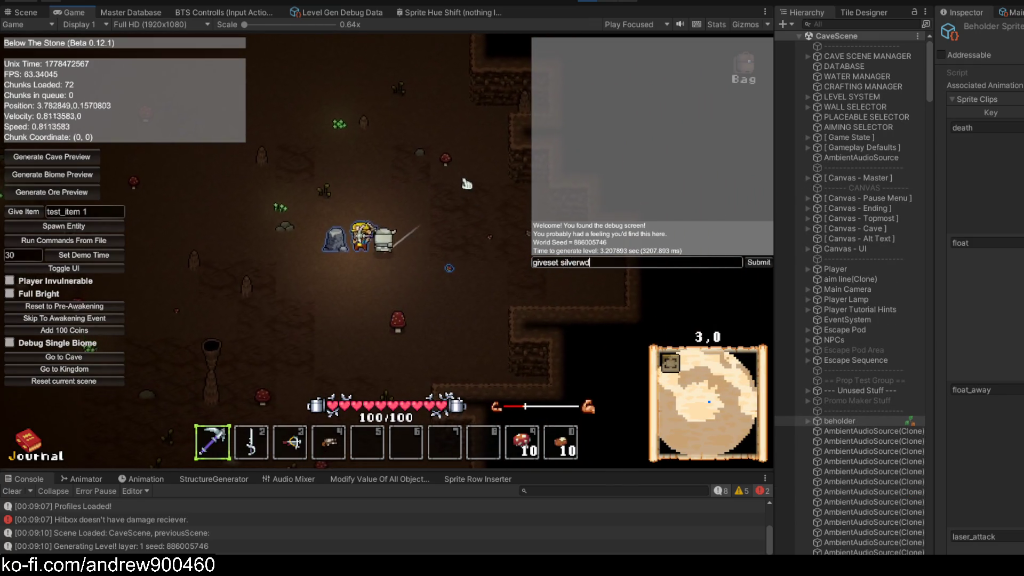
text(2w)
scroll(393, 335, down, 2)
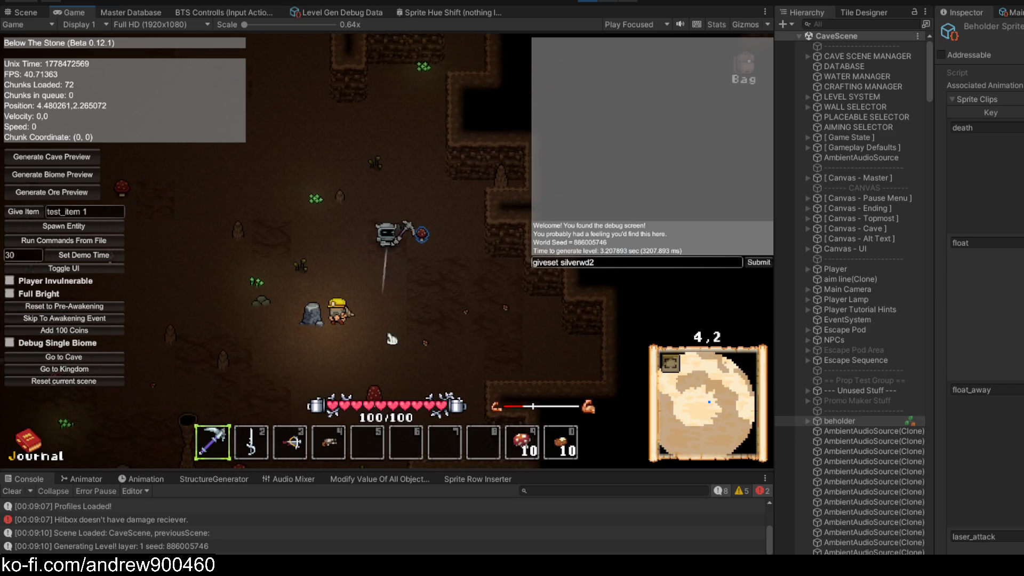
text(wwwwwwwwwww)
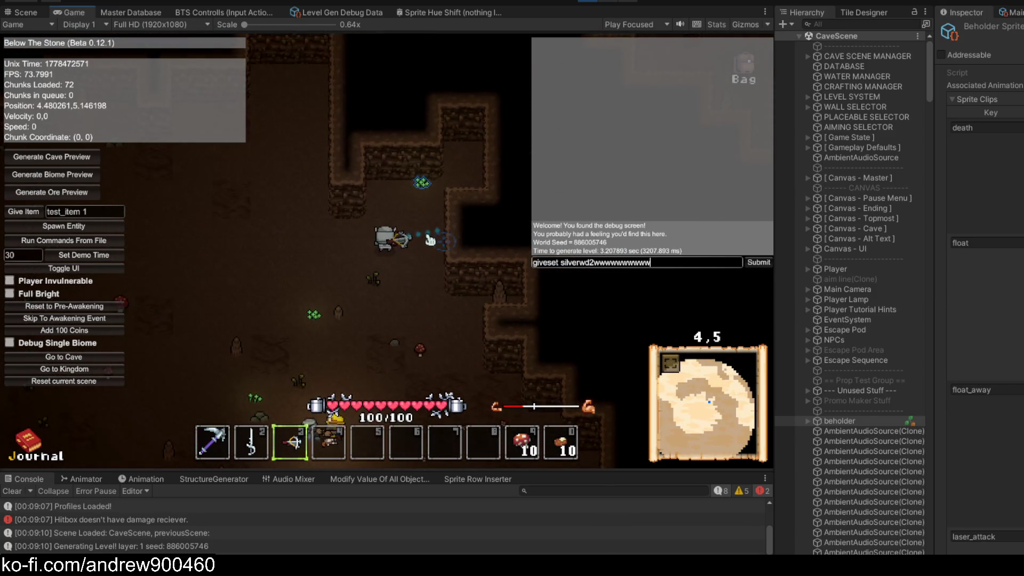
key(BackSpace)
key(BackSpace)
key(BackSpace)
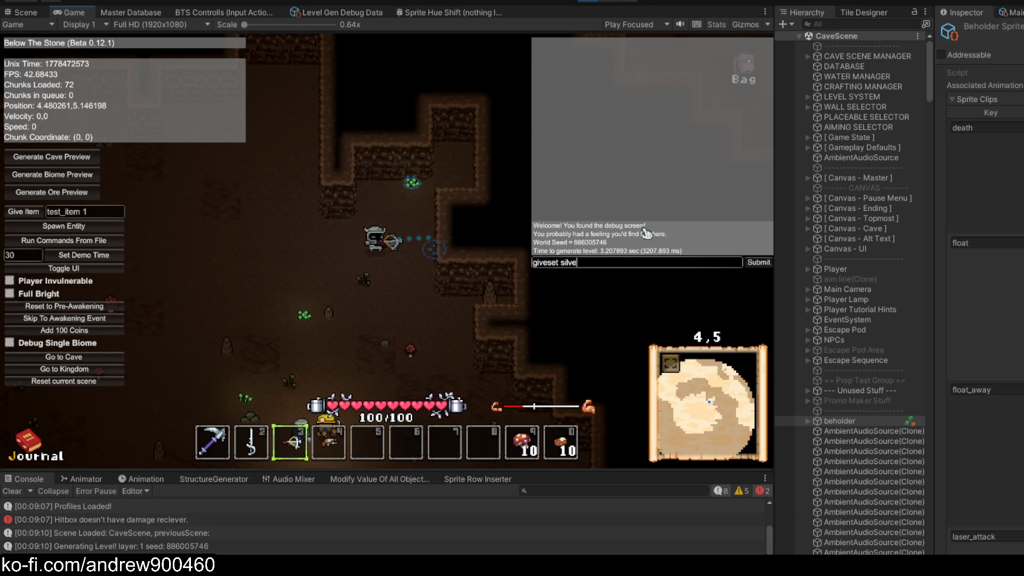
Lower the master volume to 69.9% in Audio Settings, then resume the game
key(Escape)
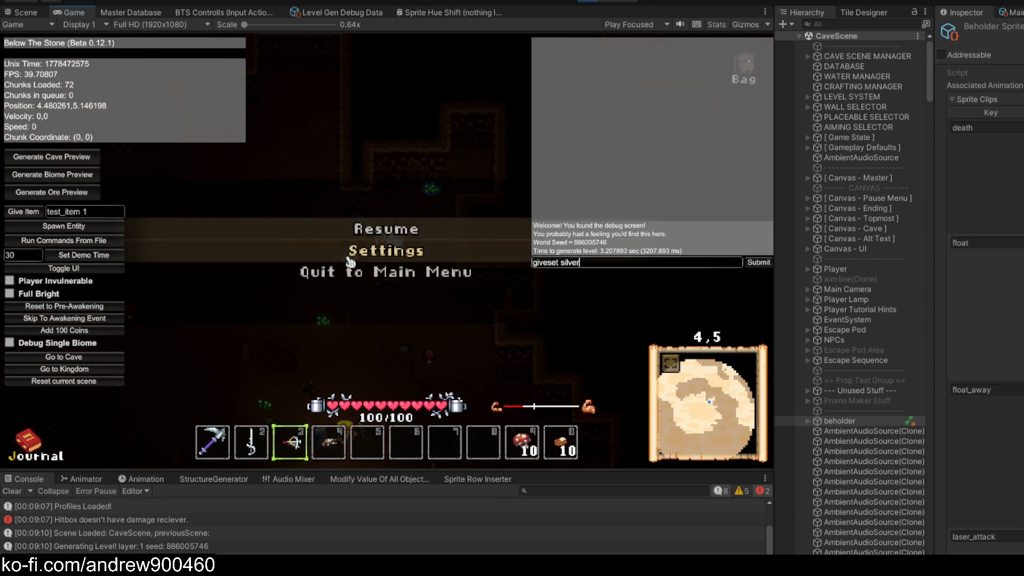
click(382, 247)
click(480, 204)
drag(539, 158, 464, 170)
key(Escape)
key(Escape)
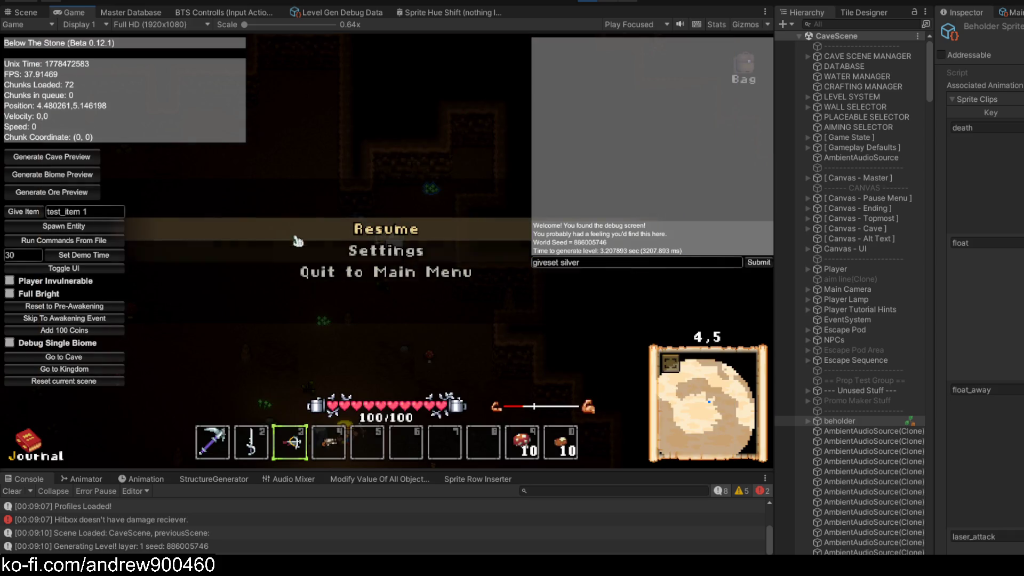
click(416, 228)
Walk the player around the cave with WASD, then pause the game
key(a)
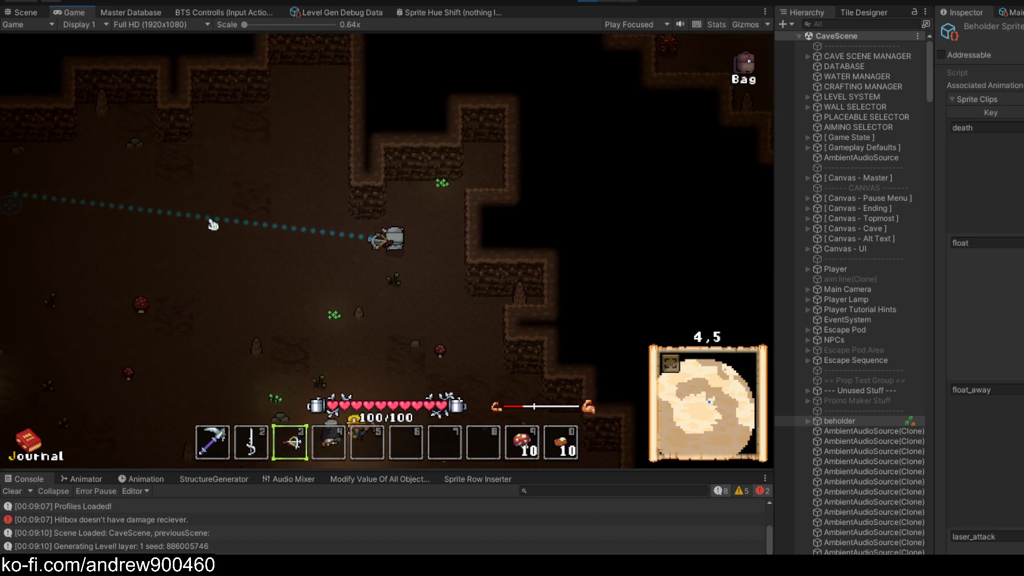
key(a)
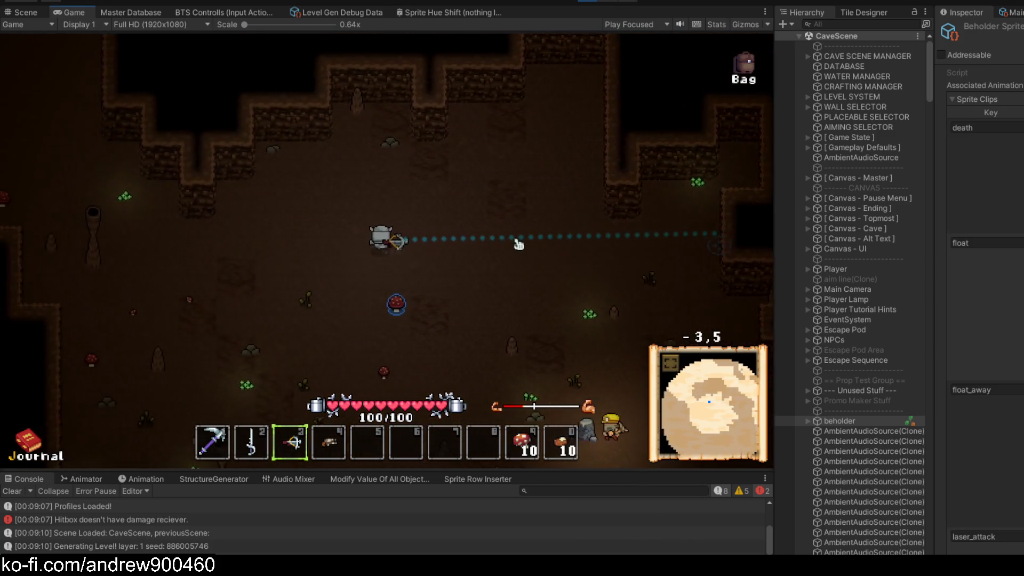
key(a)
key(s)
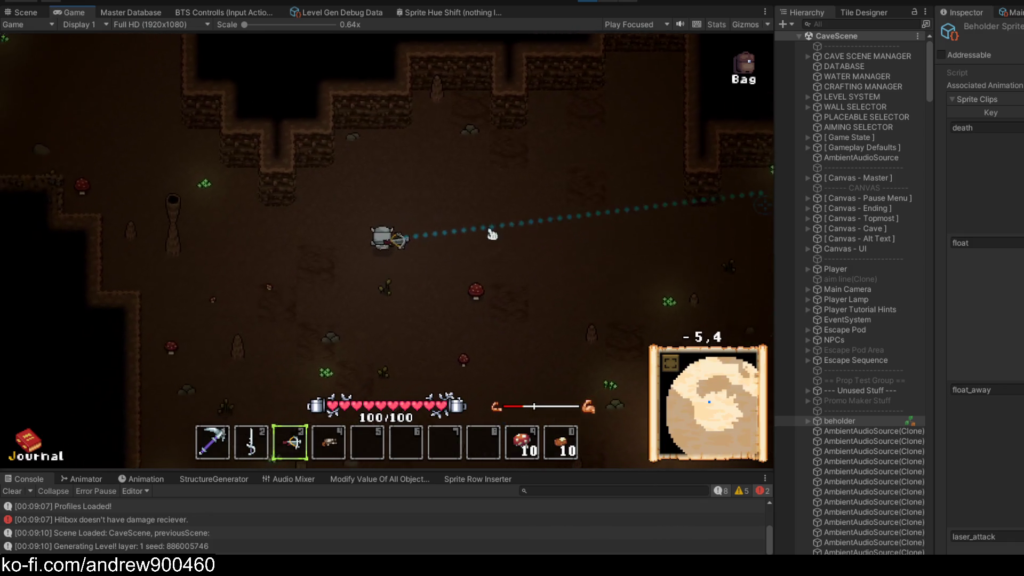
key(a)
key(w)
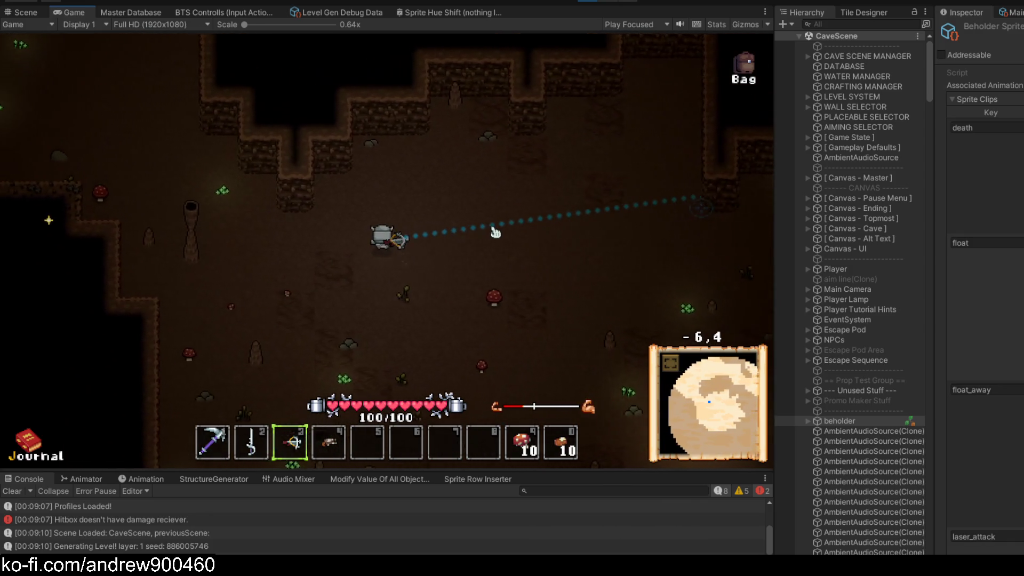
key(a)
key(w)
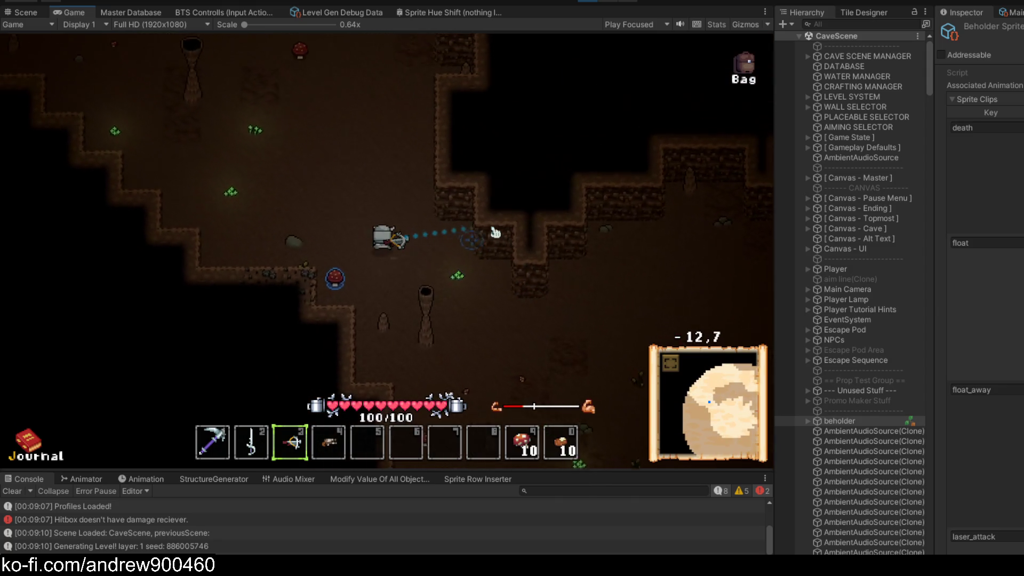
key(d)
key(s)
key(a)
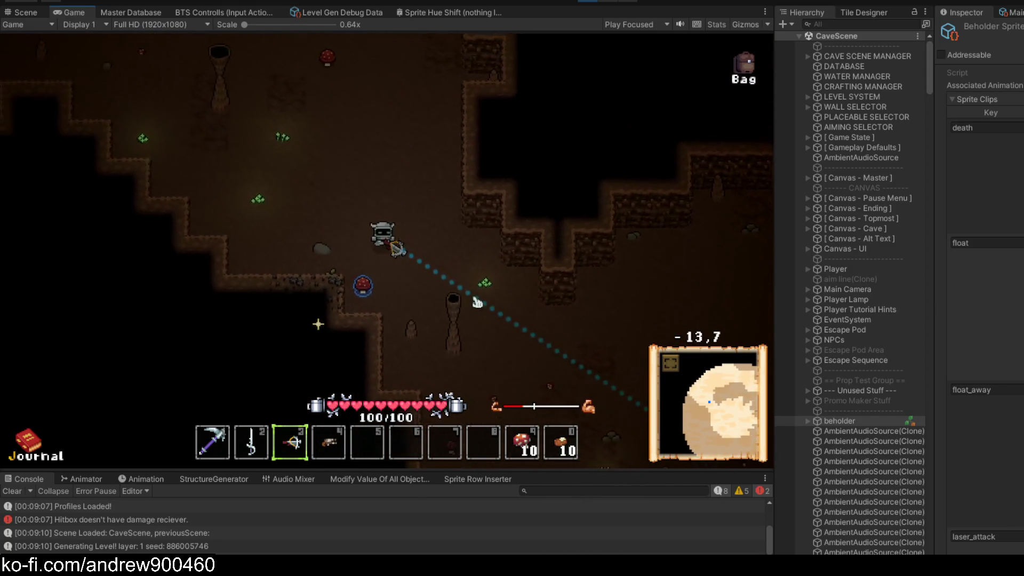
key(w)
key(Escape)
In the Scene view, drag the beholder beside the player and maximize the Game view again
click(24, 13)
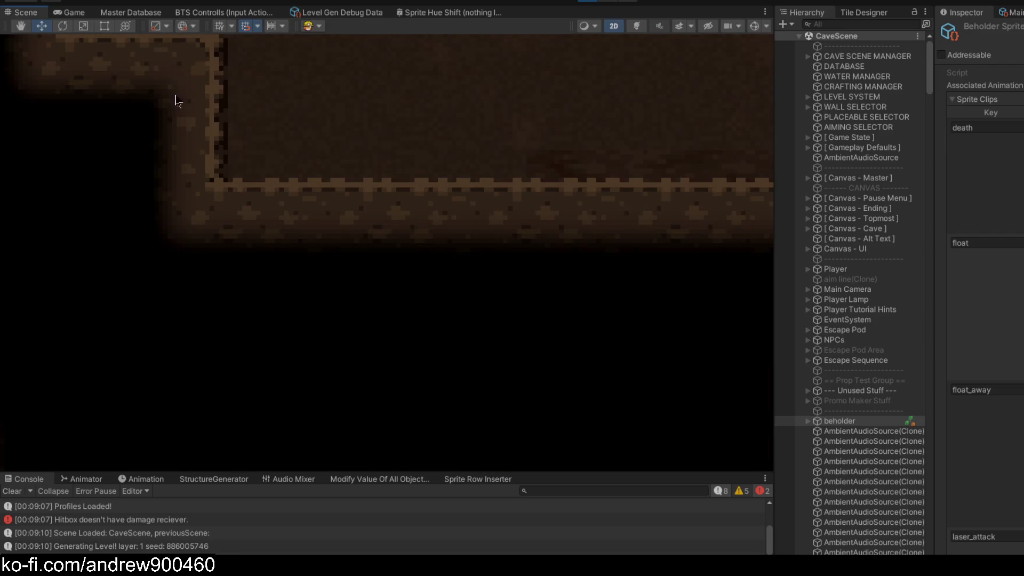
scroll(292, 391, down, 10)
scroll(538, 342, up, 3)
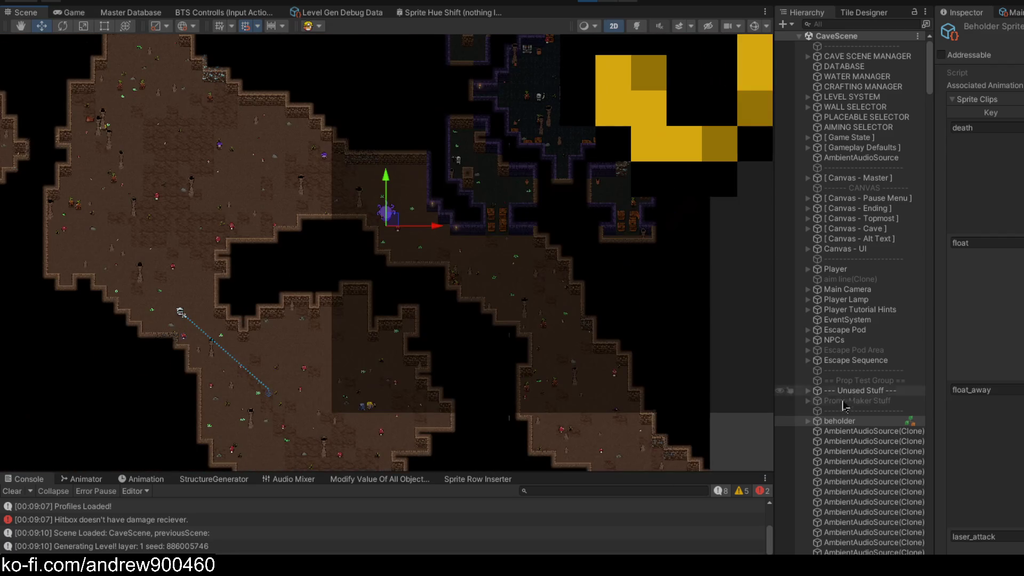
drag(294, 289, 382, 197)
scroll(436, 257, up, 3)
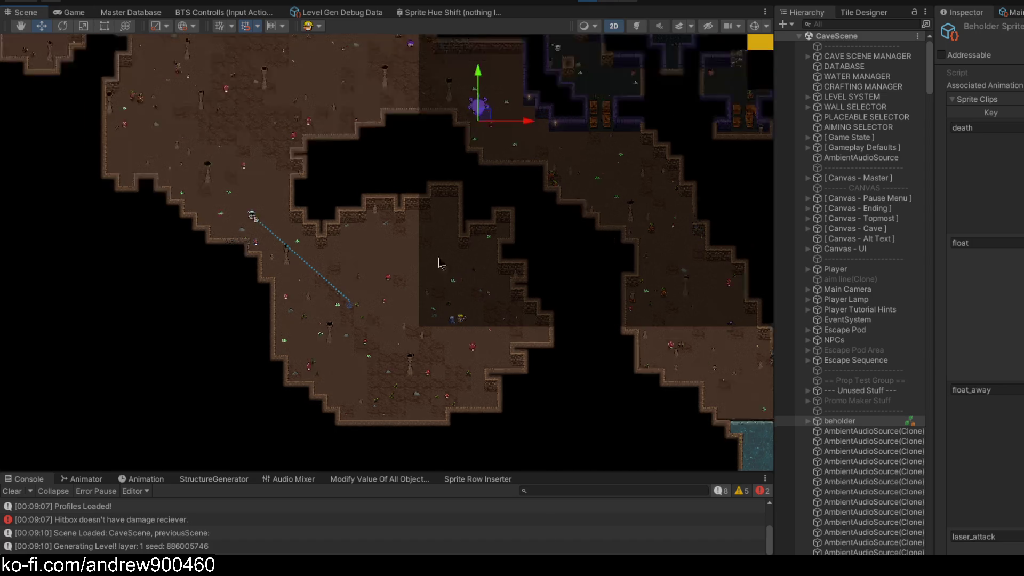
drag(516, 95, 432, 341)
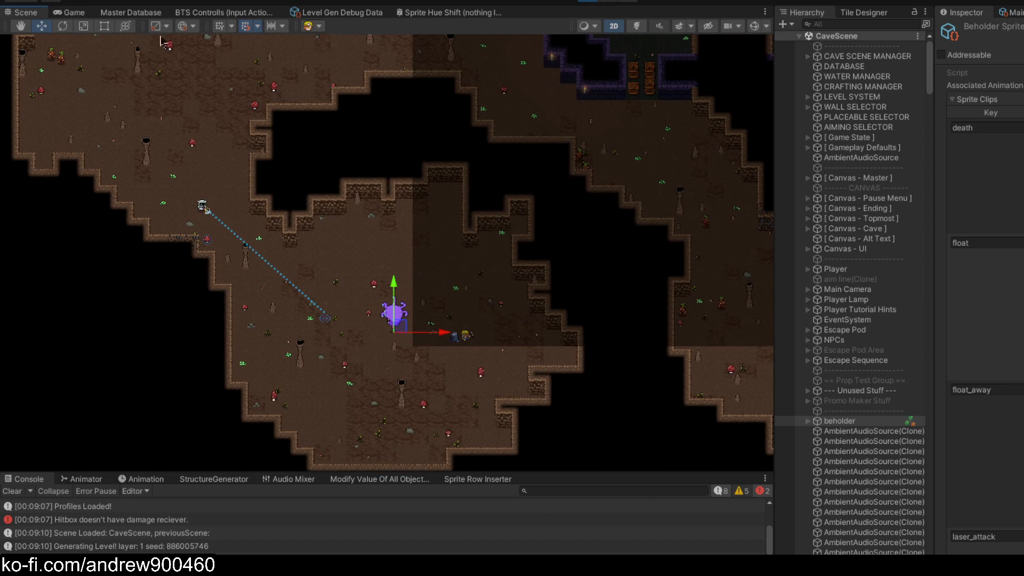
click(72, 12)
key(shift+space)
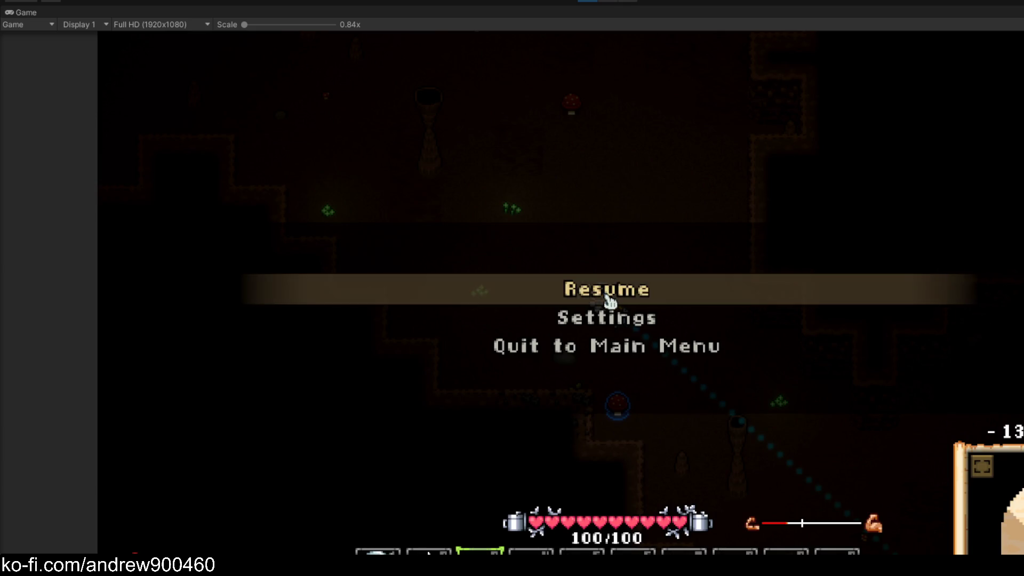
Resume, walk to the beholder, equip the hotbar-slot-2 sword, strike it, and pause
click(610, 300)
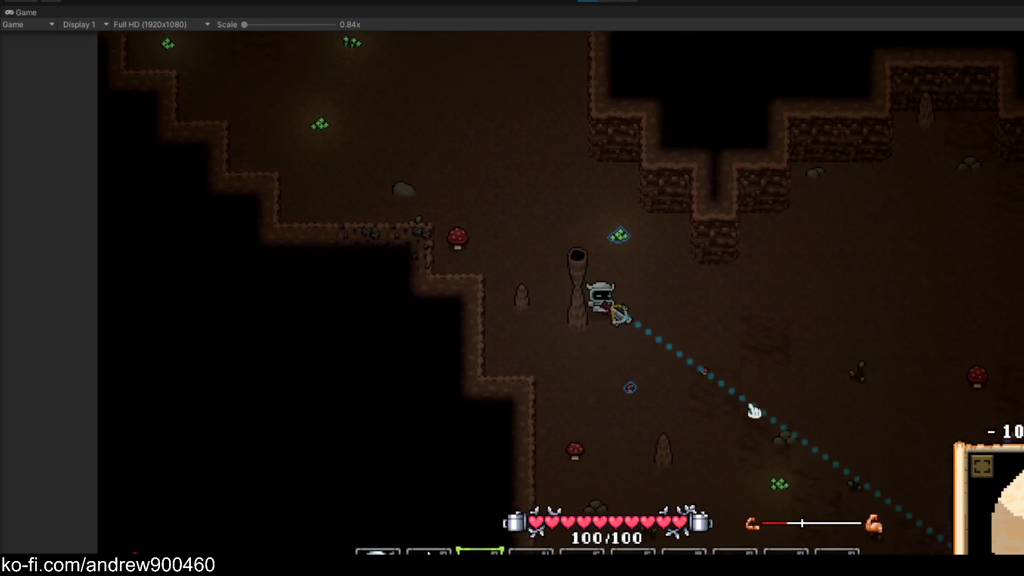
key(s+d)
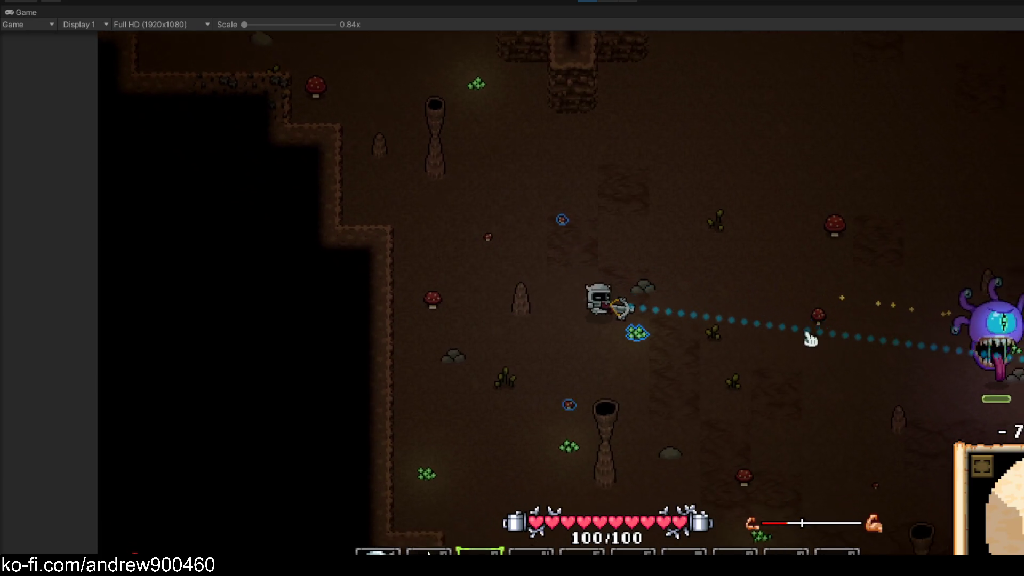
key(2)
click(804, 338)
key(d)
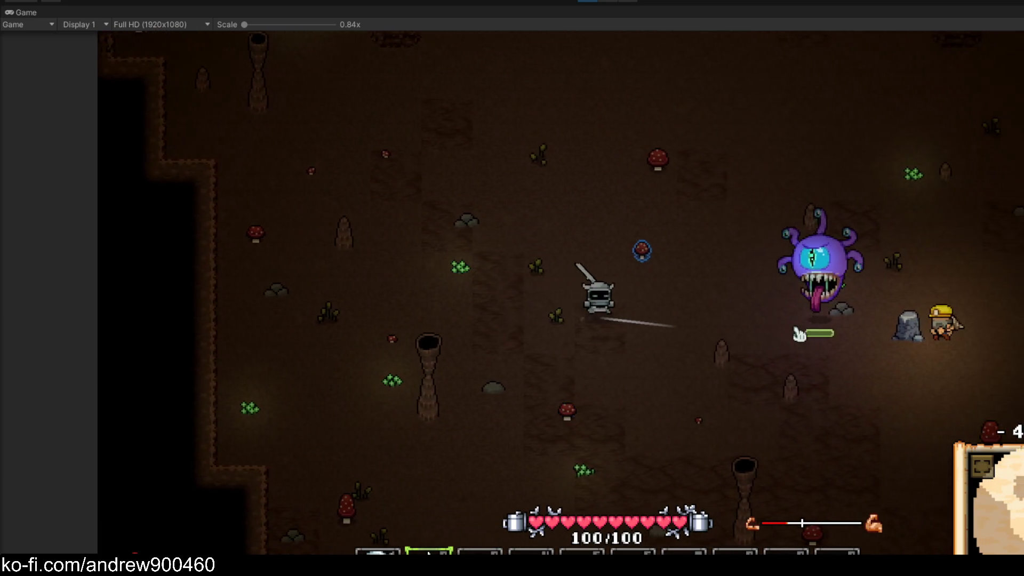
key(a+w)
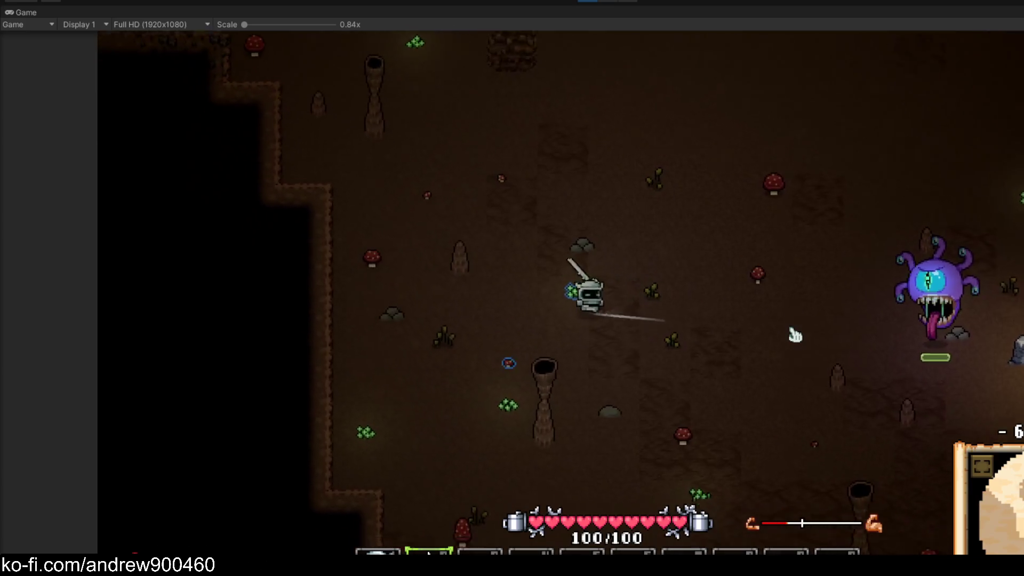
key(a+w)
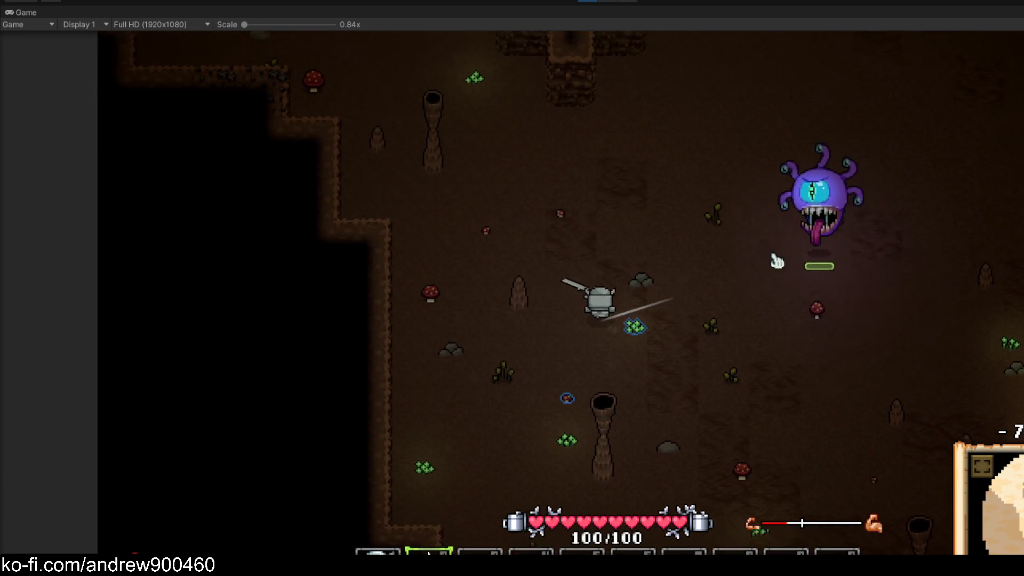
key(w)
key(d)
key(s)
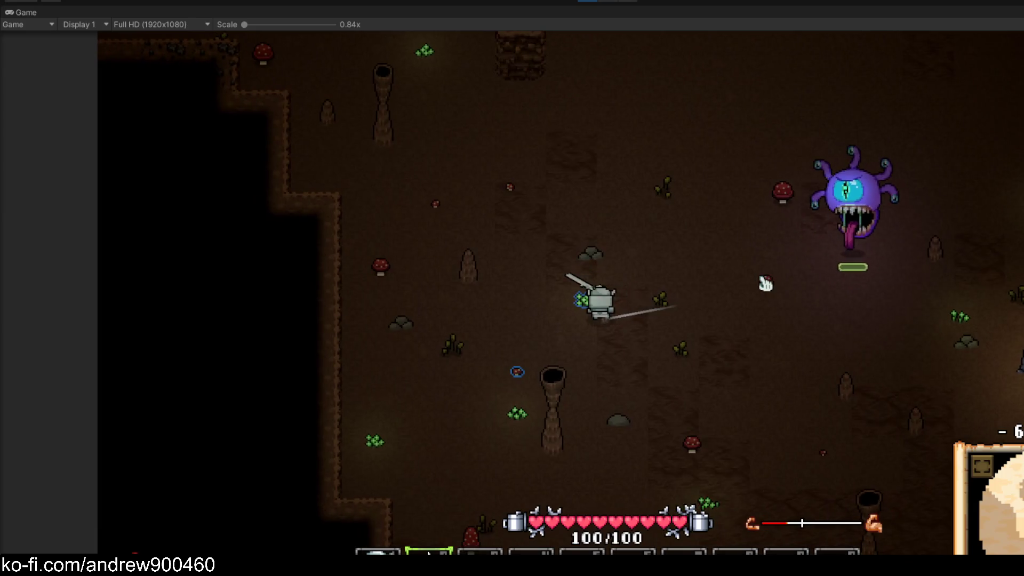
key(Escape)
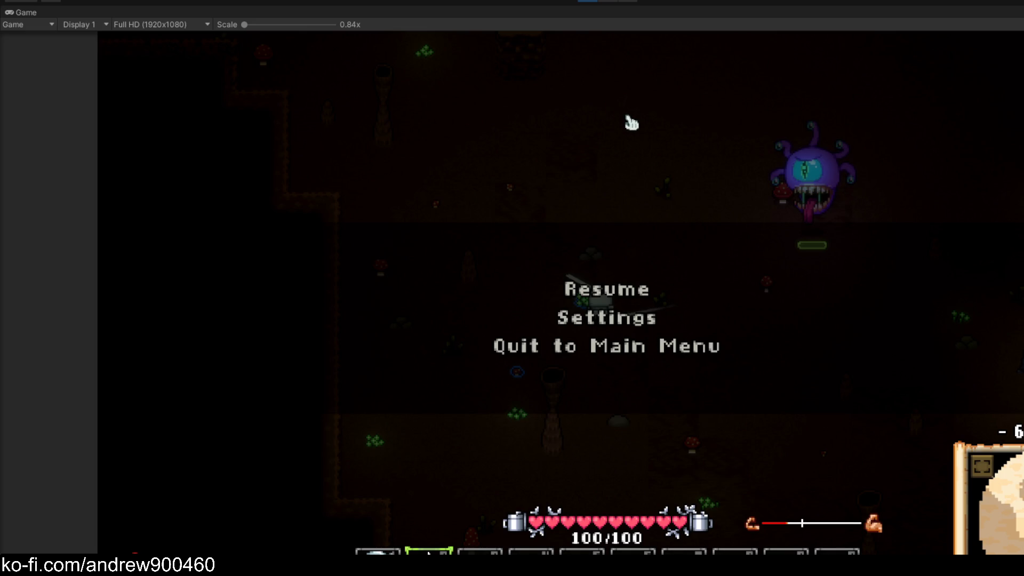
Resume briefly to keep fighting the beholder, then pause again
key(XF86AudioLowerVolume)
click(638, 280)
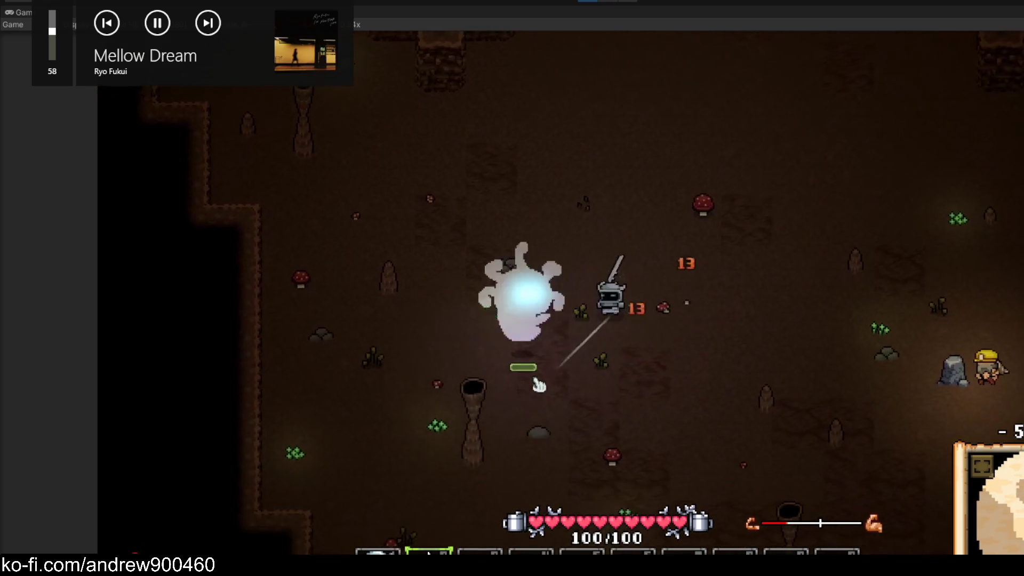
key(Escape)
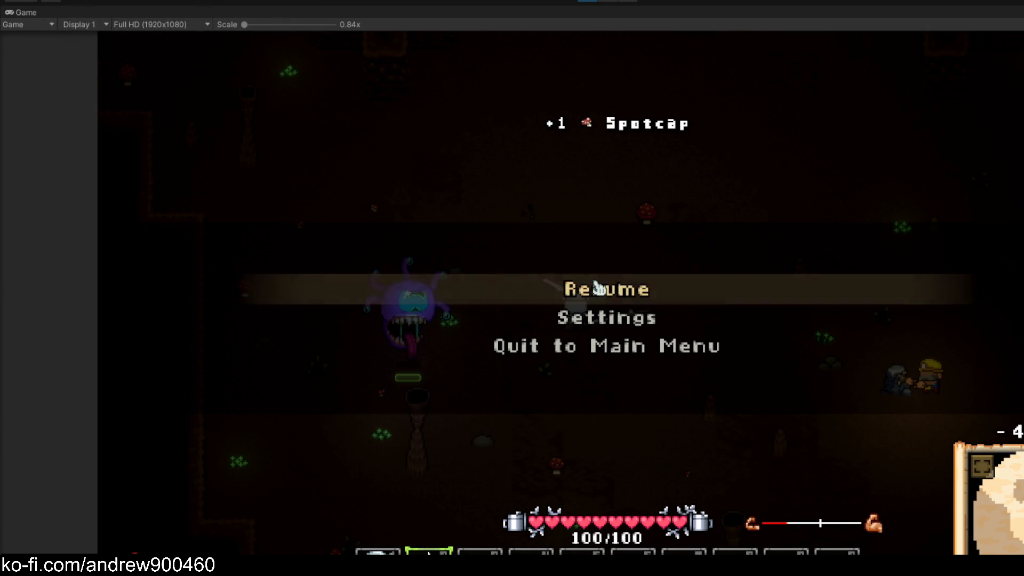
Resume the game and walk the knight around the cave near the beholder
click(596, 288)
key(d)
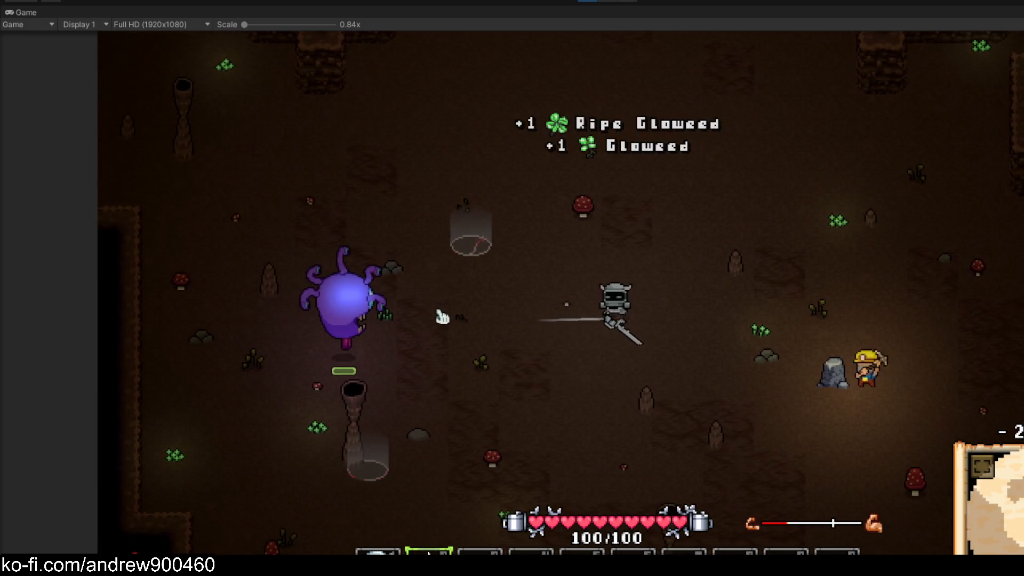
key(d)
key(a)
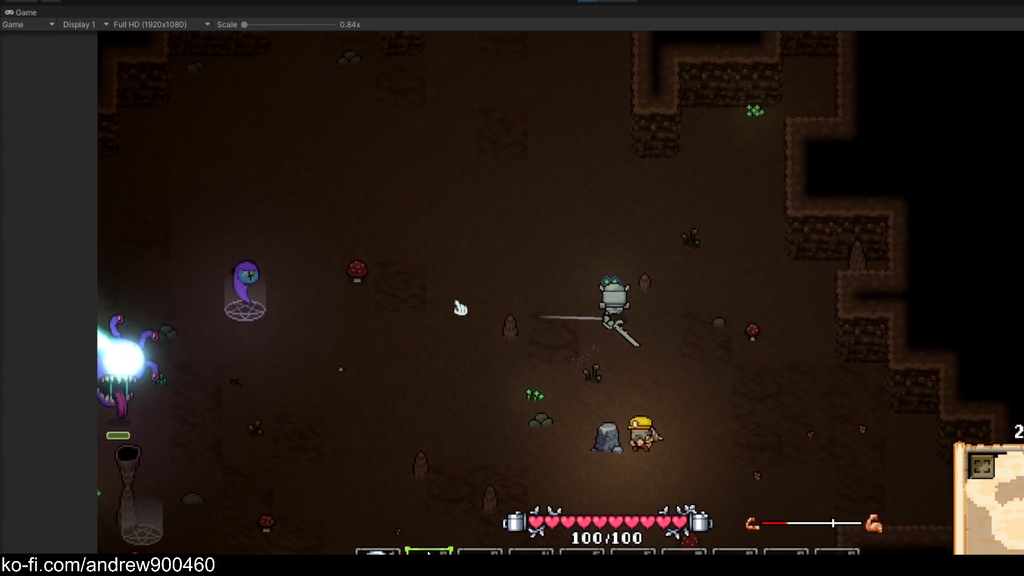
key(s)
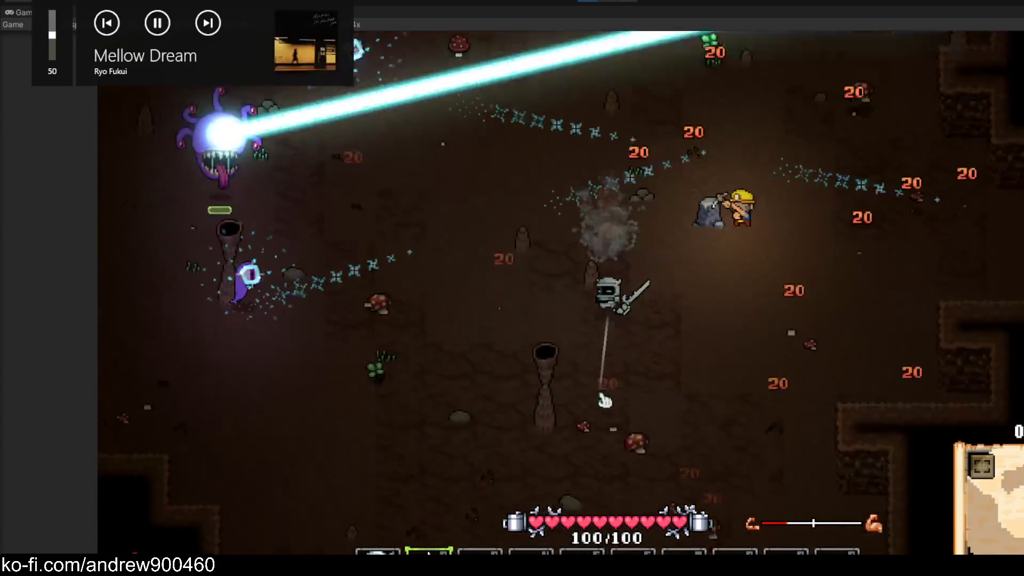
key(a)
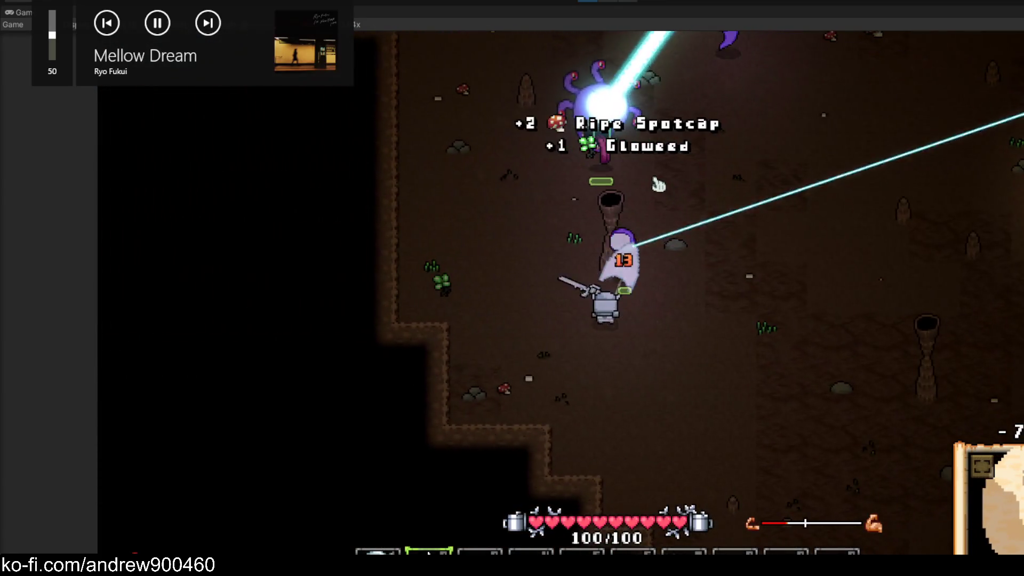
key(d)
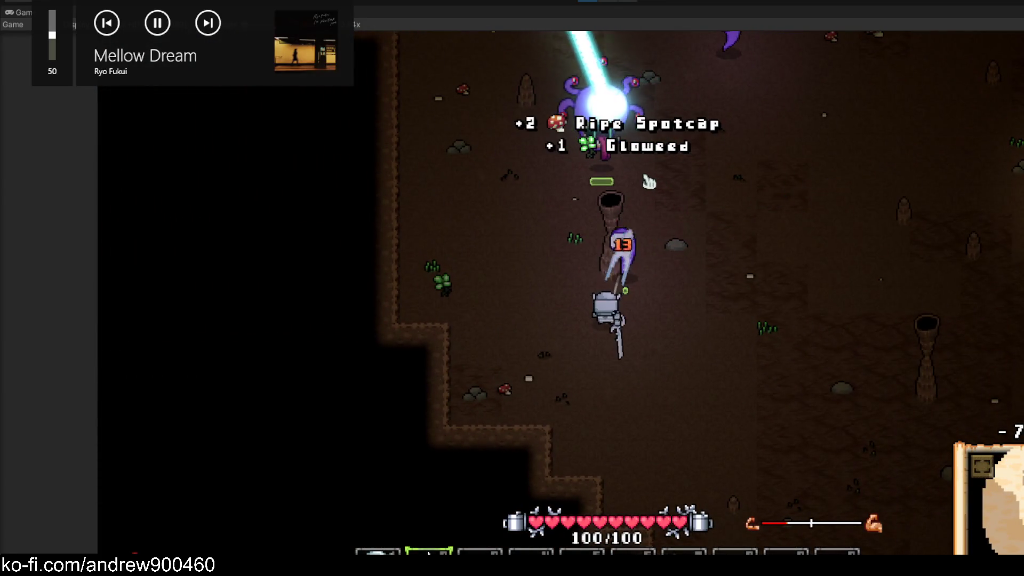
key(a)
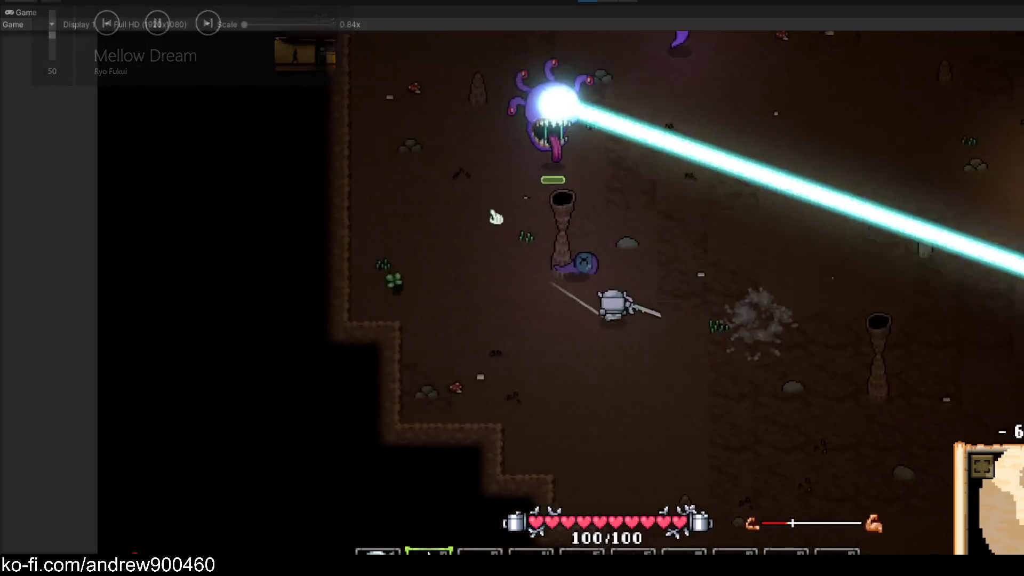
key(w)
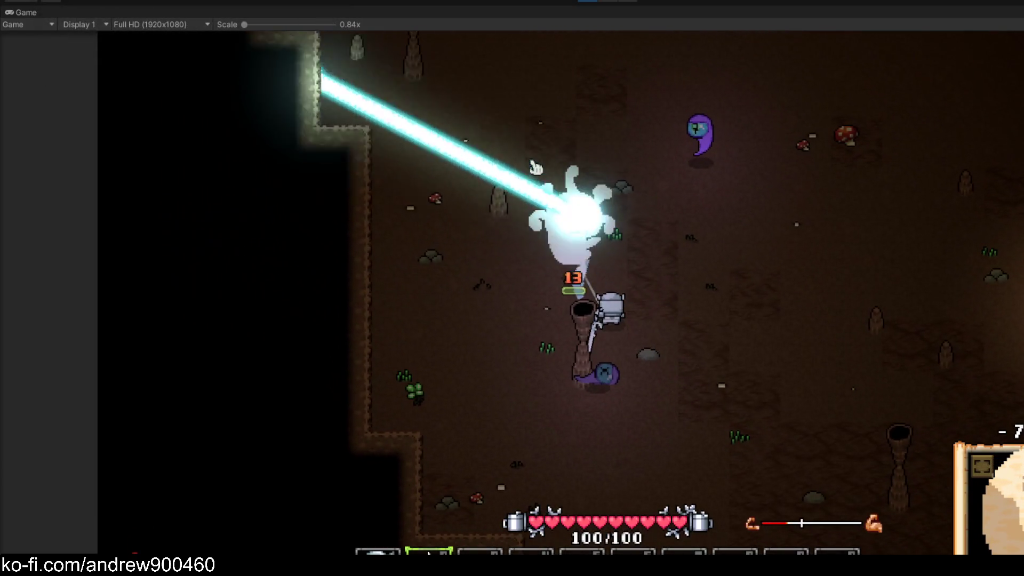
key(d)
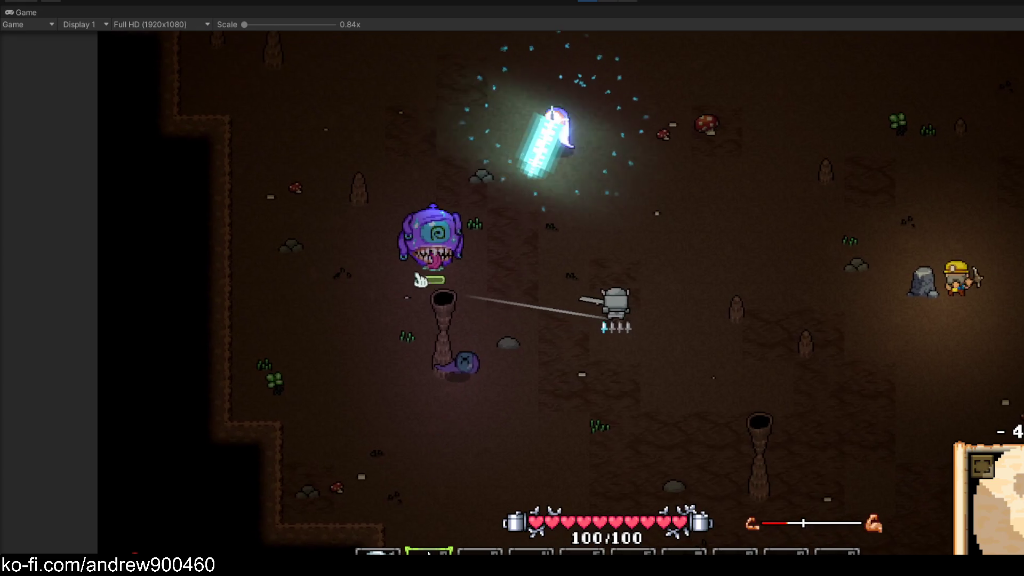
key(w)
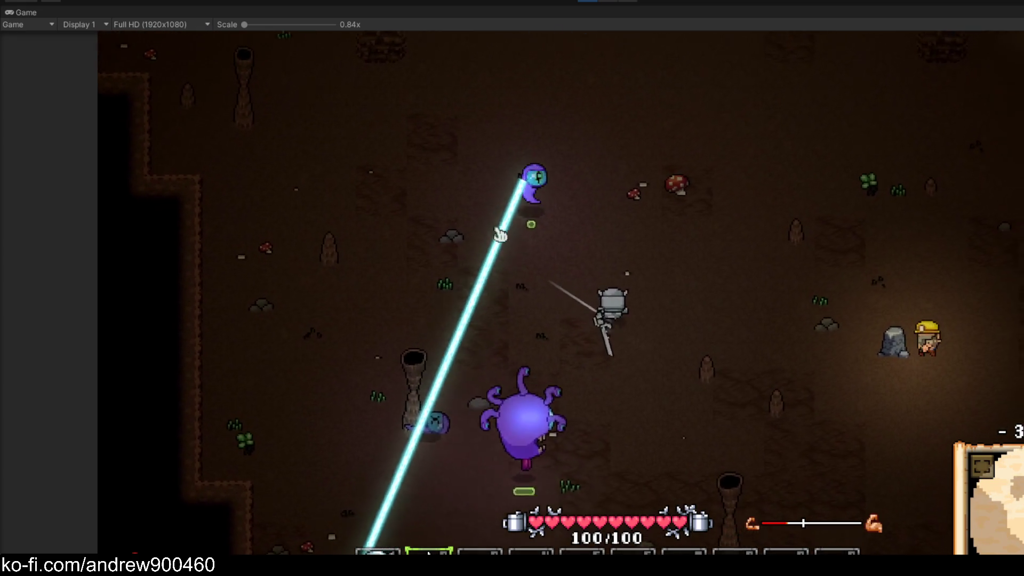
key(w)
Maneuver the knight to collect a Spotcap and a nearby mushroom
key(a)
key(s)
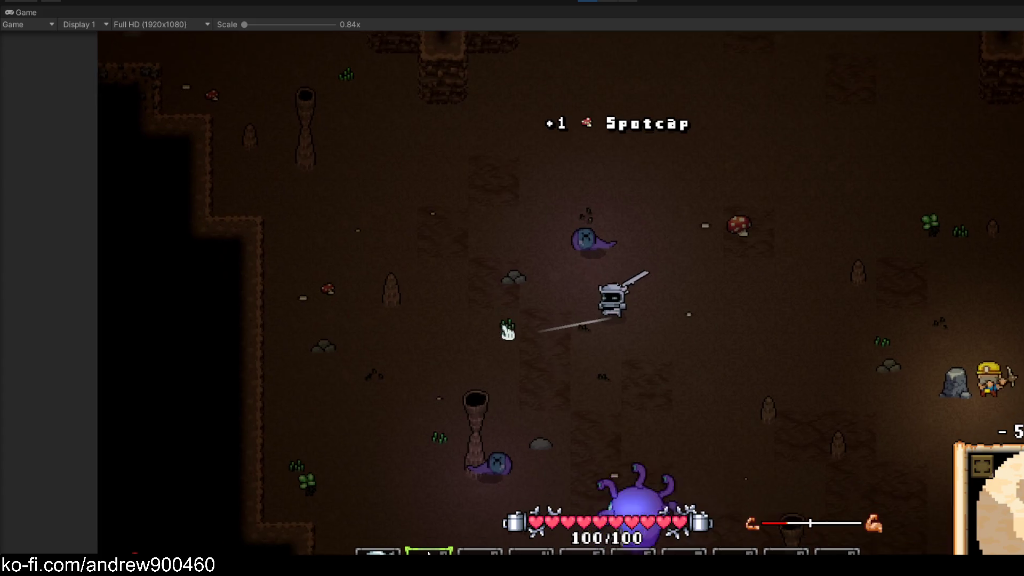
key(w)
key(d)
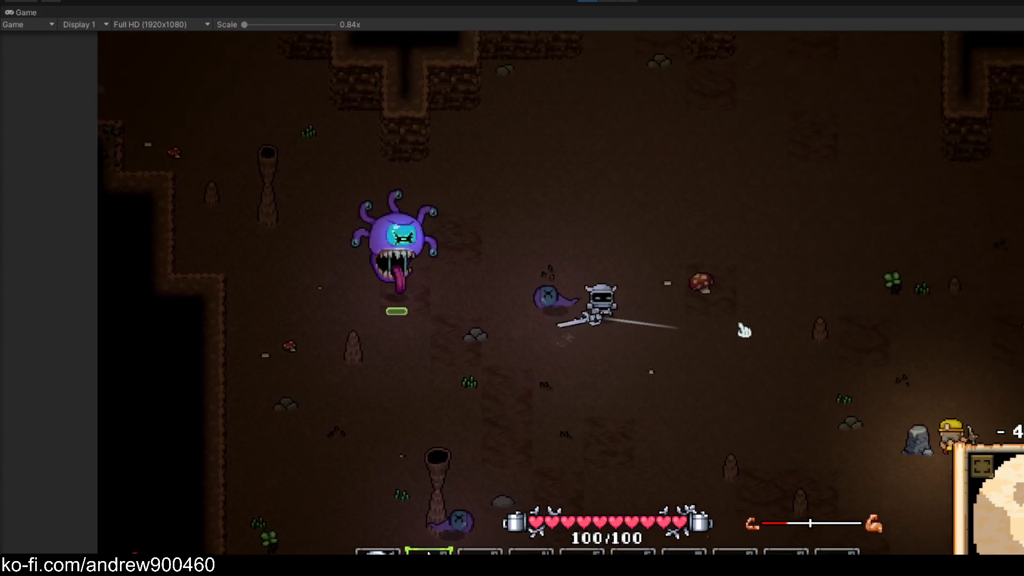
key(d)
key(s)
key(a)
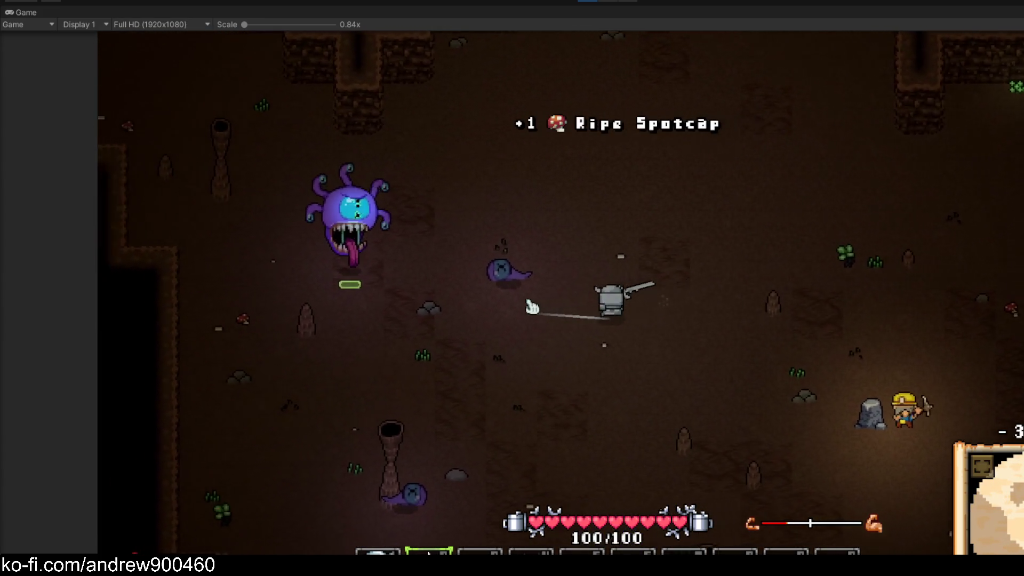
key(a)
Swing at the beholder, then circle around it to dodge its laser beam
click(450, 257)
key(d)
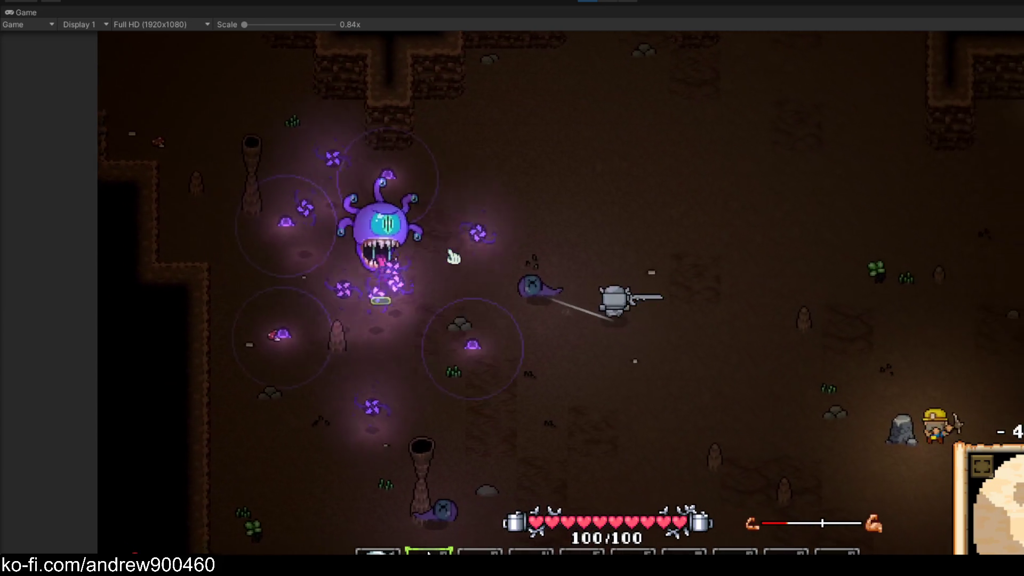
key(d)
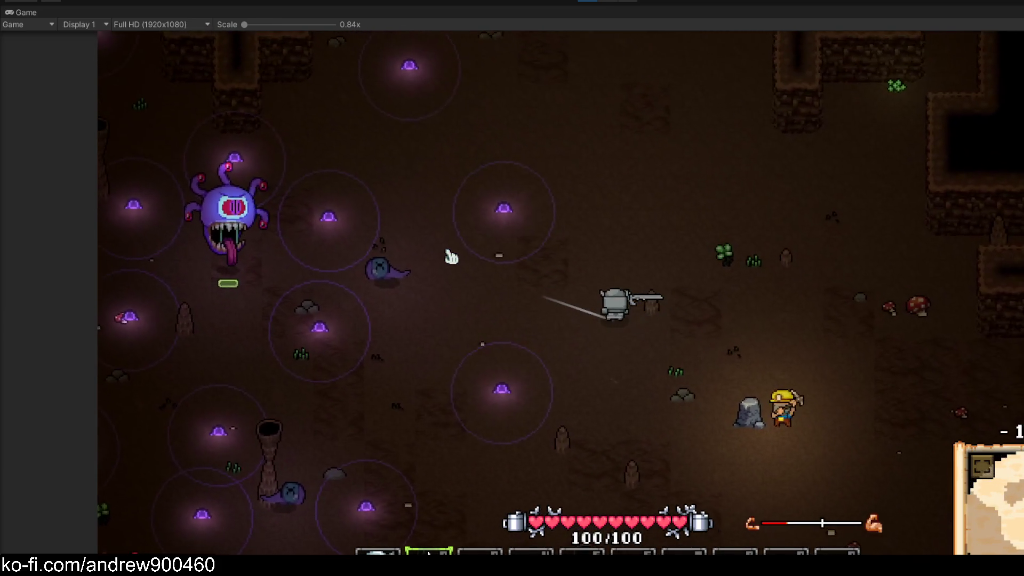
key(a)
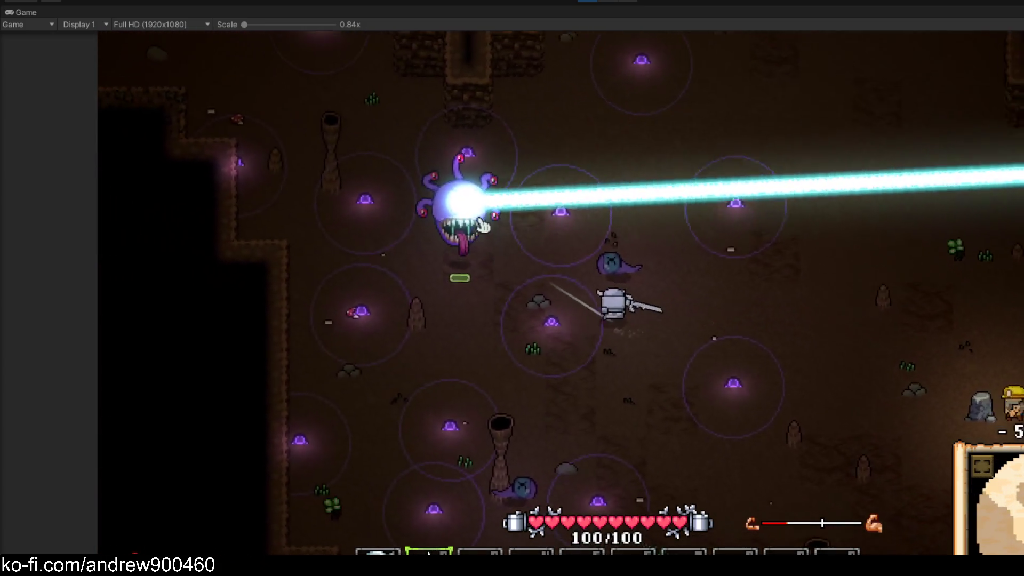
key(w)
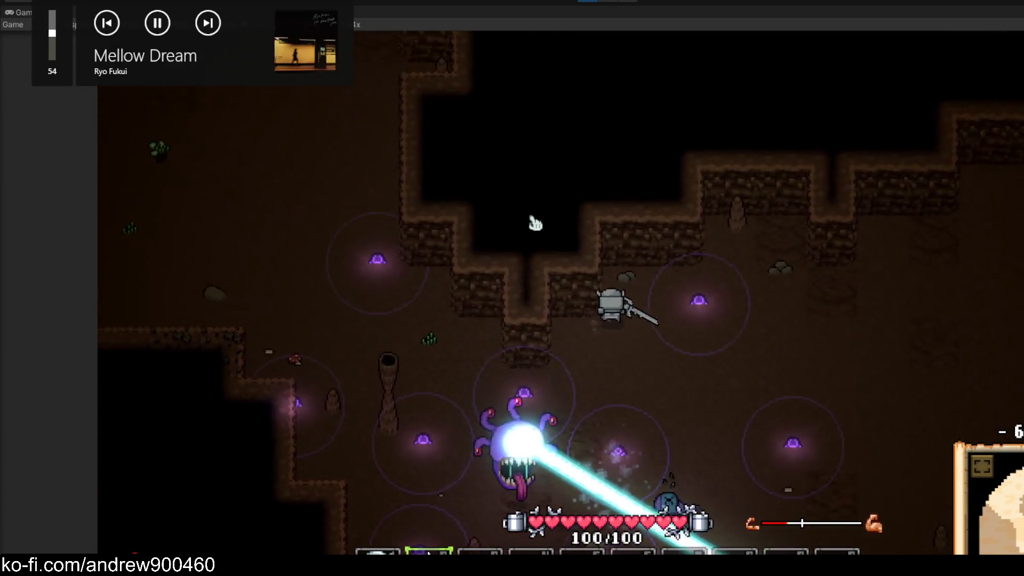
key(a)
key(s)
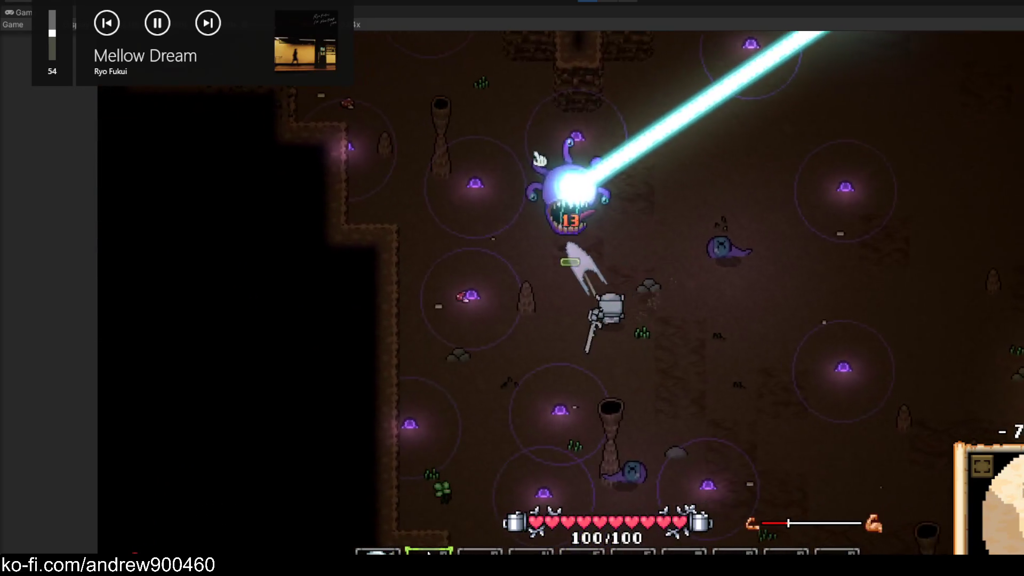
key(w)
key(d)
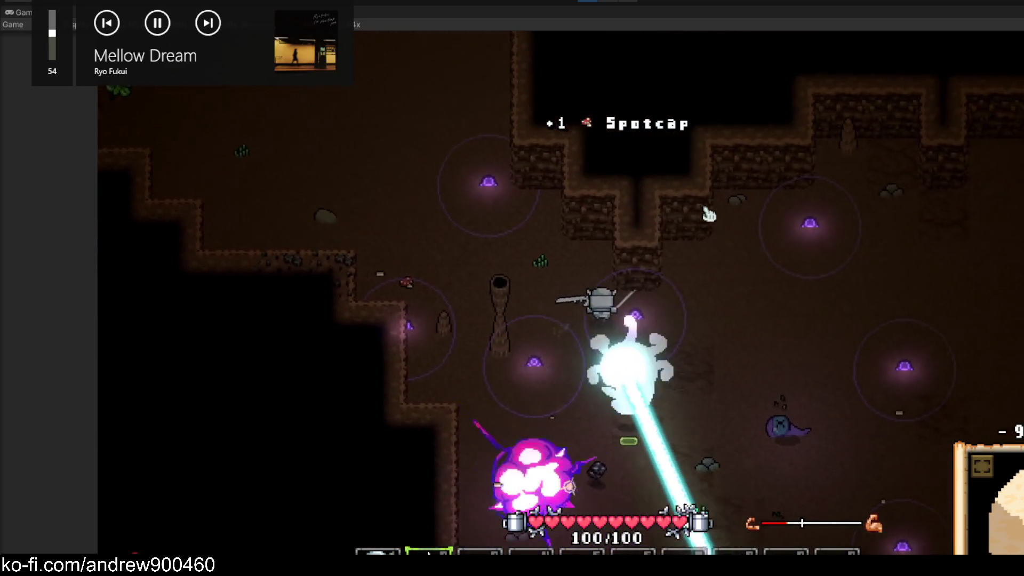
key(a)
key(s)
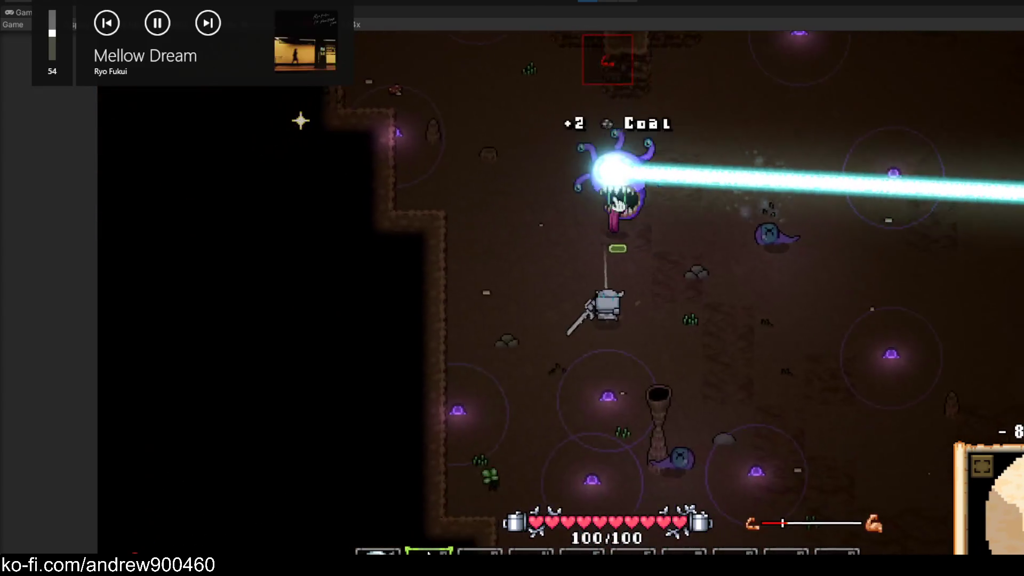
key(w)
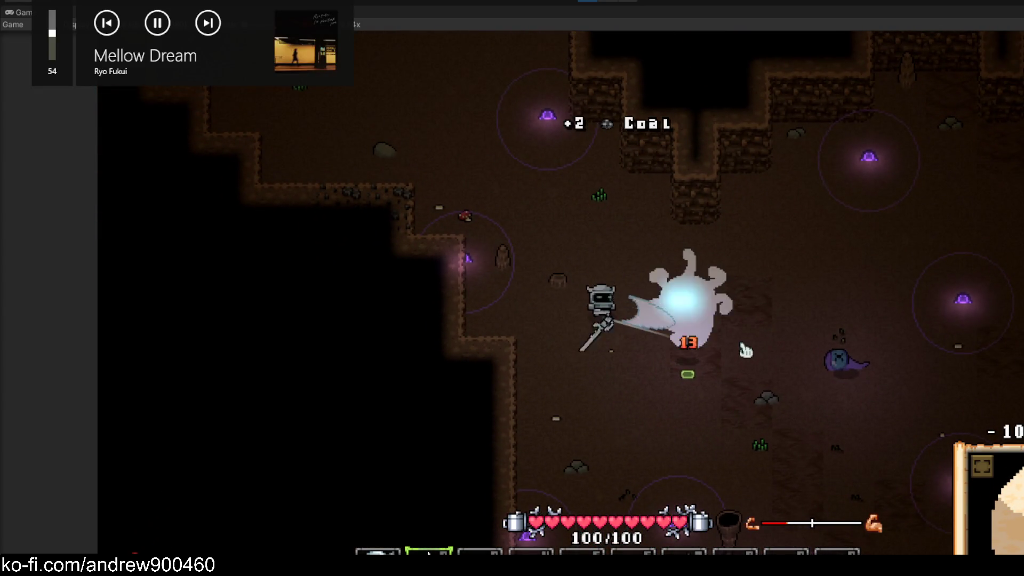
key(d)
key(s)
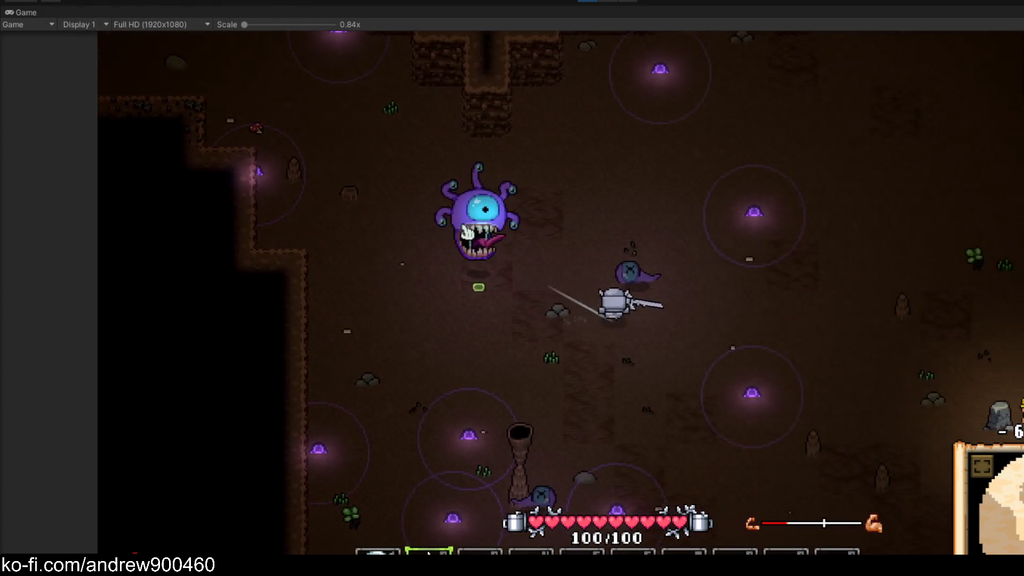
key(d)
key(w)
key(a)
Repeatedly slash the beholder while stepping around it between strikes
click(500, 201)
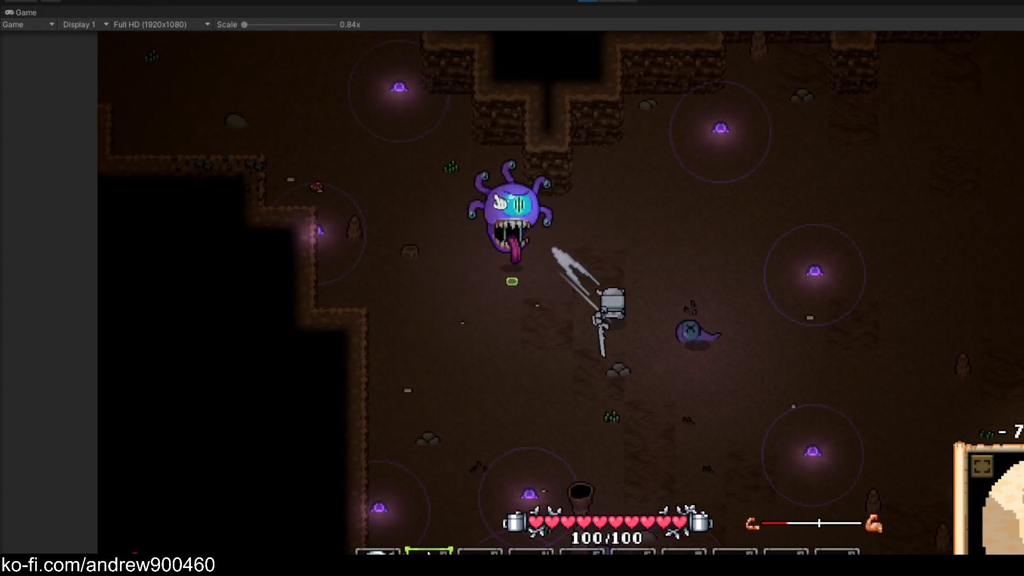
key(a)
key(s)
click(625, 160)
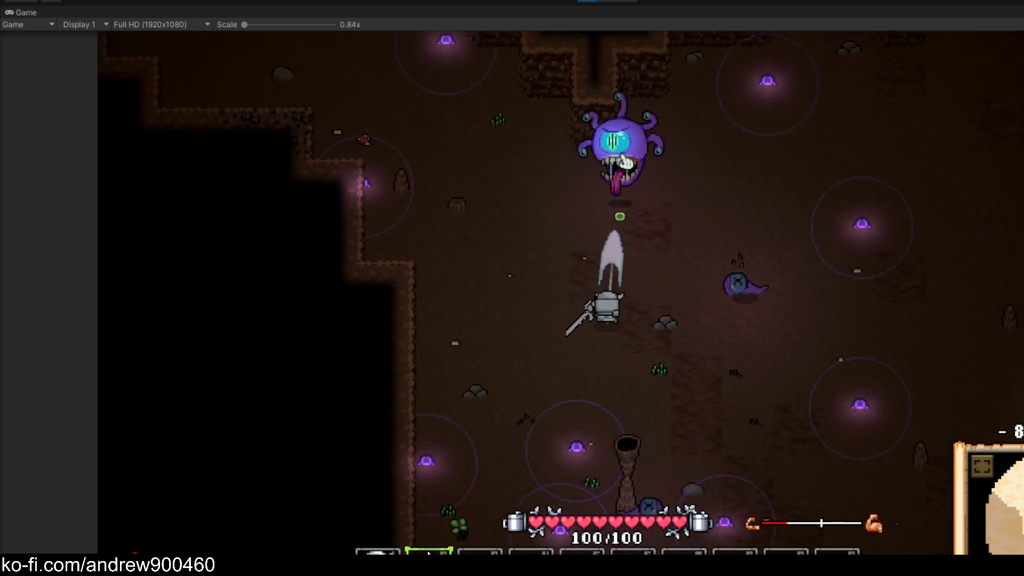
key(a)
key(s)
click(771, 350)
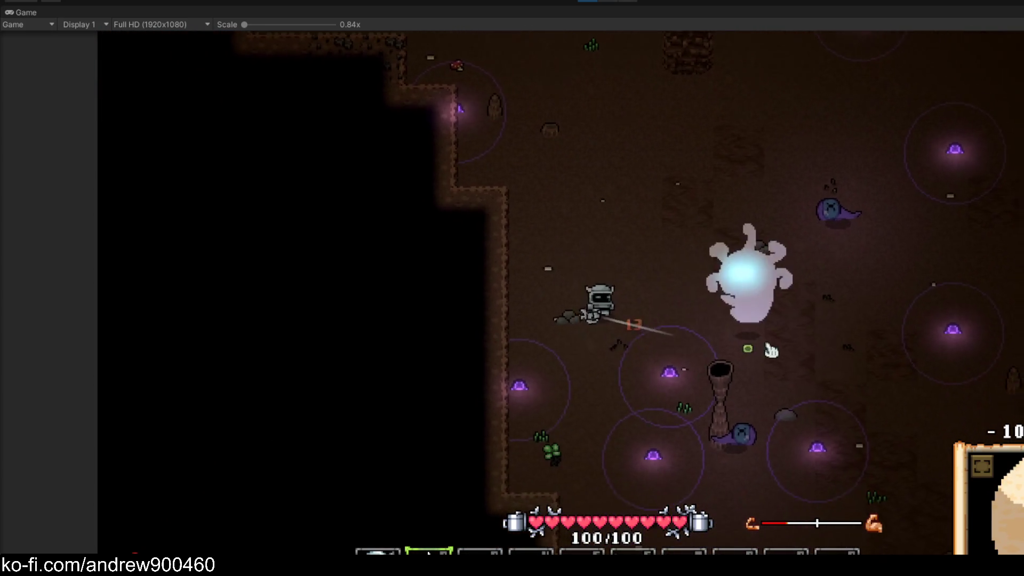
key(w)
key(d)
click(747, 366)
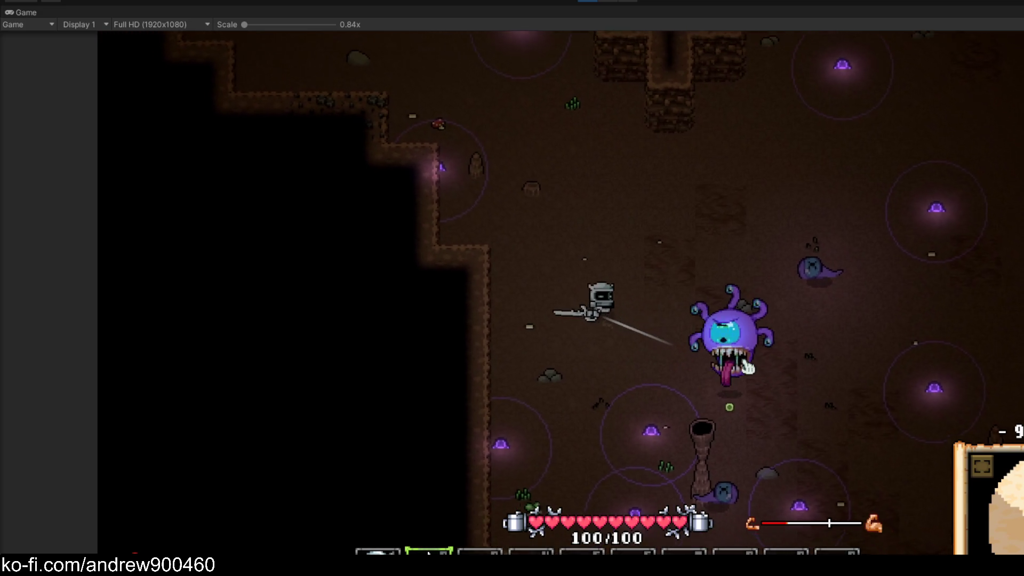
key(w)
key(a)
click(747, 367)
key(w)
key(d)
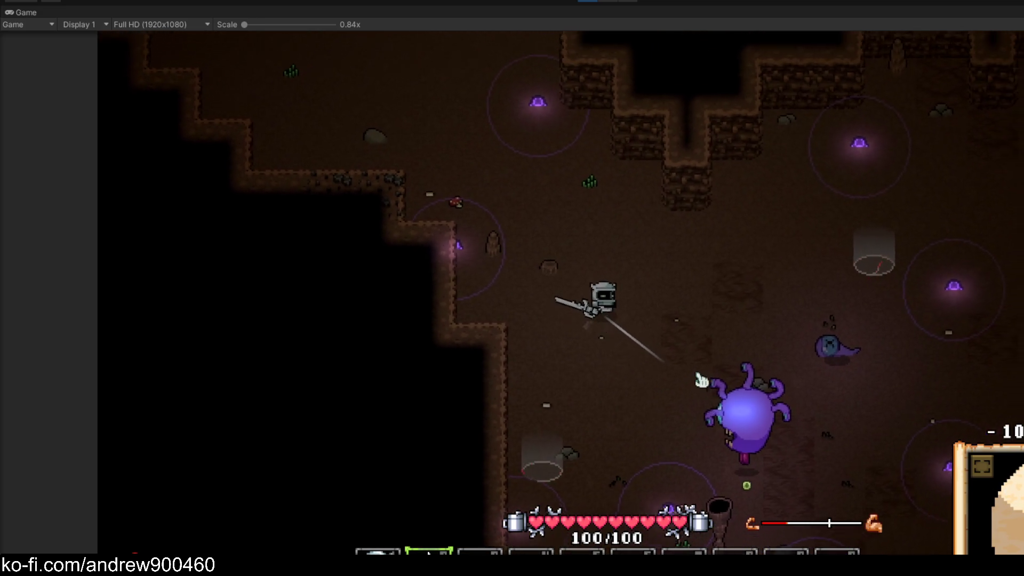
click(675, 393)
key(s)
key(d)
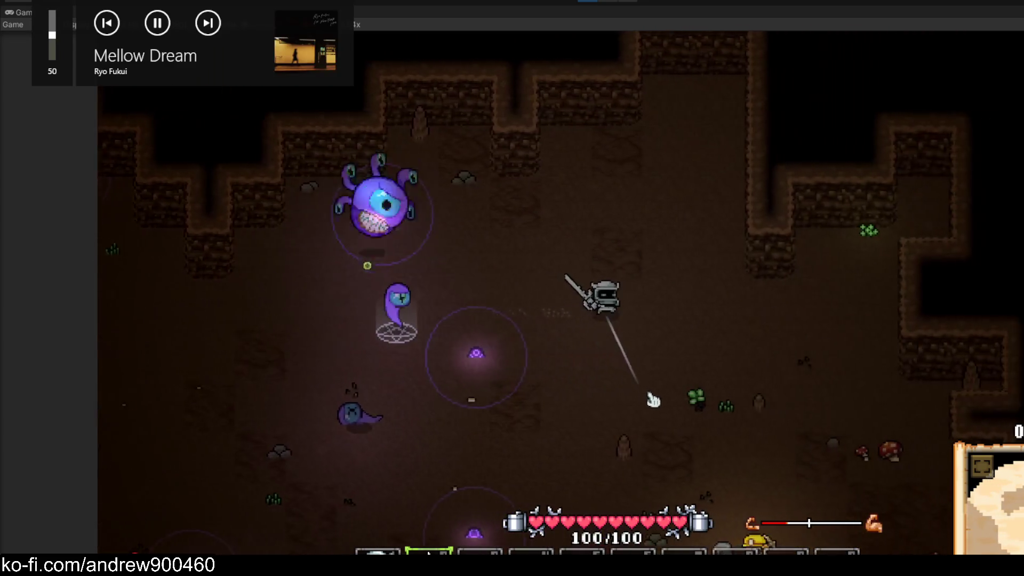
Keep attacking the beholder while avoiding its lasers, then slash a ghost to the upper left
click(587, 364)
key(s)
key(d)
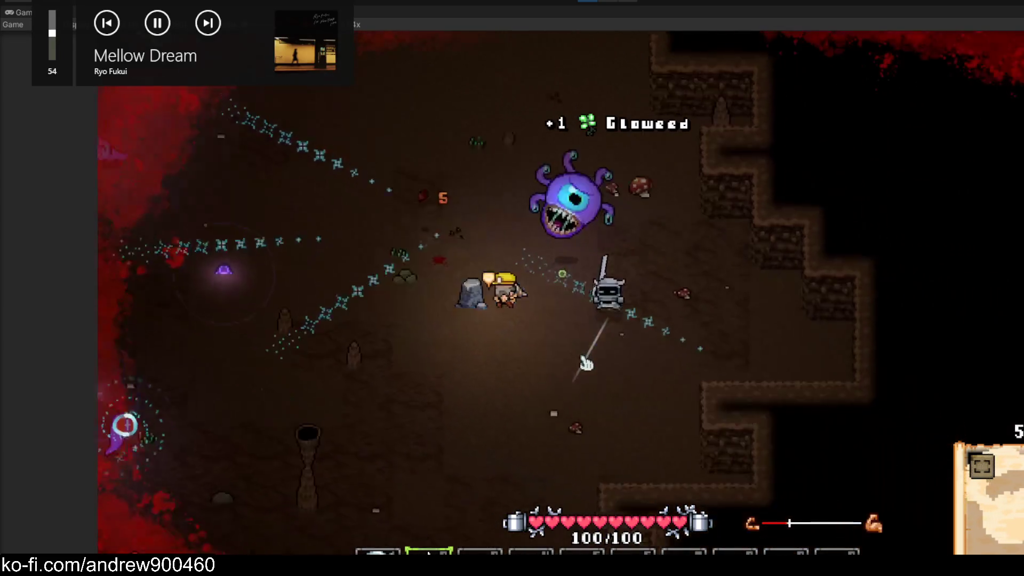
click(503, 280)
key(a)
key(s)
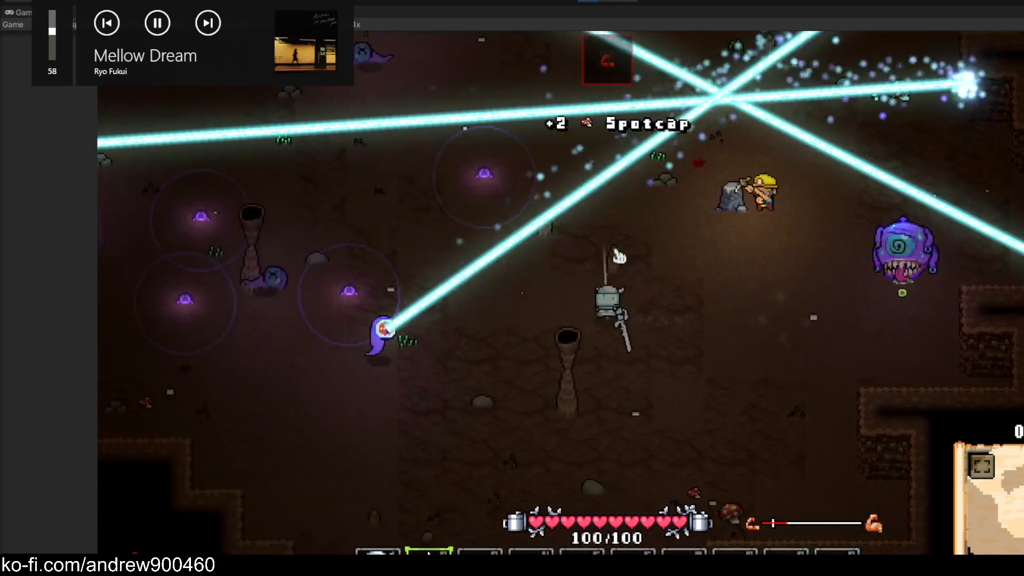
click(792, 256)
key(w)
key(d)
click(772, 286)
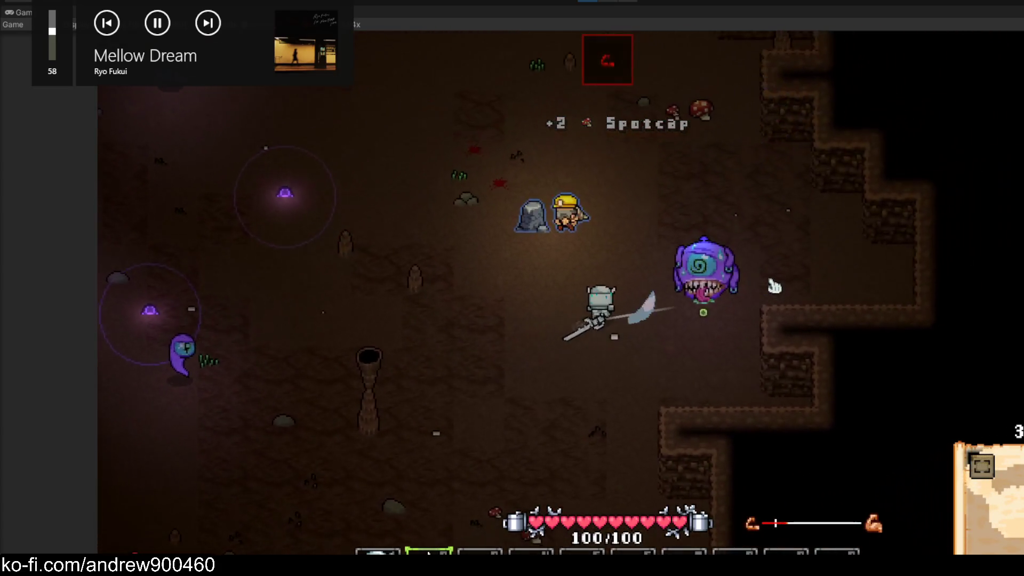
key(a)
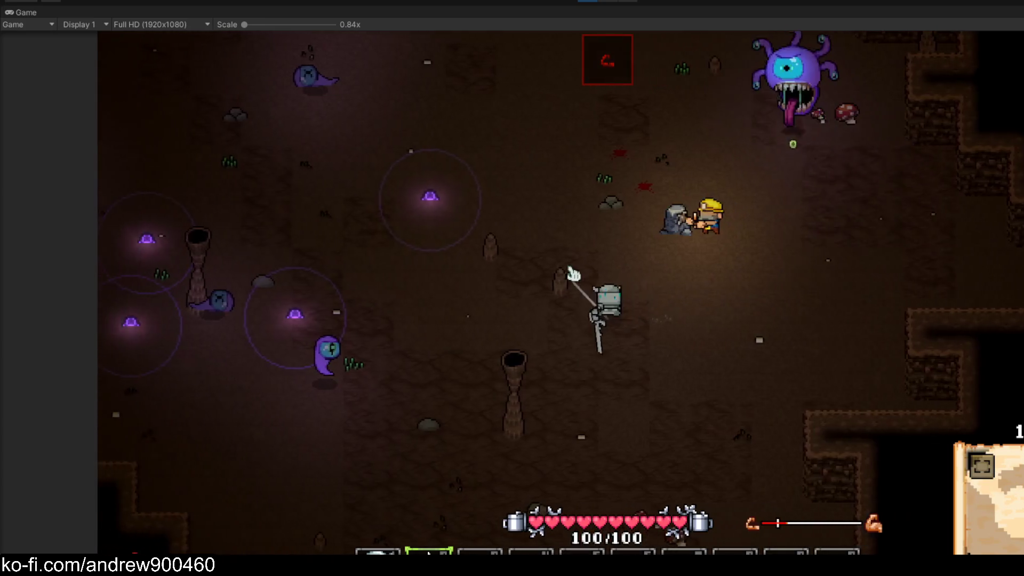
click(536, 383)
key(s)
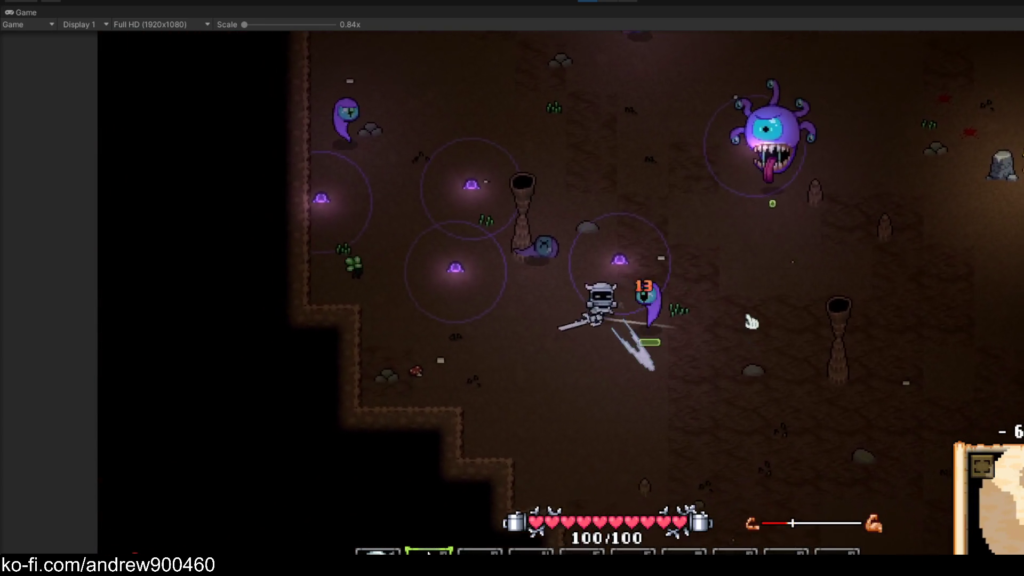
key(w)
key(d)
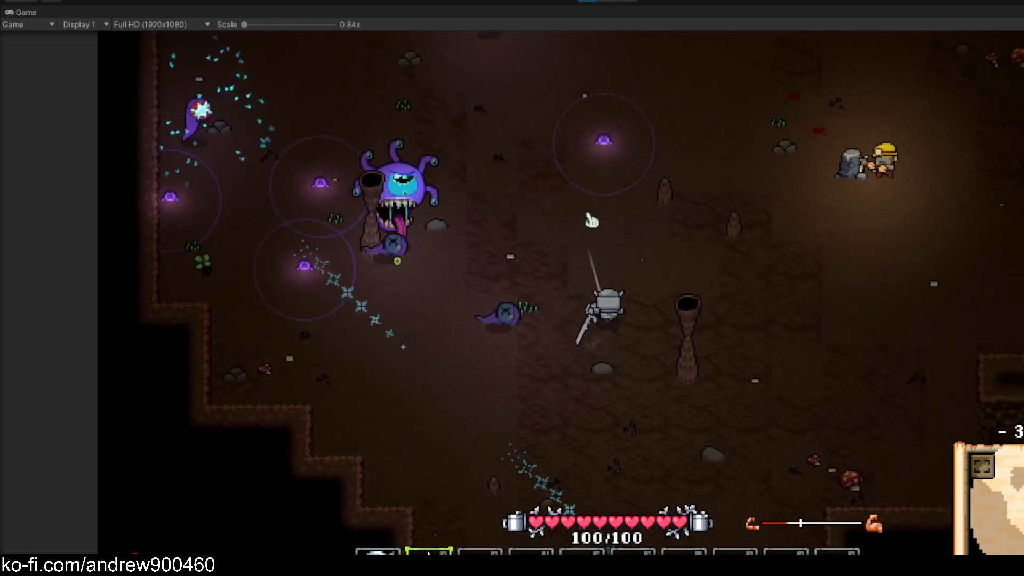
key(w)
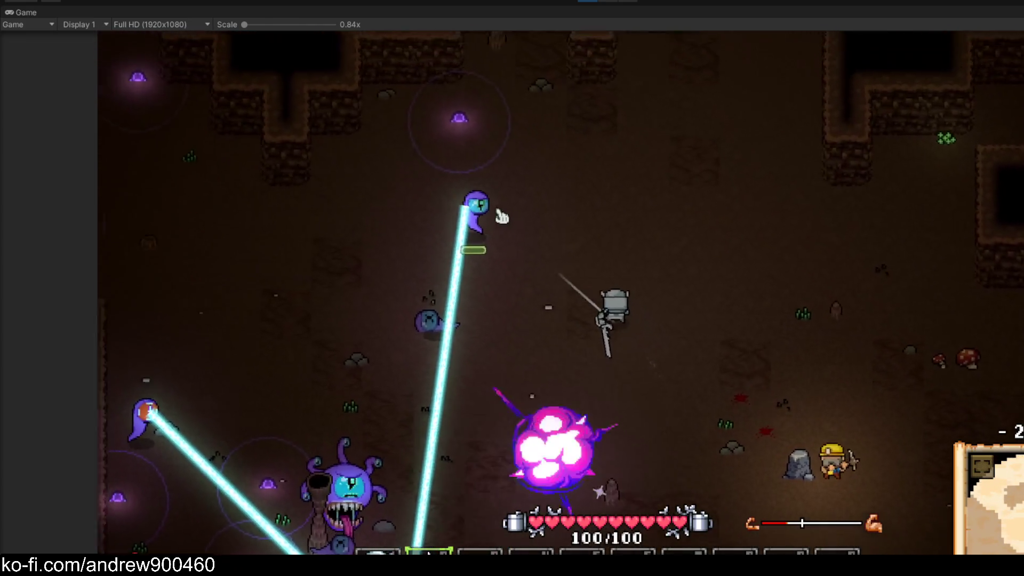
click(449, 245)
Walk the knight toward the miner and back, then slash the beholder for 13 damage
key(s)
key(d)
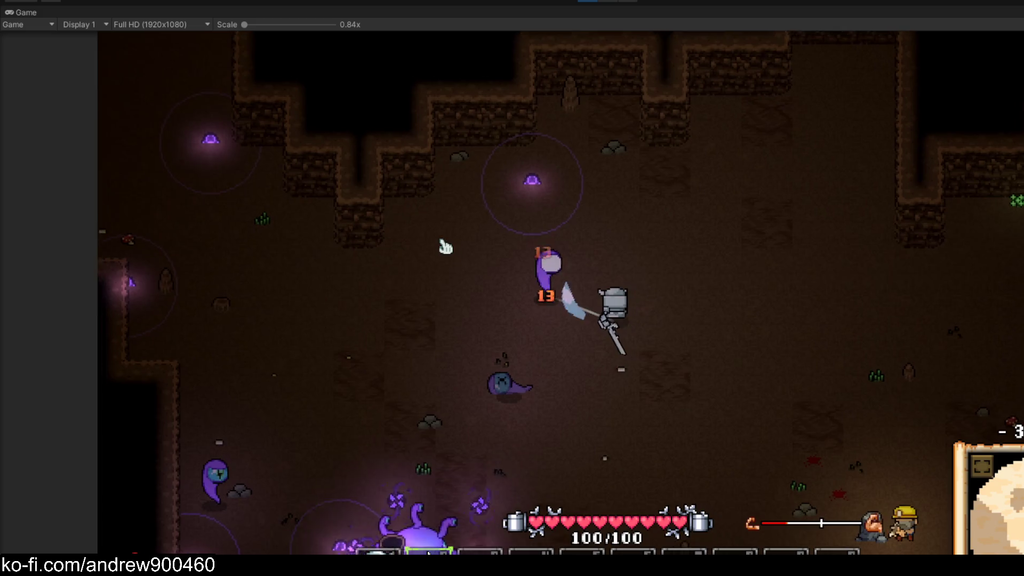
key(s)
key(d)
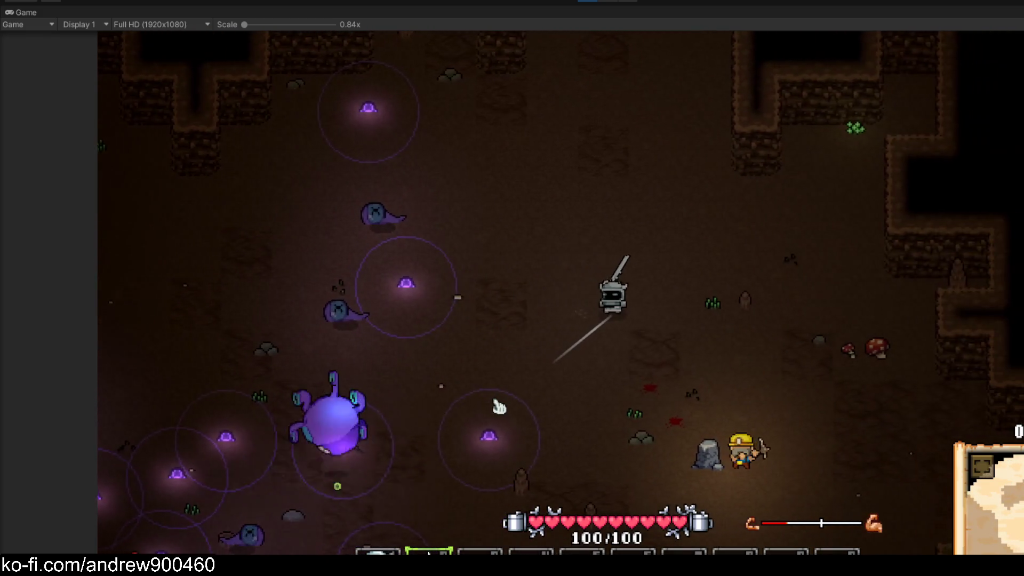
key(w)
key(a)
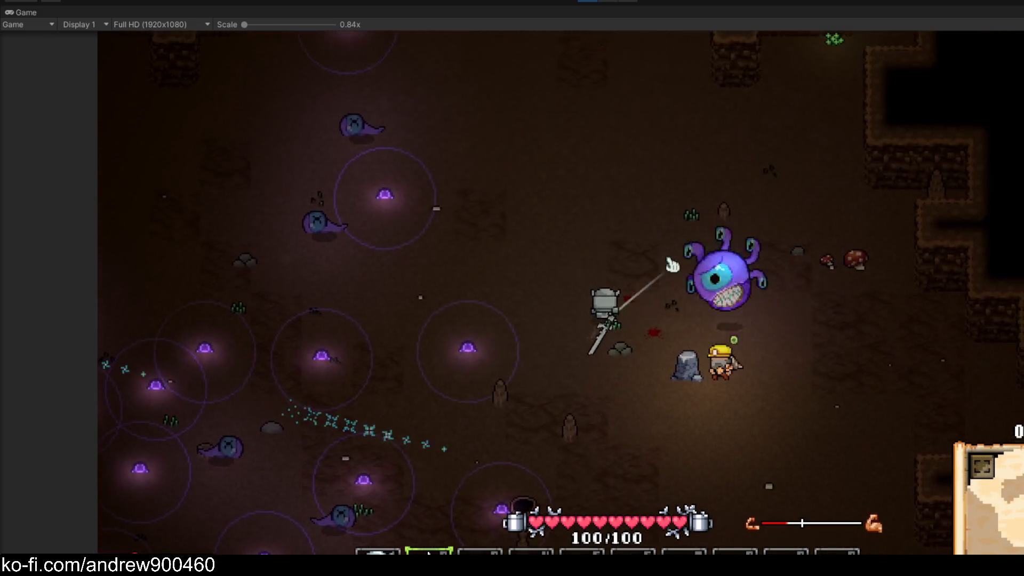
key(d)
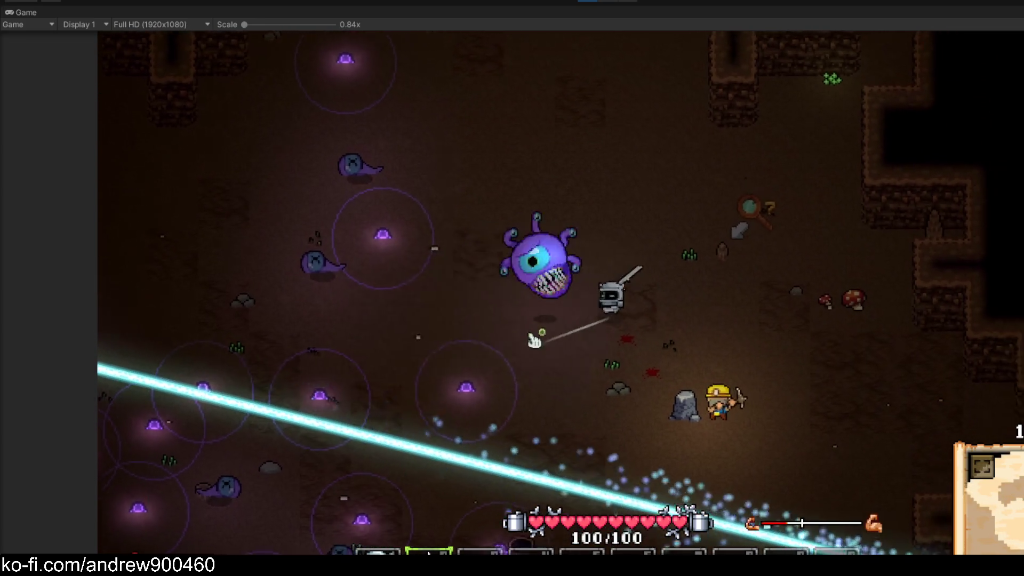
click(614, 202)
Keep striking the approaching beholder while moving the knight left
key(a)
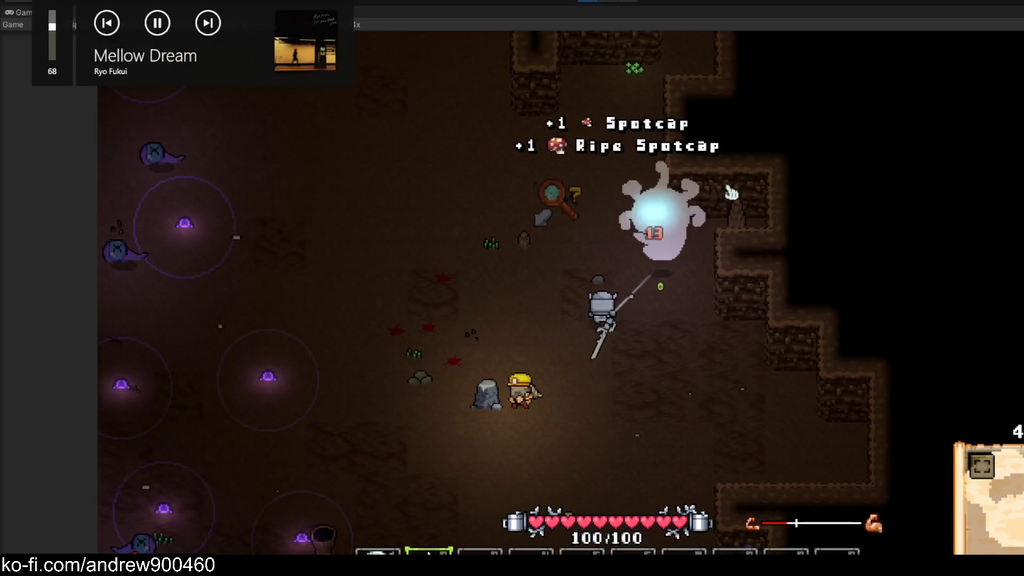
click(738, 194)
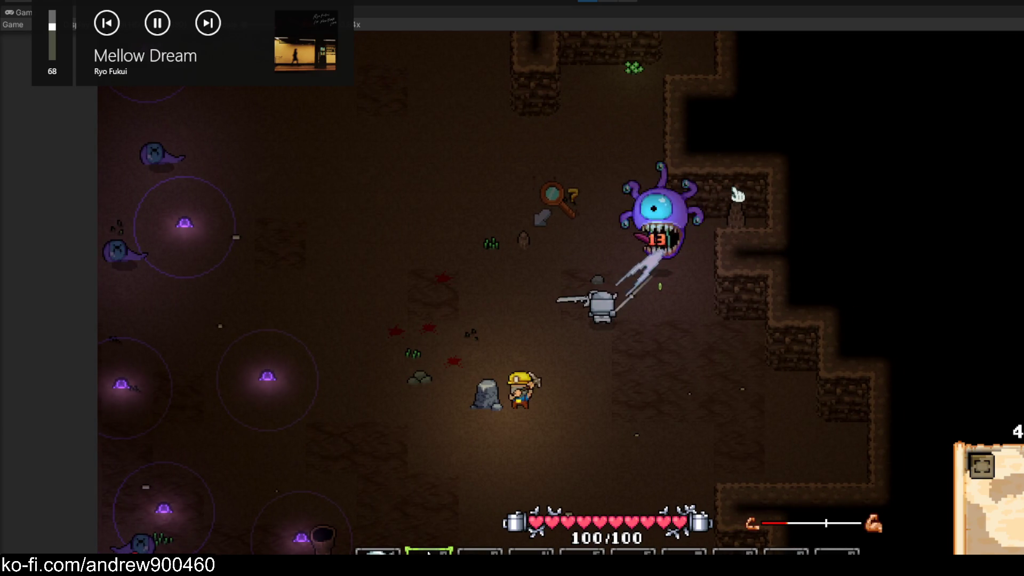
key(w)
key(a)
click(720, 224)
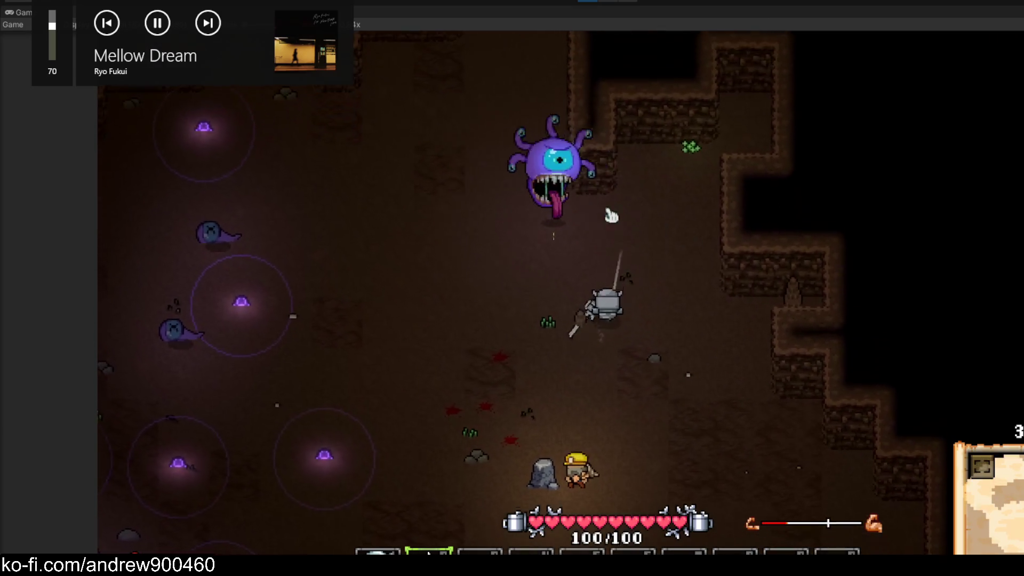
key(a)
click(528, 400)
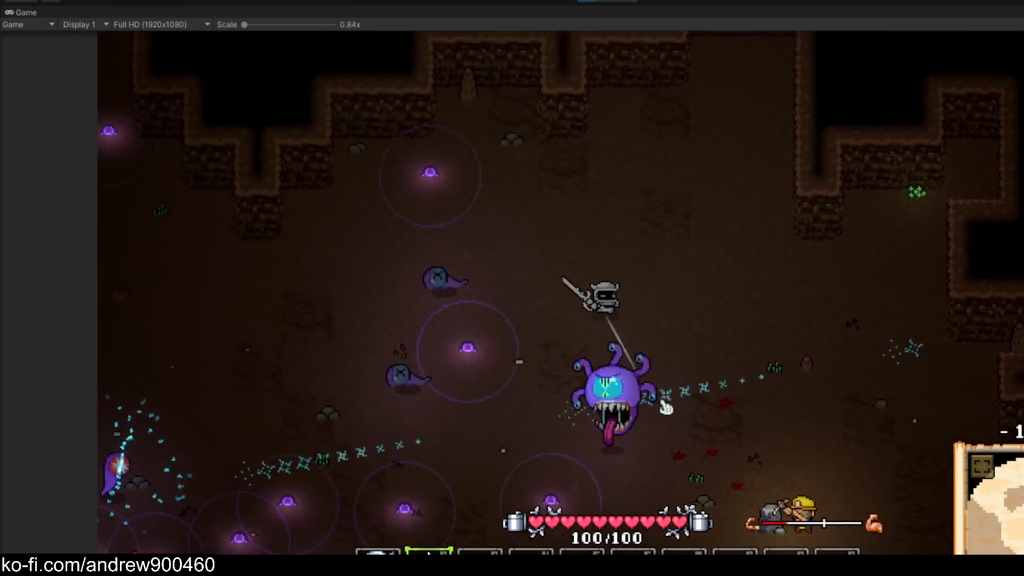
Fight the ghosts beside and below the knight while moving around the cave
key(a)
click(739, 371)
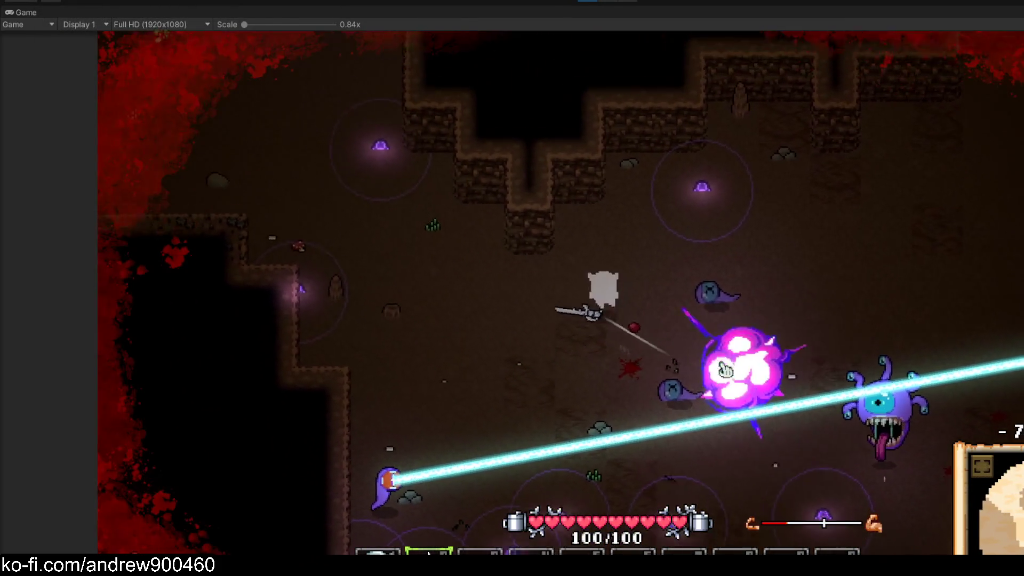
key(d)
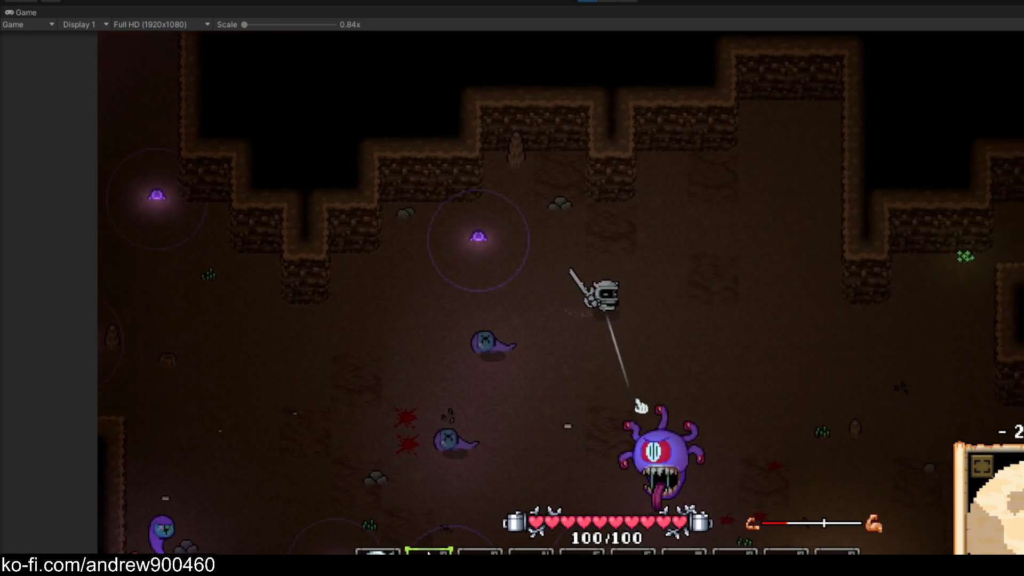
key(s)
click(608, 427)
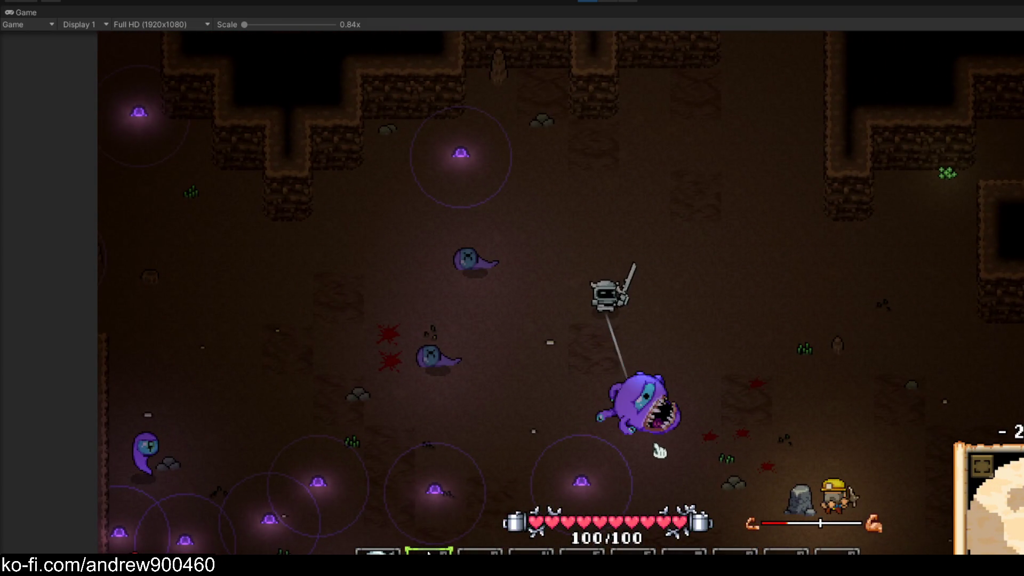
key(s)
key(d)
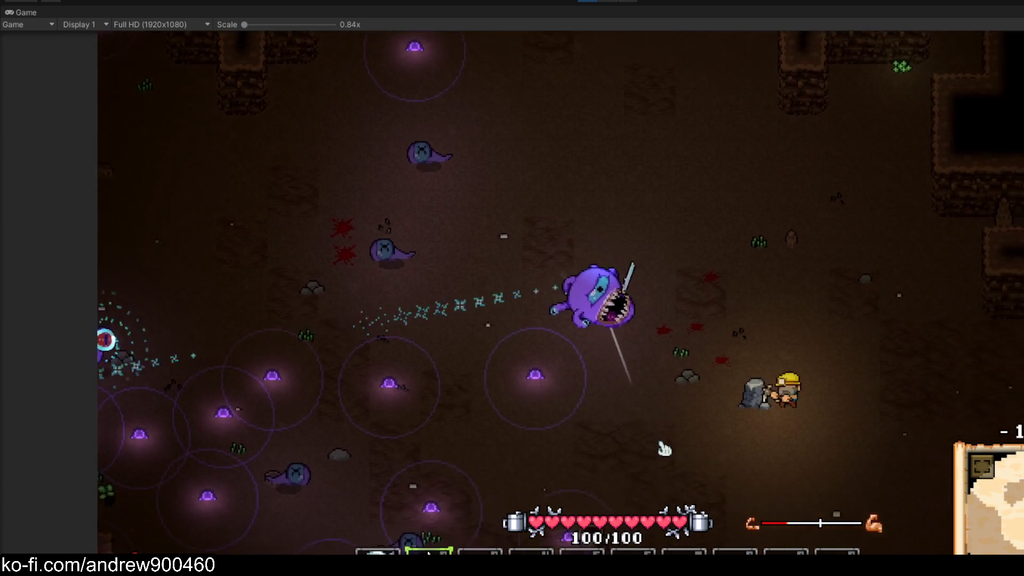
key(a)
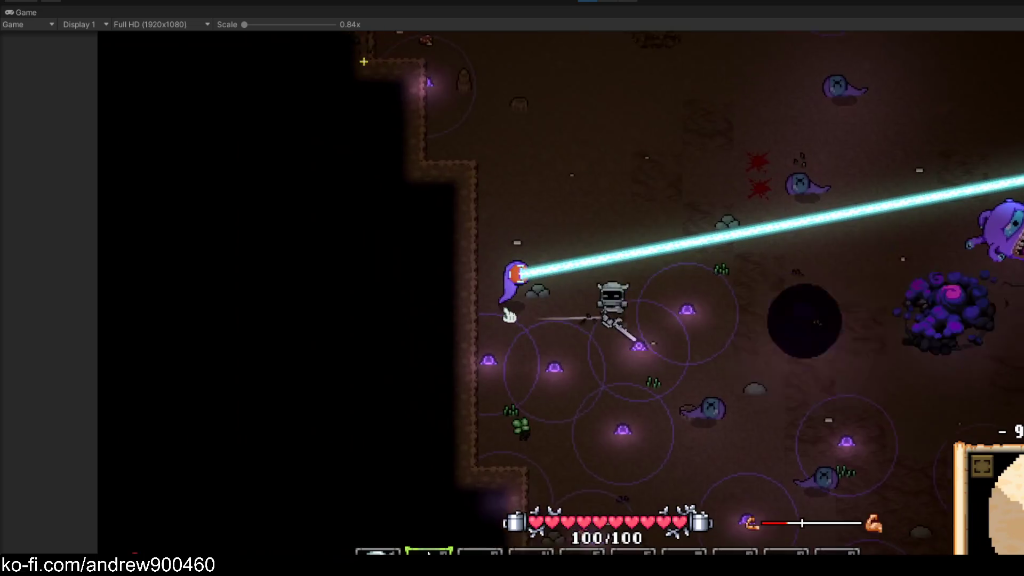
key(w)
click(583, 457)
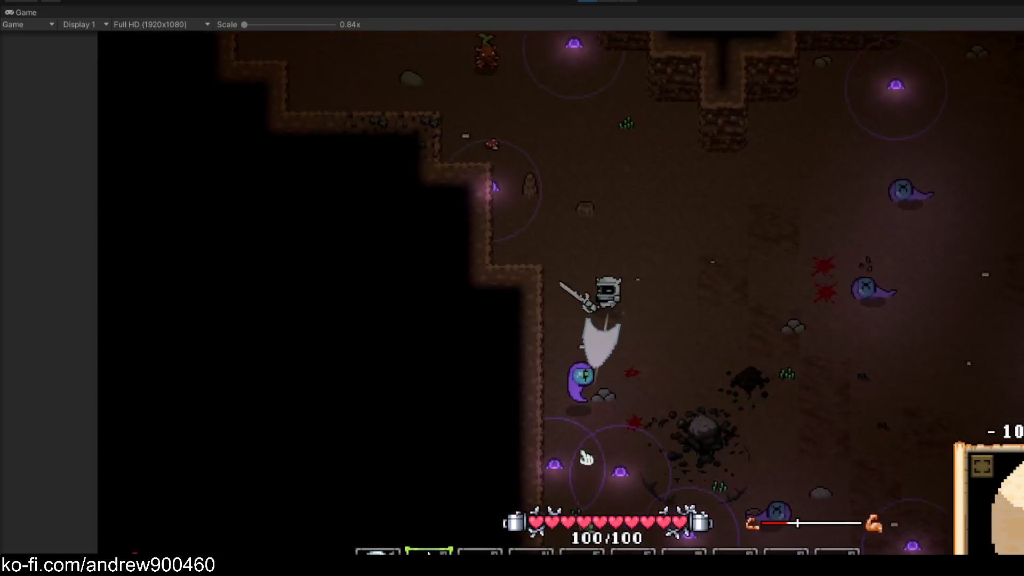
Walk the knight around the cave and collect a Spotcap
key(d)
key(s)
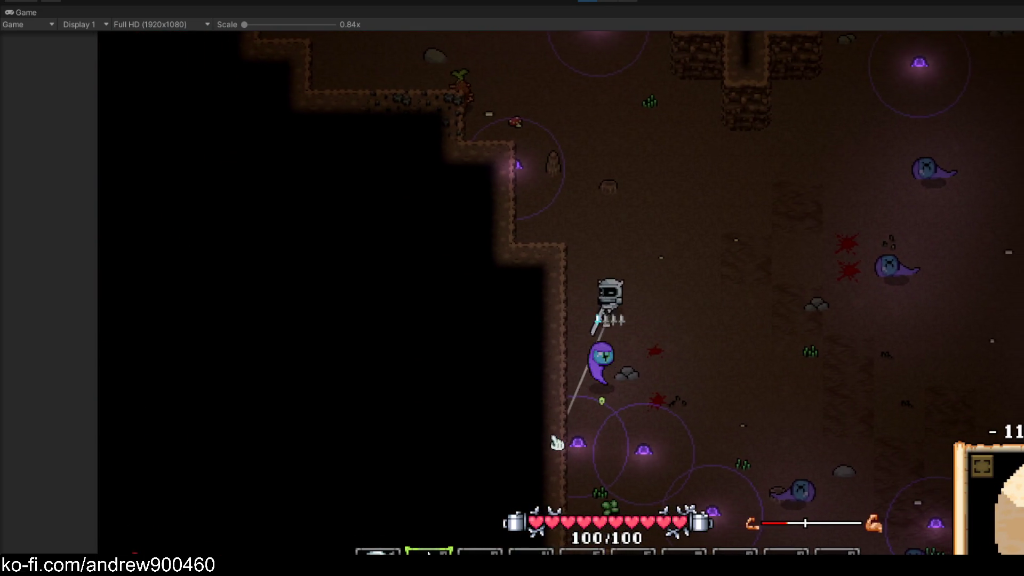
key(d)
key(s)
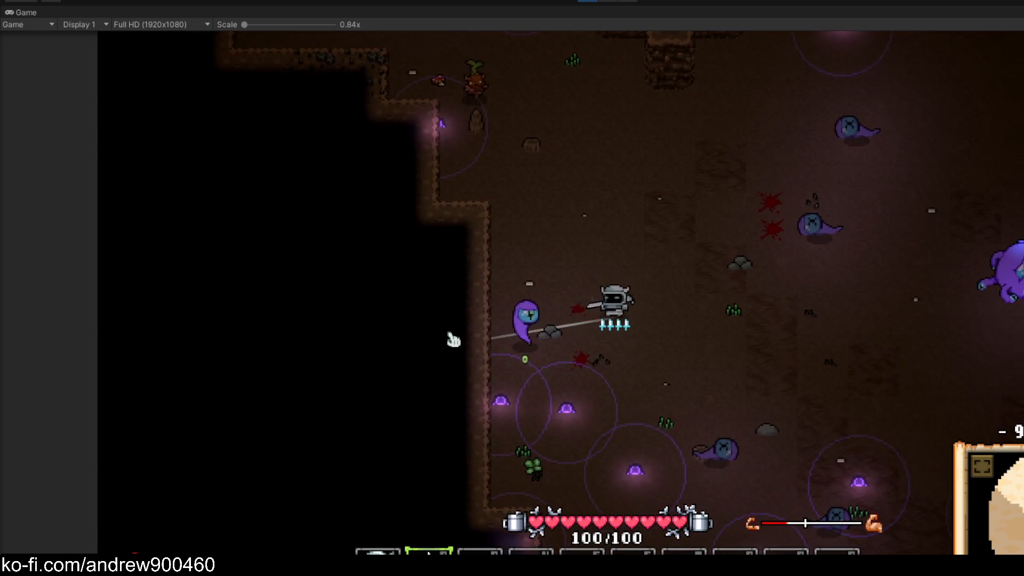
key(w)
key(a)
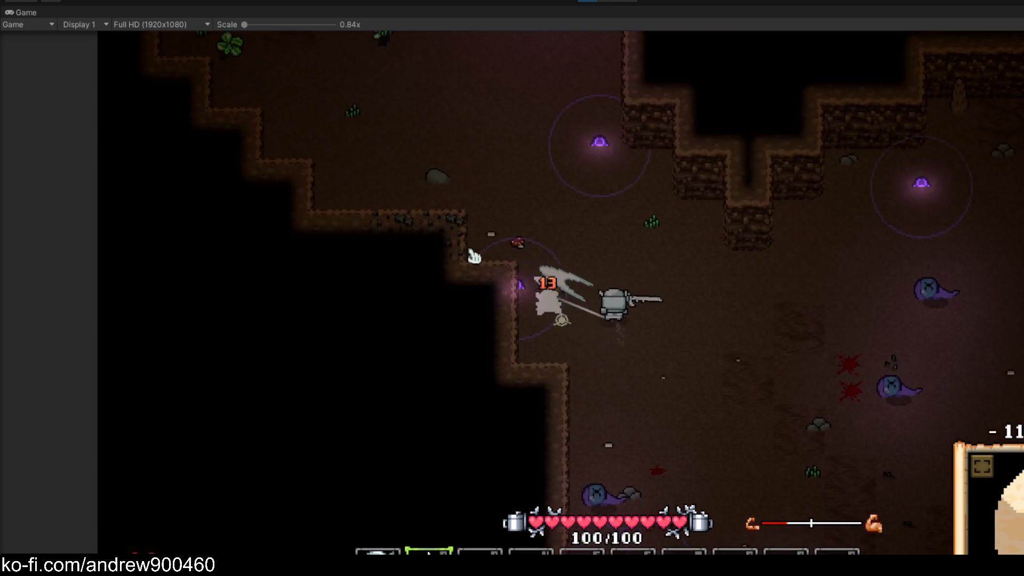
key(w)
key(a)
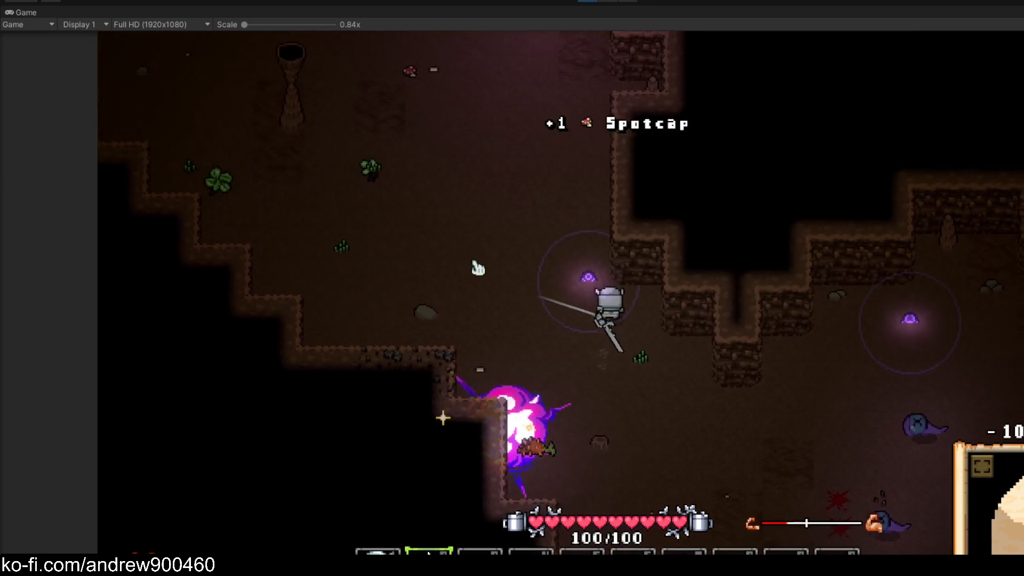
key(d)
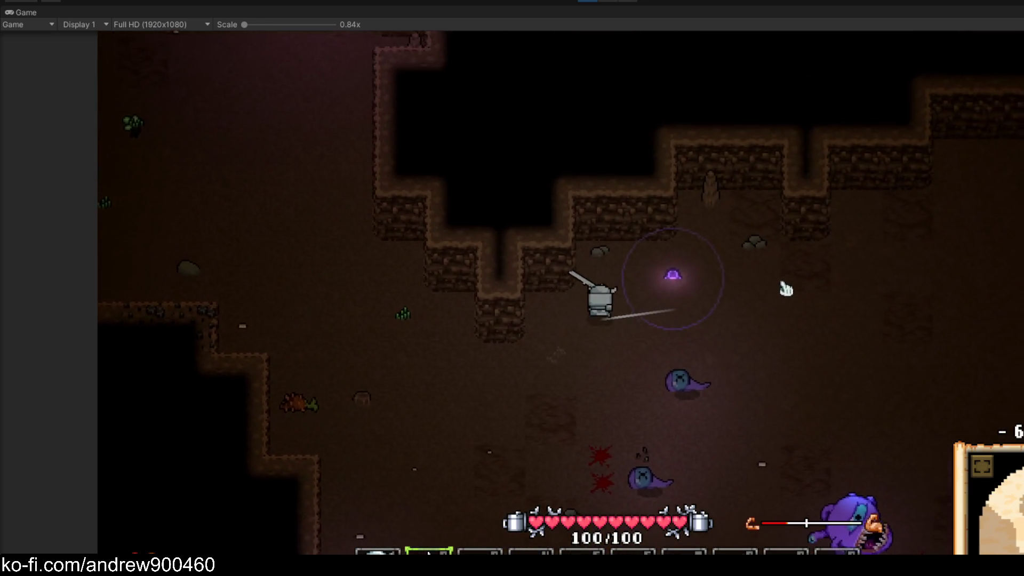
Hit the purple mushroom enemy, then dash the knight away from danger
key(s)
key(a)
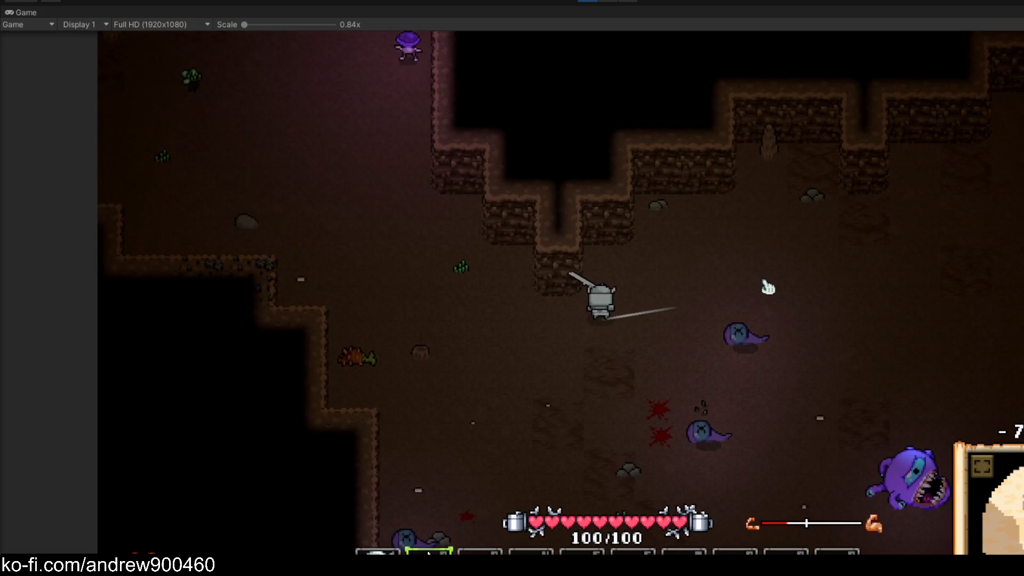
key(s)
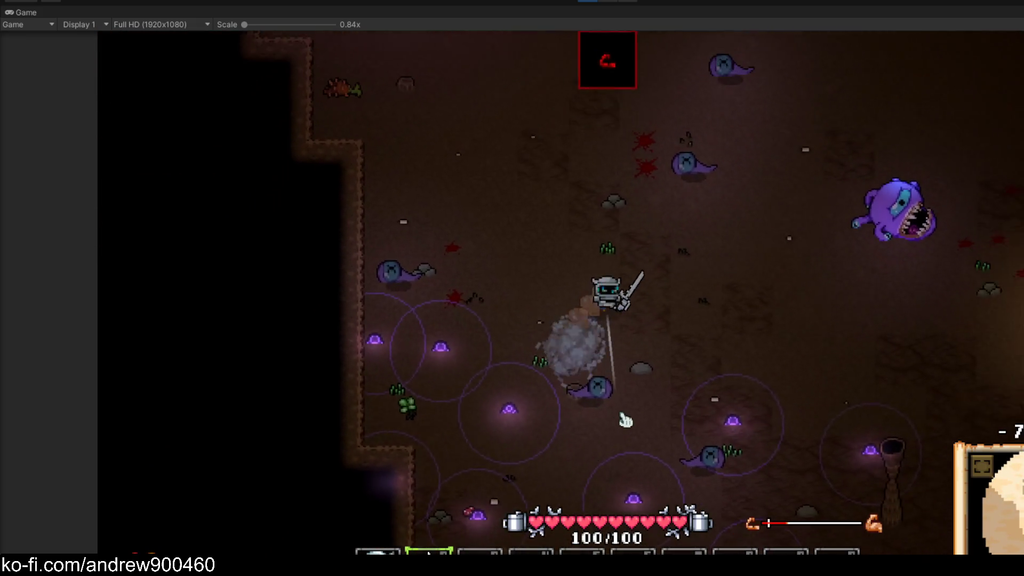
key(w)
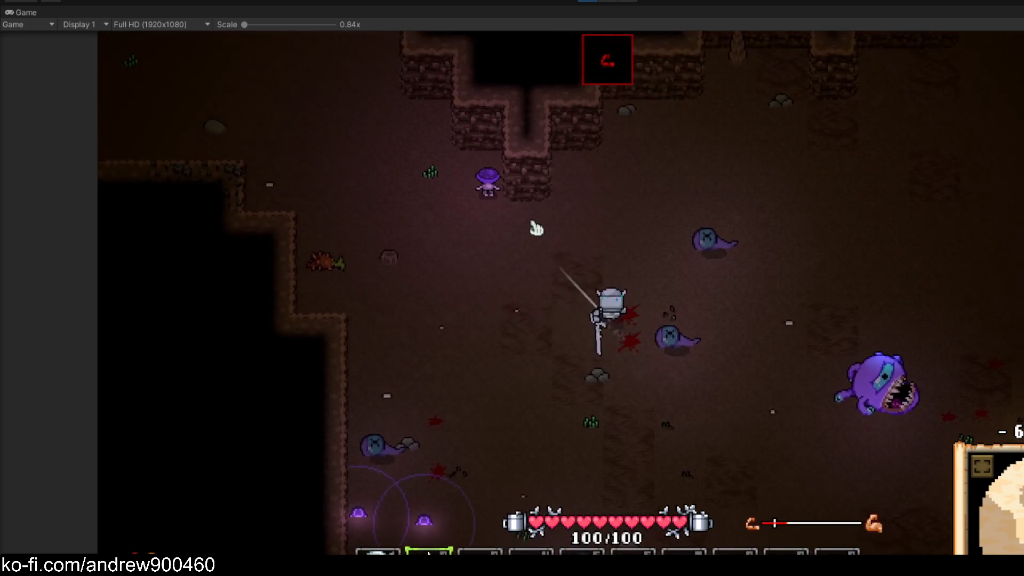
key(a)
click(509, 227)
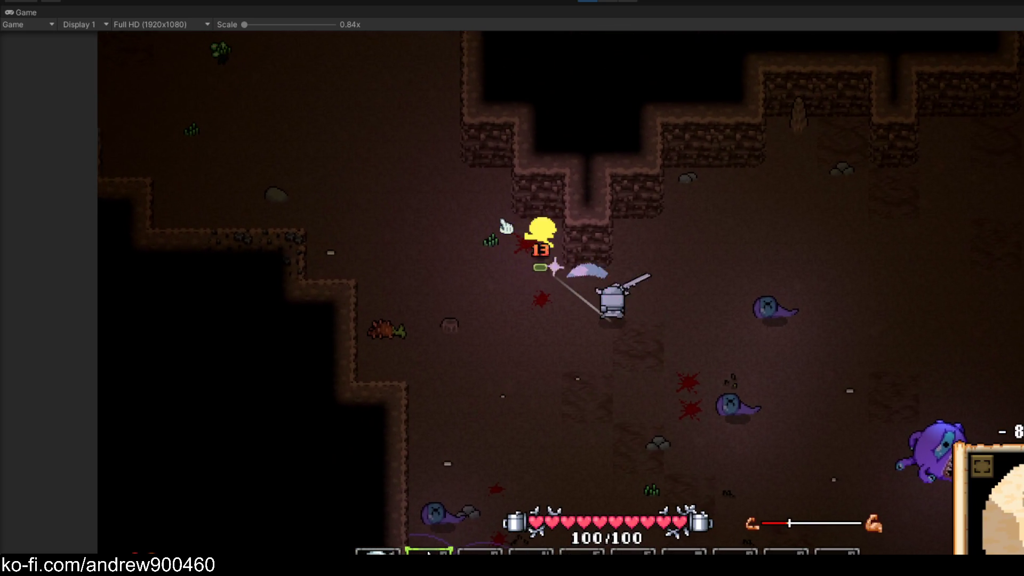
key(a)
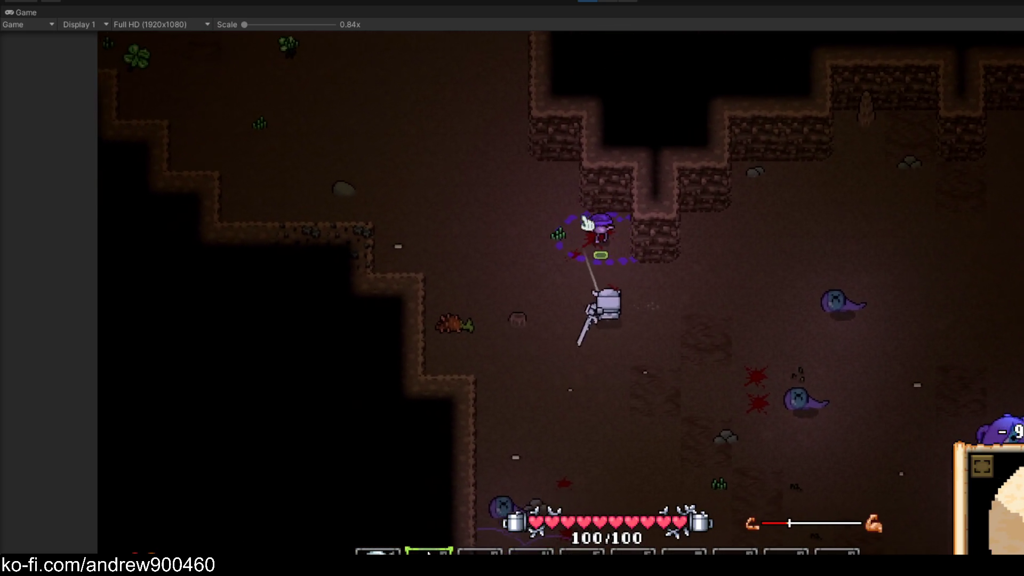
key(space)
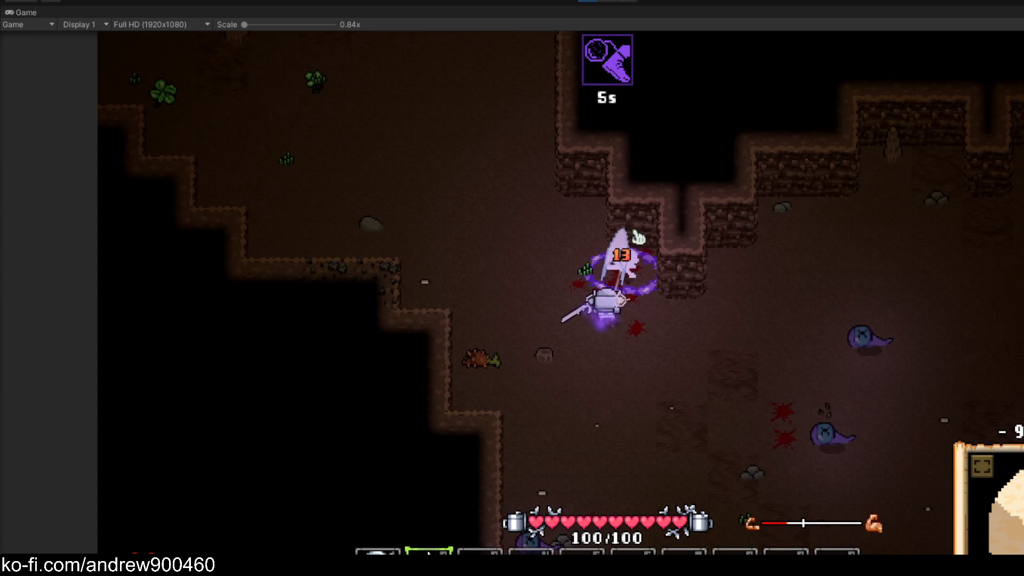
Walk south to pick up Luminous Fungus, Gloweed and Spotcap
key(s)
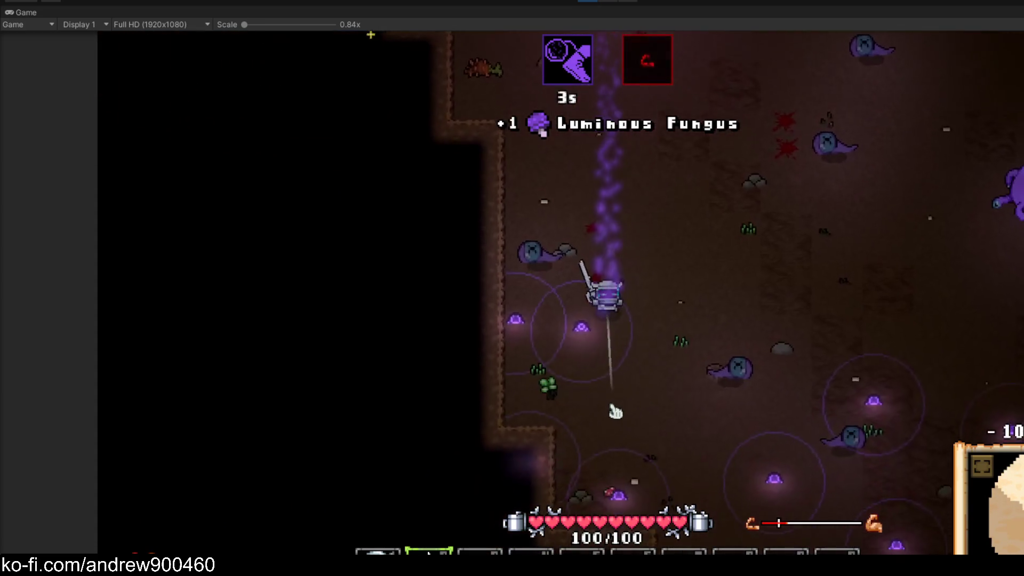
key(a)
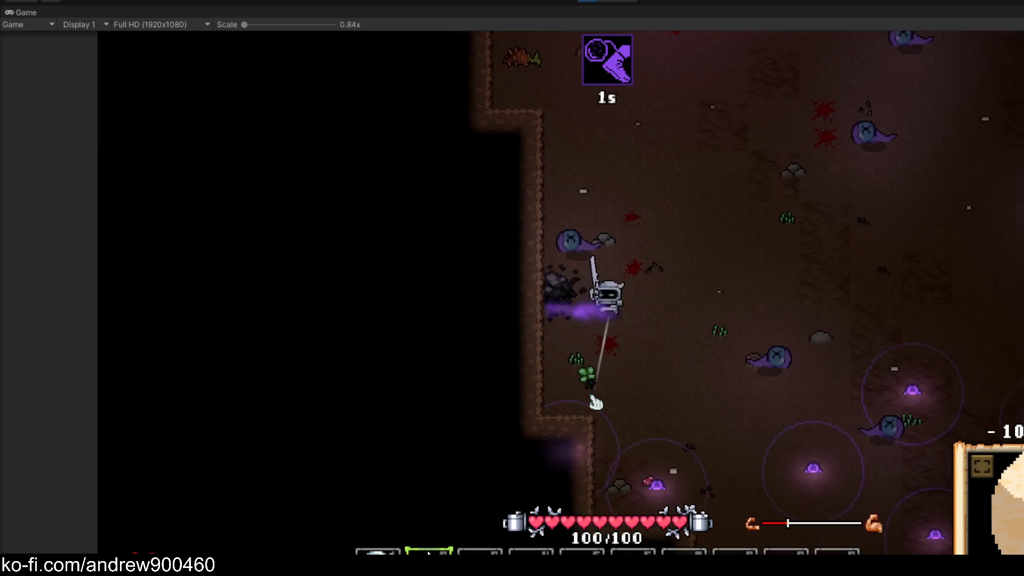
key(s)
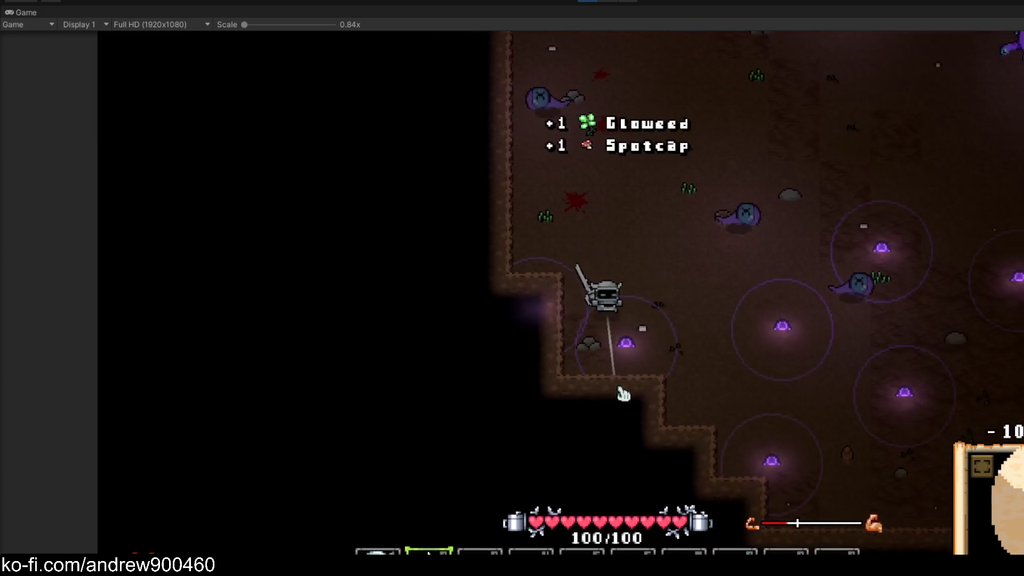
key(a)
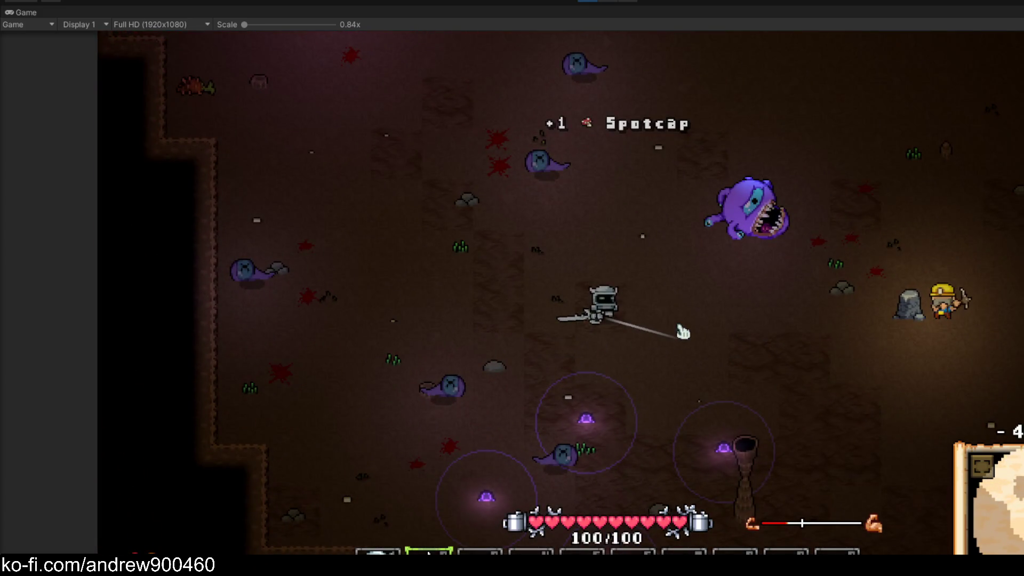
key(w)
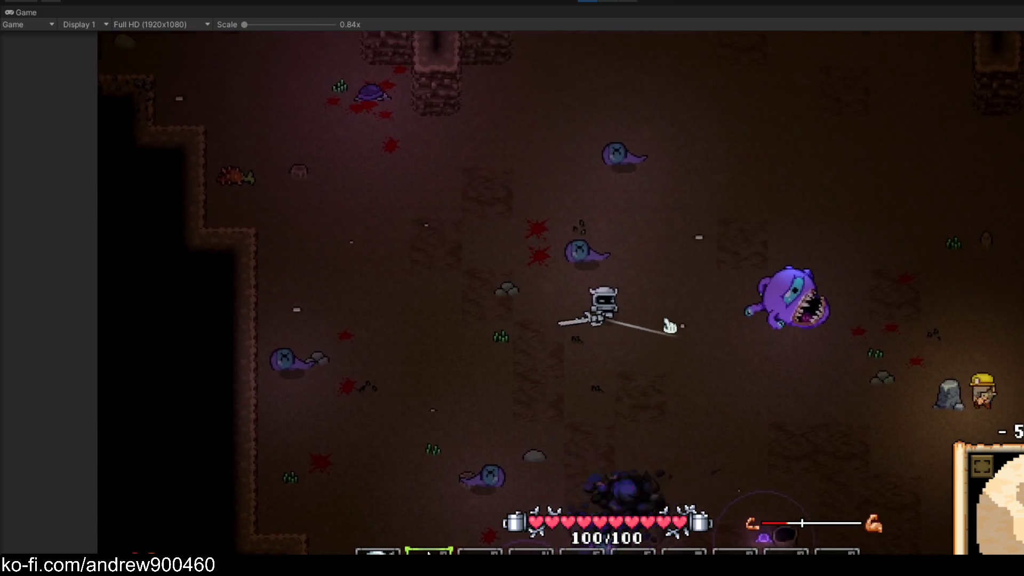
Pause the game, view the settings, then resume playing
key(Escape)
click(612, 319)
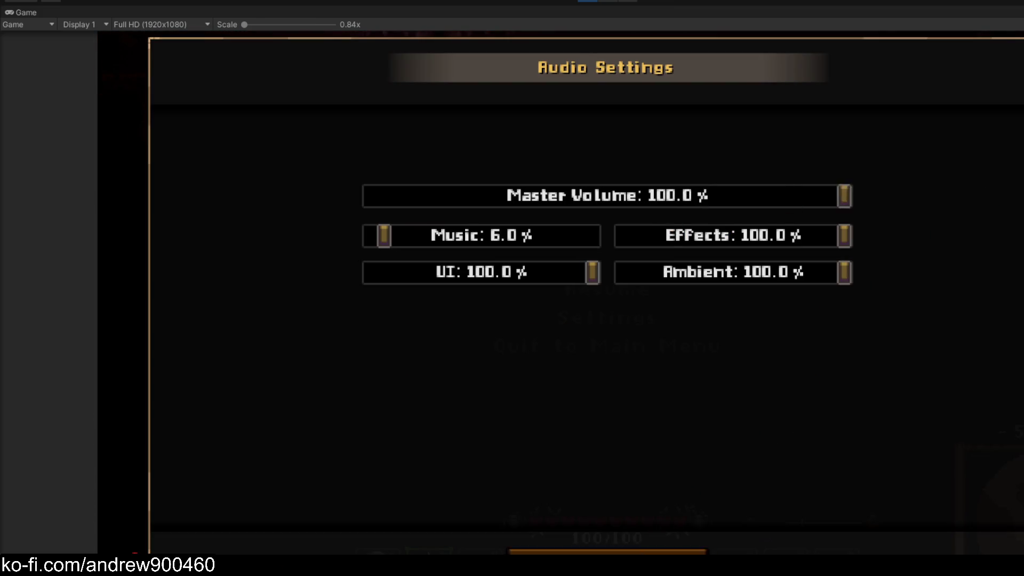
key(Escape)
click(681, 279)
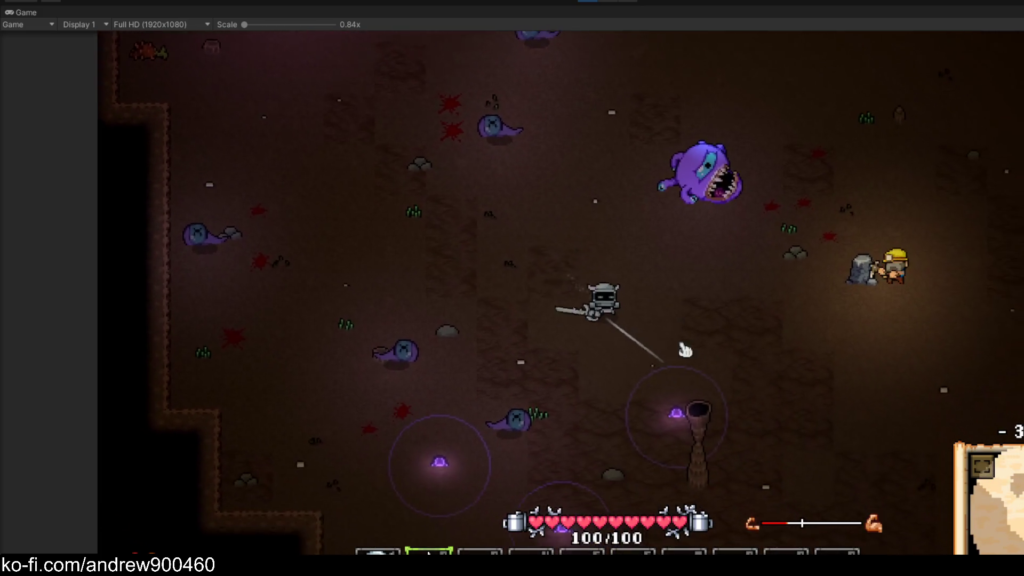
Move the knight briefly, then pause and lower the music volume to 6.0% in audio settings
key(w)
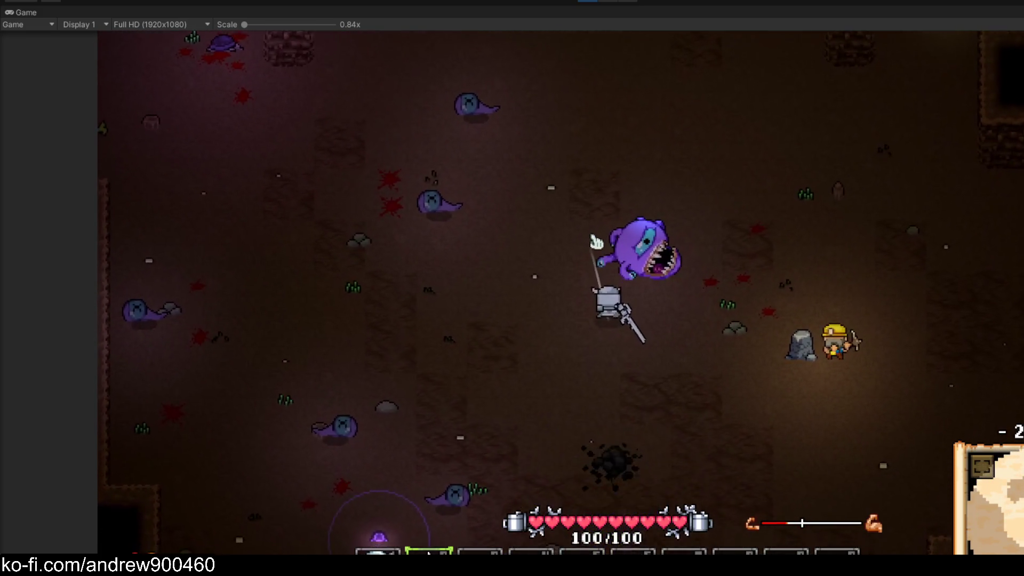
key(s)
key(a)
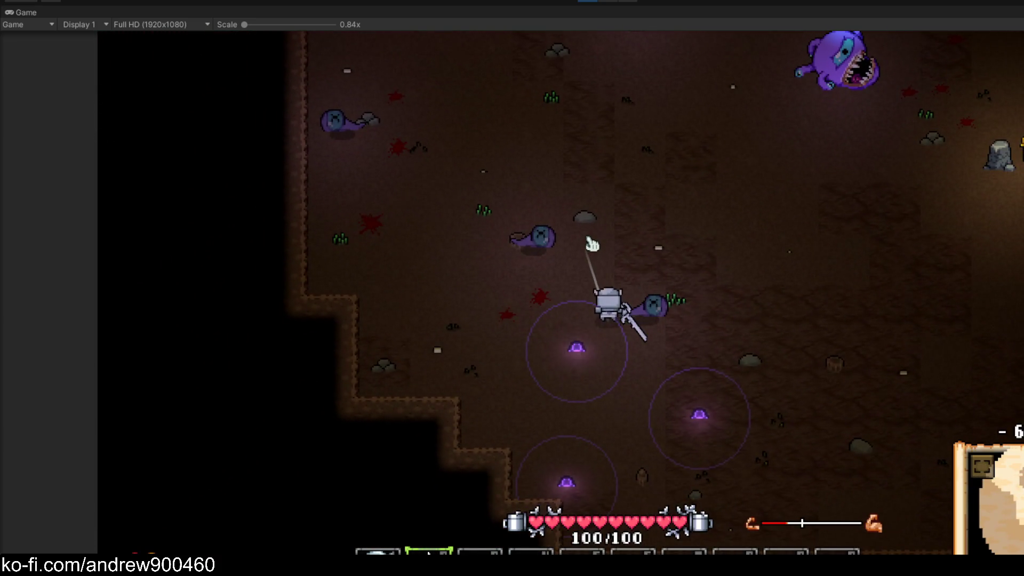
key(Escape)
click(604, 323)
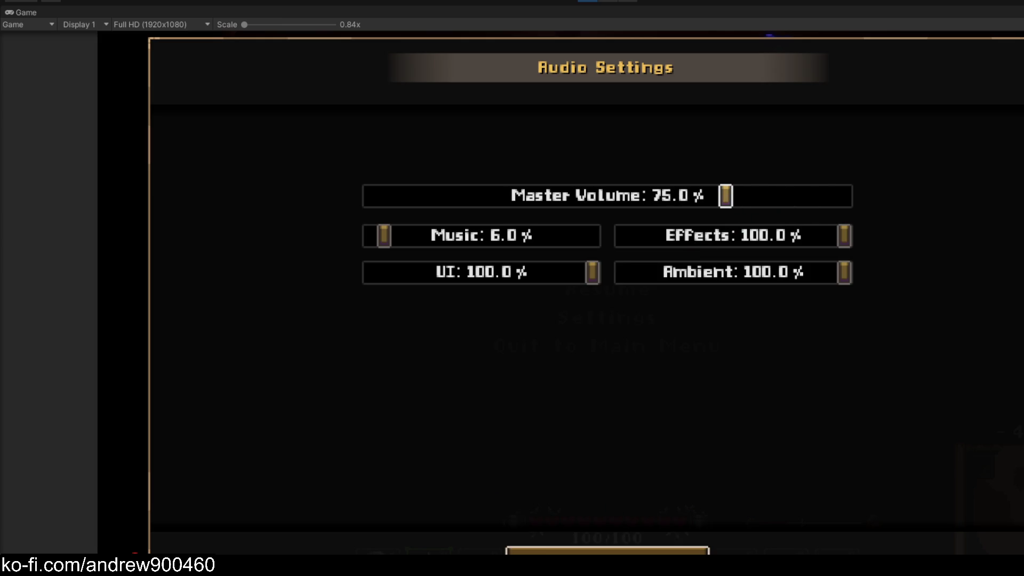
key(Escape)
key(Escape)
Walk the knight around the cave, away from the beholder, to the Spotcap mushrooms
key(s)
key(a)
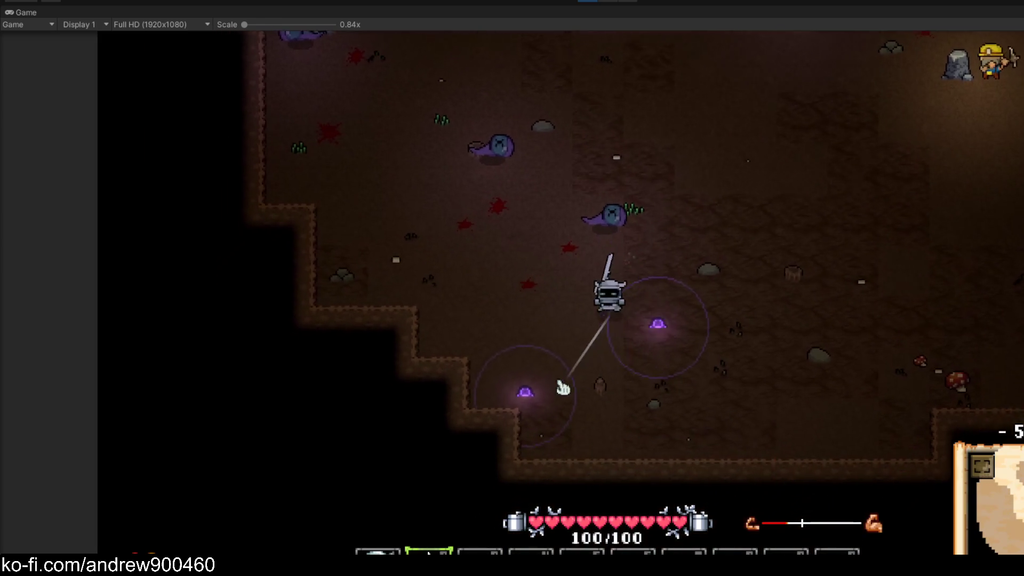
key(w)
key(d)
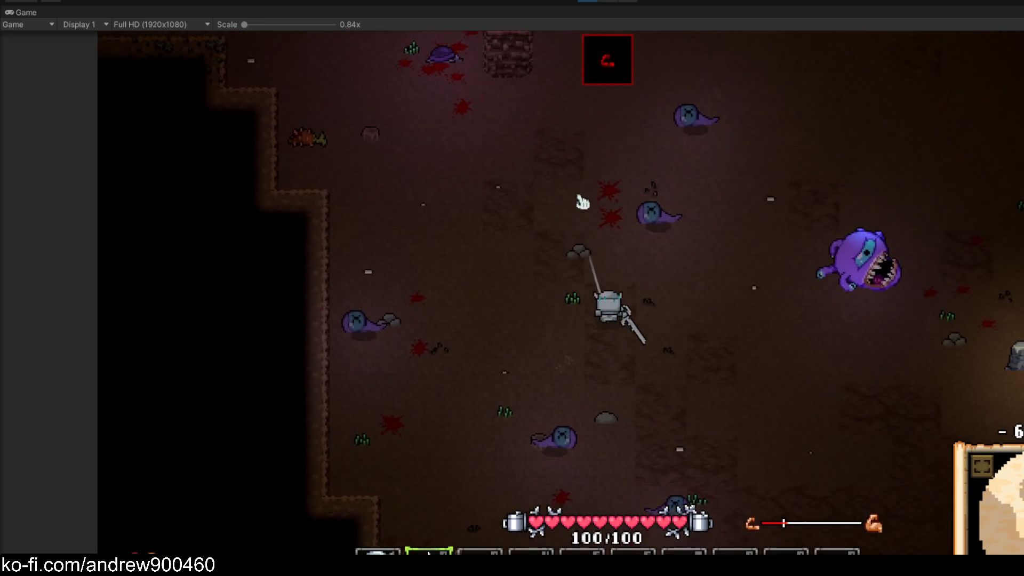
key(d)
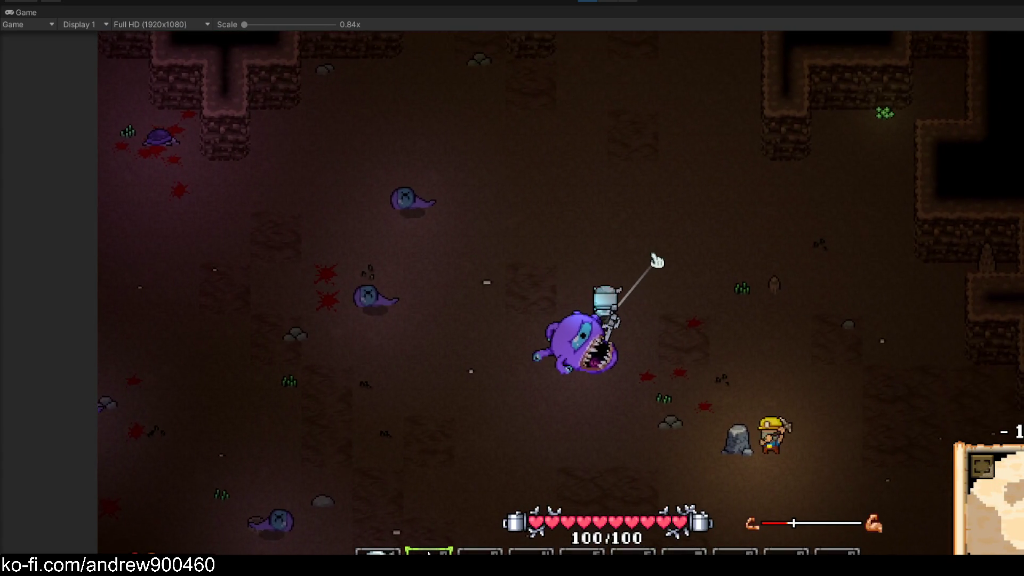
key(s)
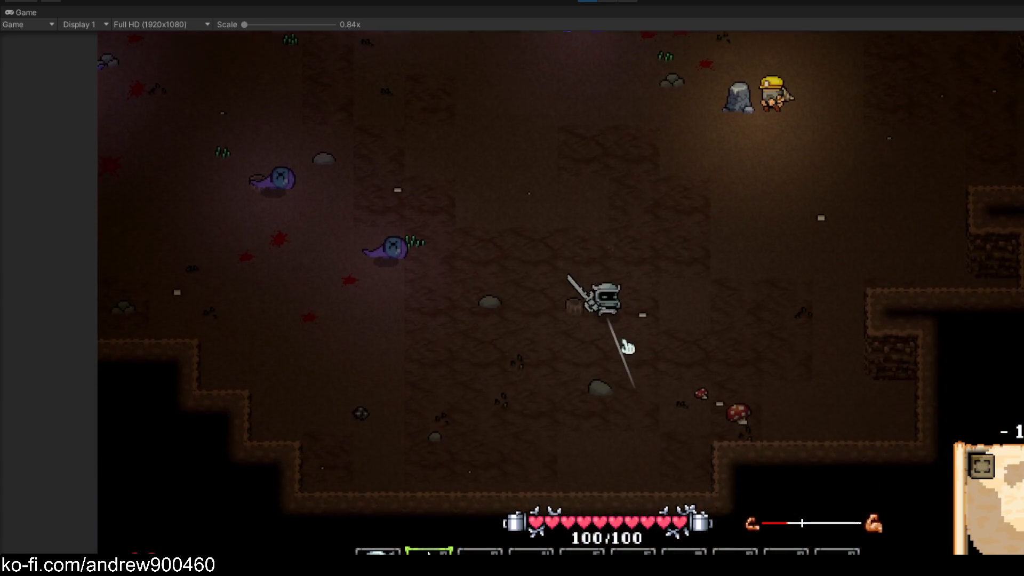
key(d)
key(w)
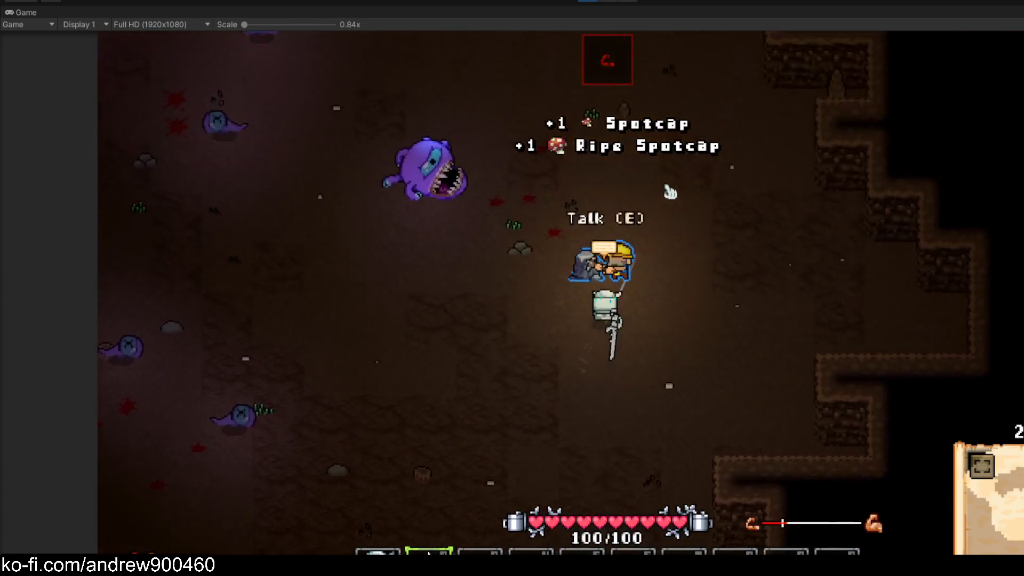
Walk left to the coal rock, switch to the pickaxe and mine the coal
key(a)
key(w)
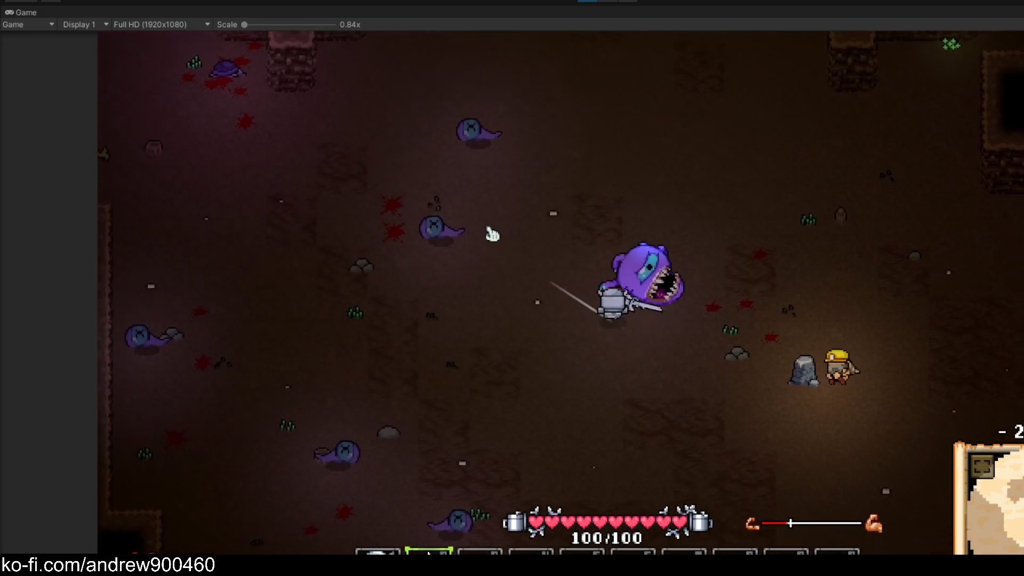
key(a)
key(w)
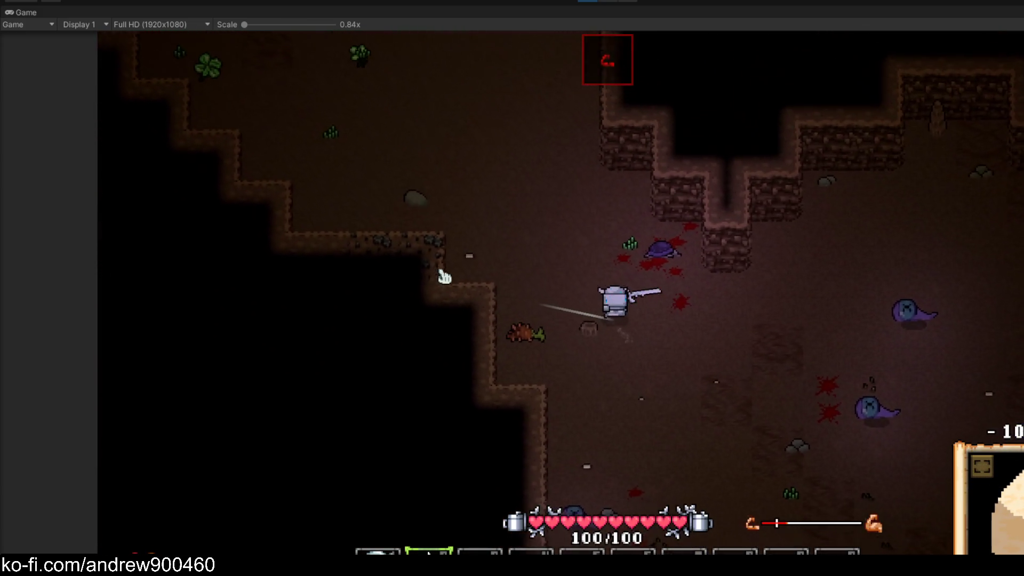
key(a)
key(1)
click(578, 393)
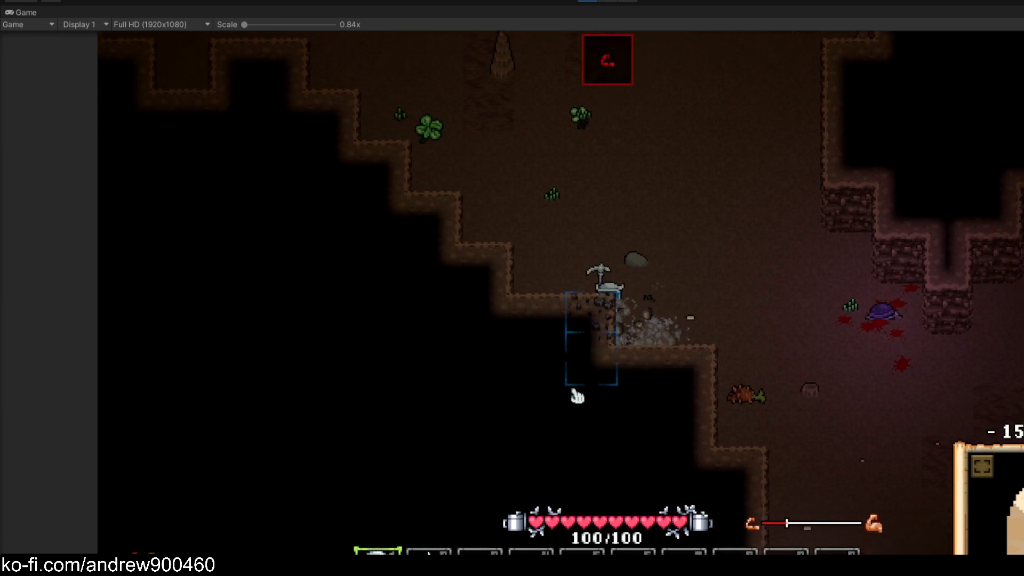
click(661, 377)
Gather the Ripe Glowweed and Spotcap, then exit Play mode with Ctrl+P
key(w)
key(a)
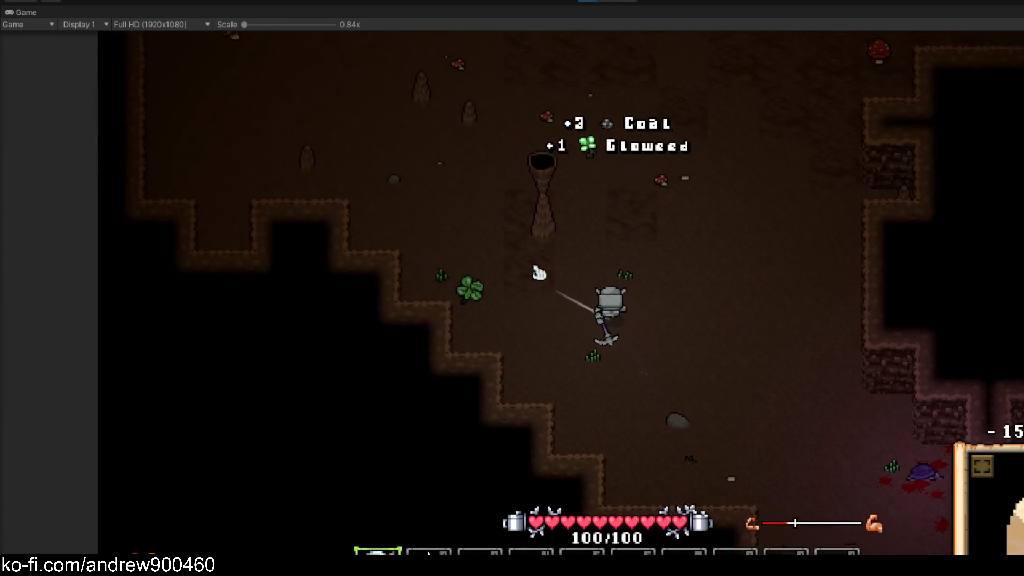
key(w)
key(a)
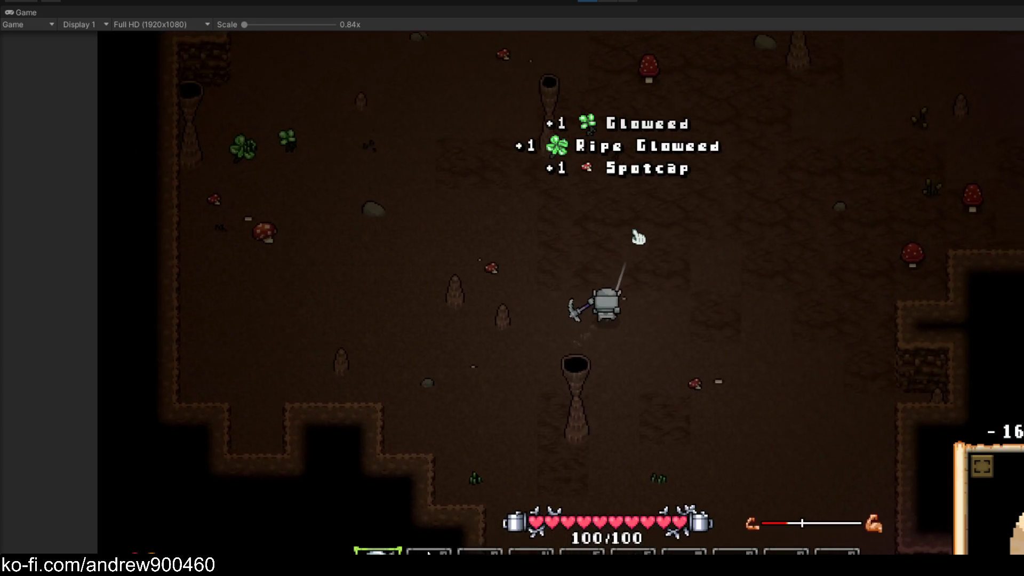
key(w)
key(d)
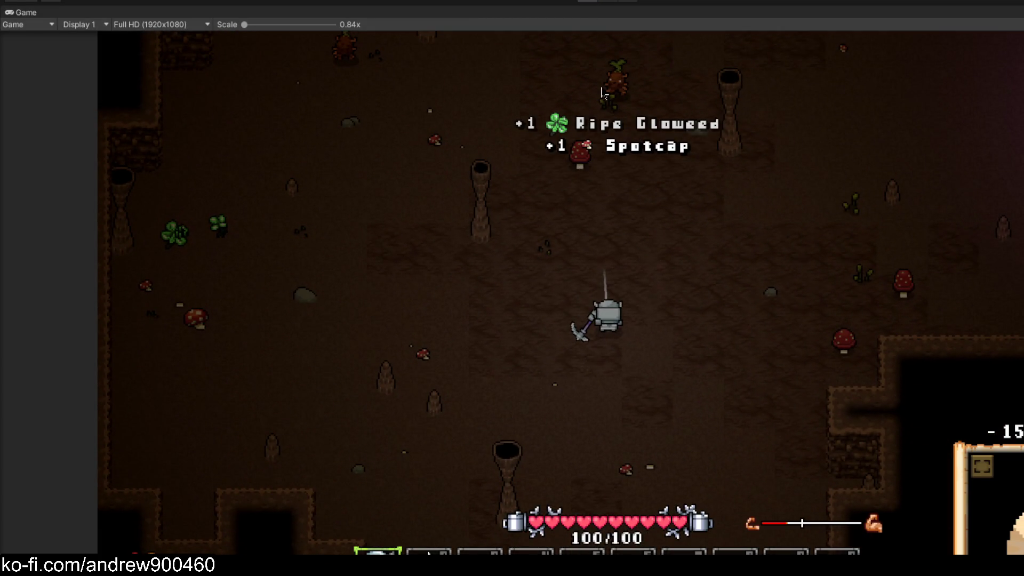
key(ctrl+p)
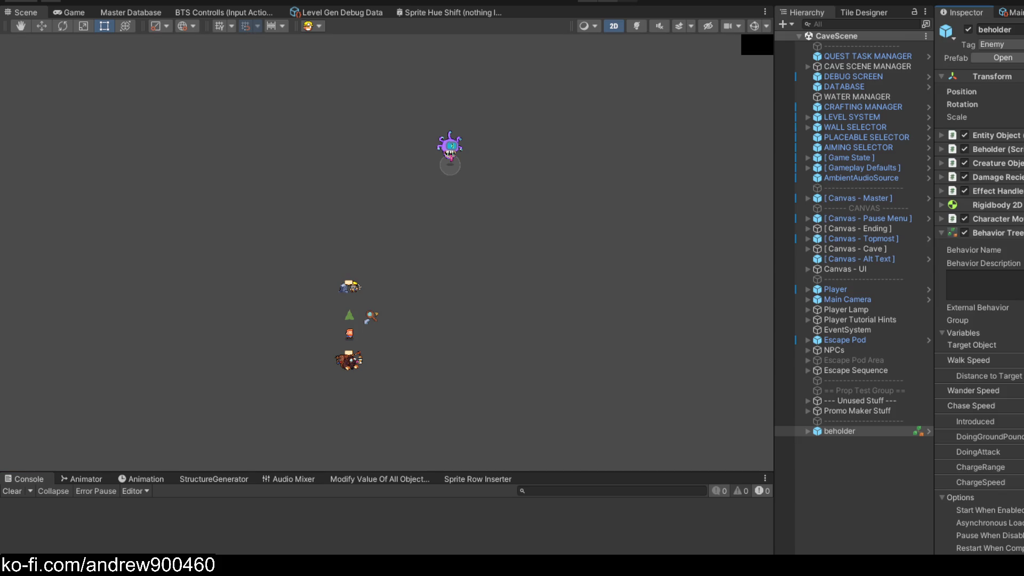
From the Project window open the beholder prefab, then its laser prefab, and select pe (1)
key(ctrl+5)
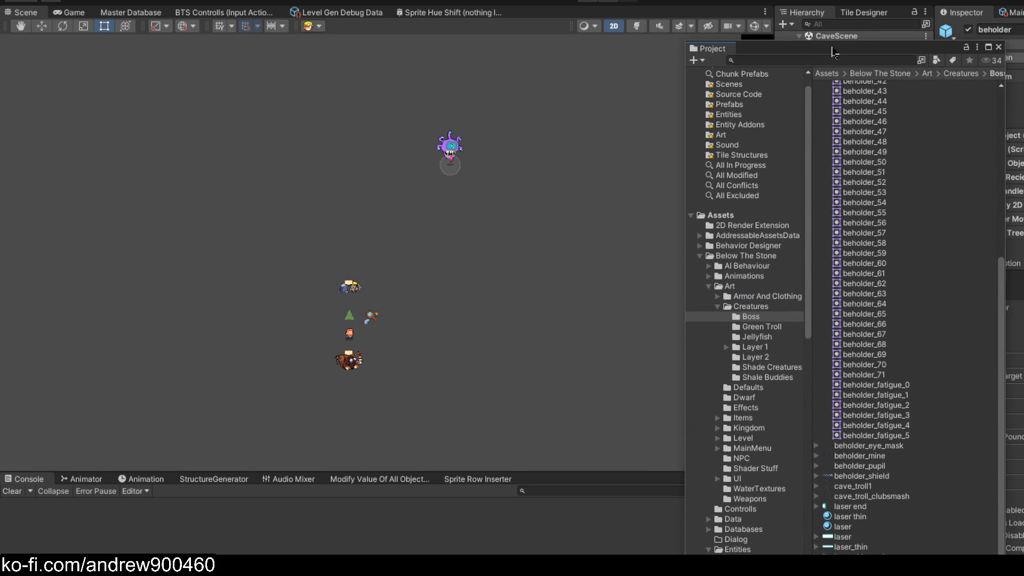
key(ctrl+5)
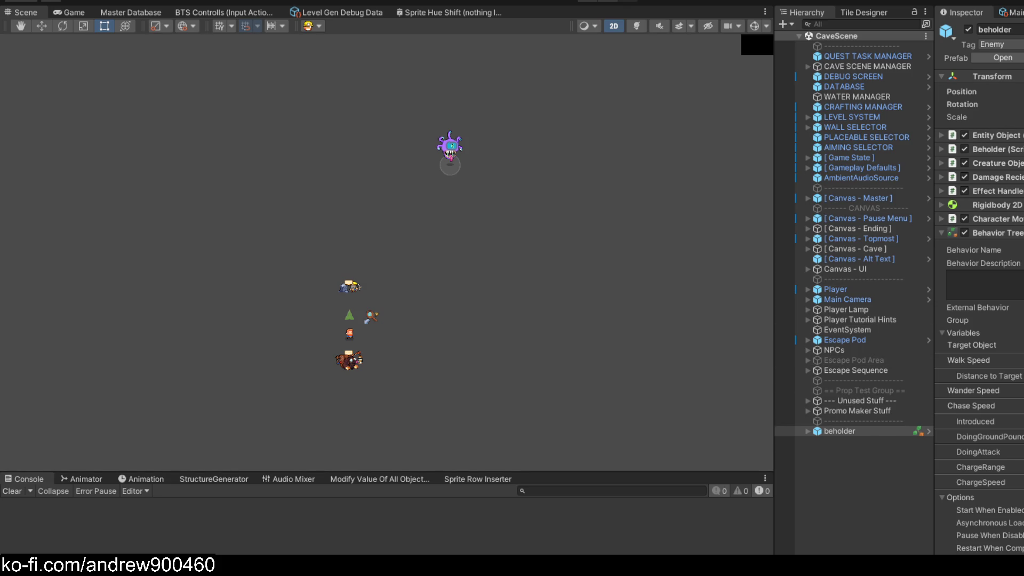
key(ctrl+5)
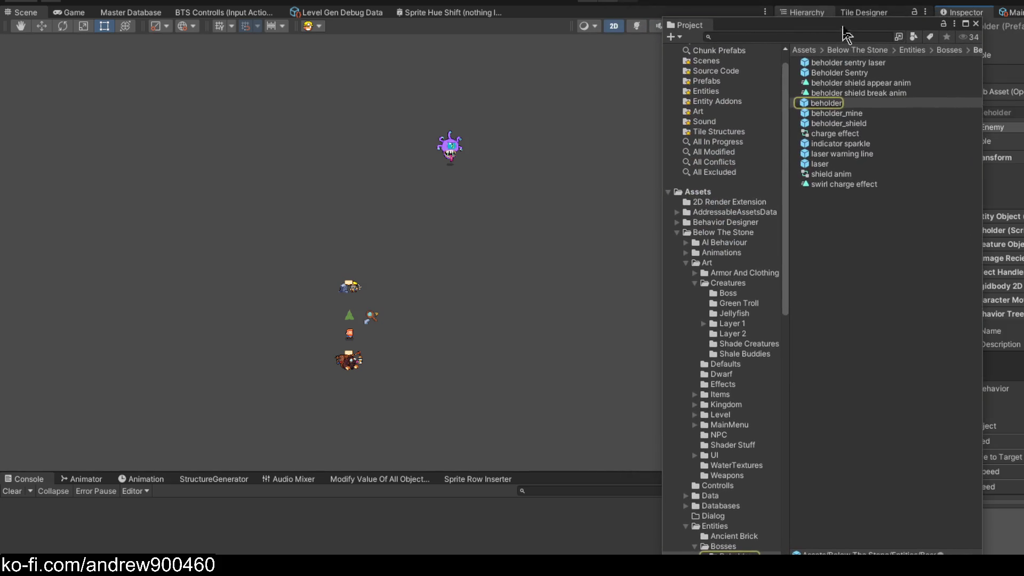
double_click(838, 105)
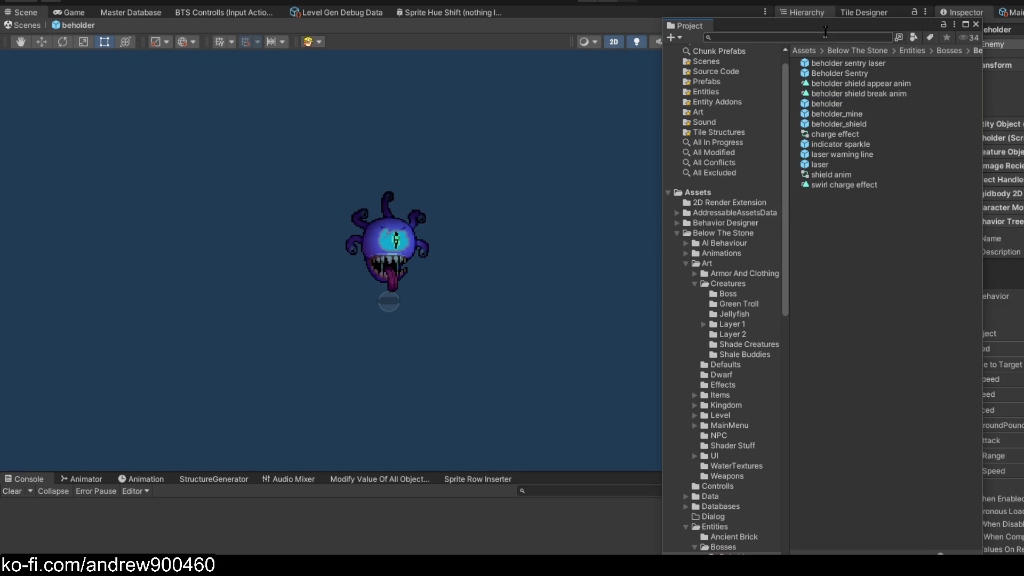
double_click(821, 164)
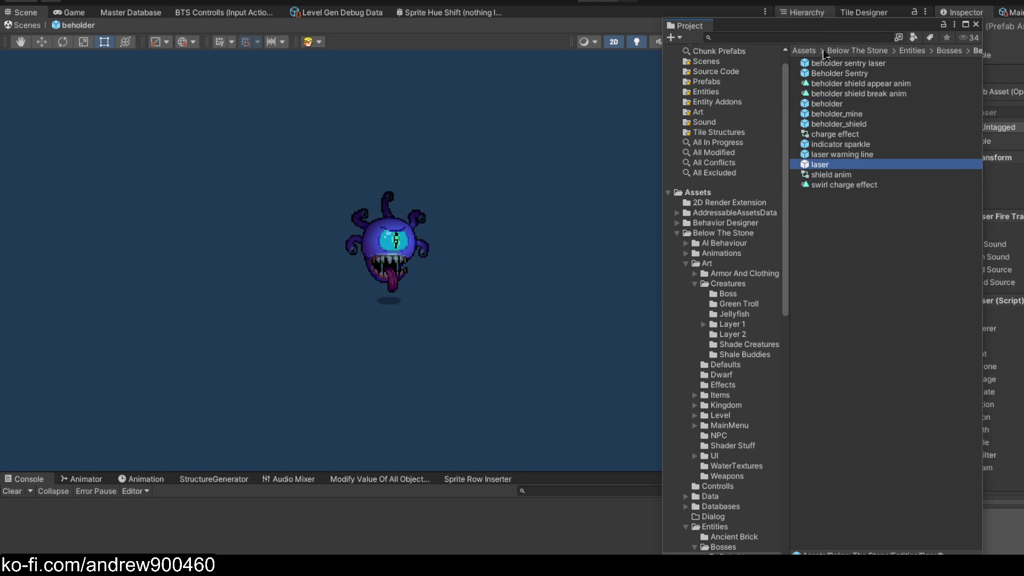
click(864, 142)
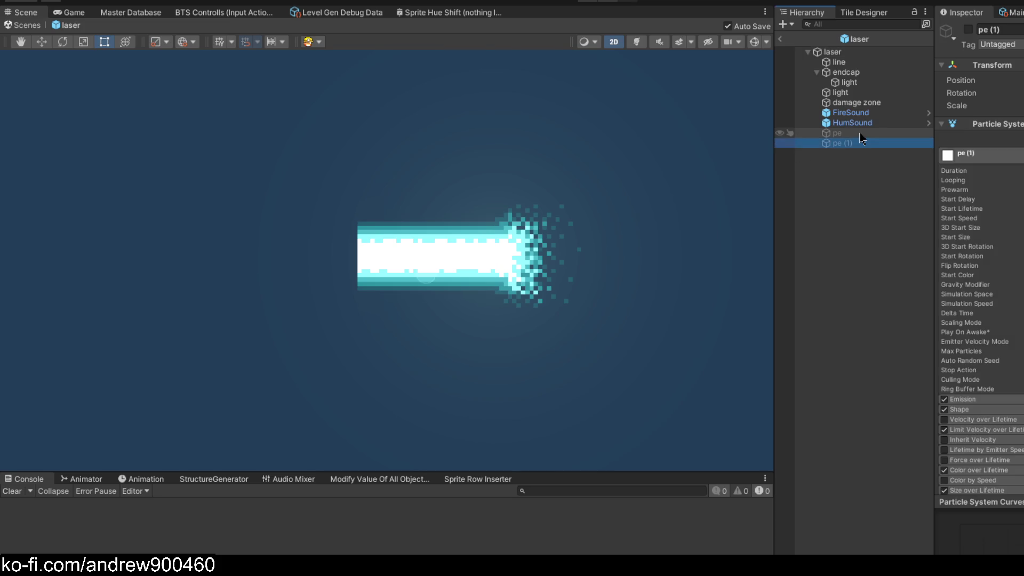
Select both pe emitters with the Move tool and play the particle preview
shift+click(859, 134)
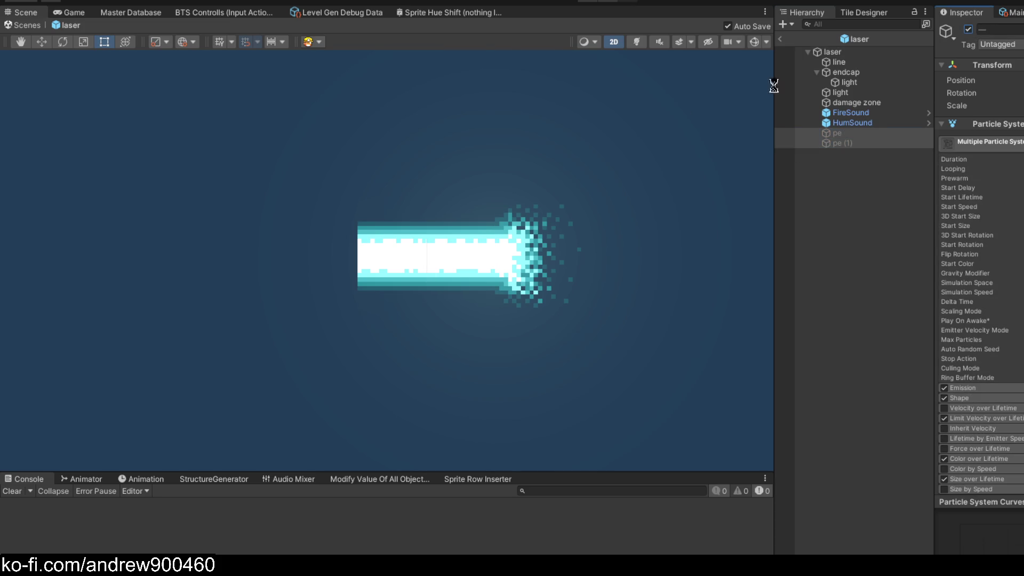
scroll(430, 233, up, 3)
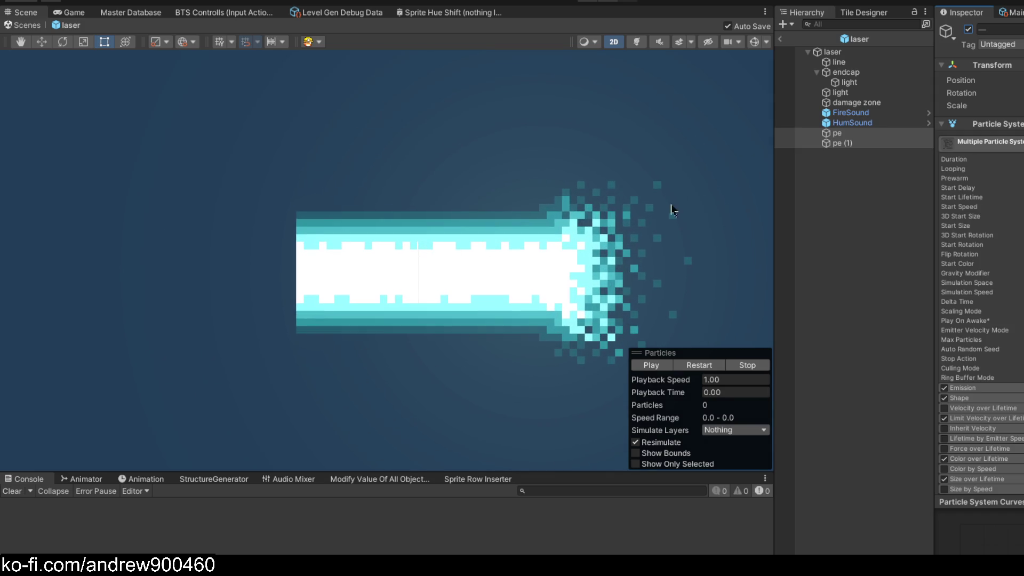
click(42, 45)
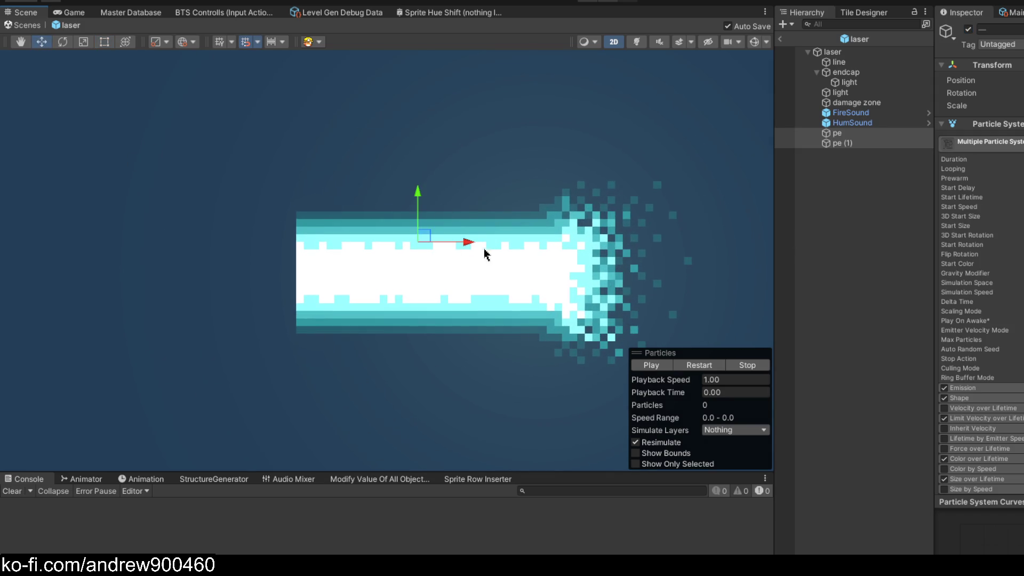
click(713, 366)
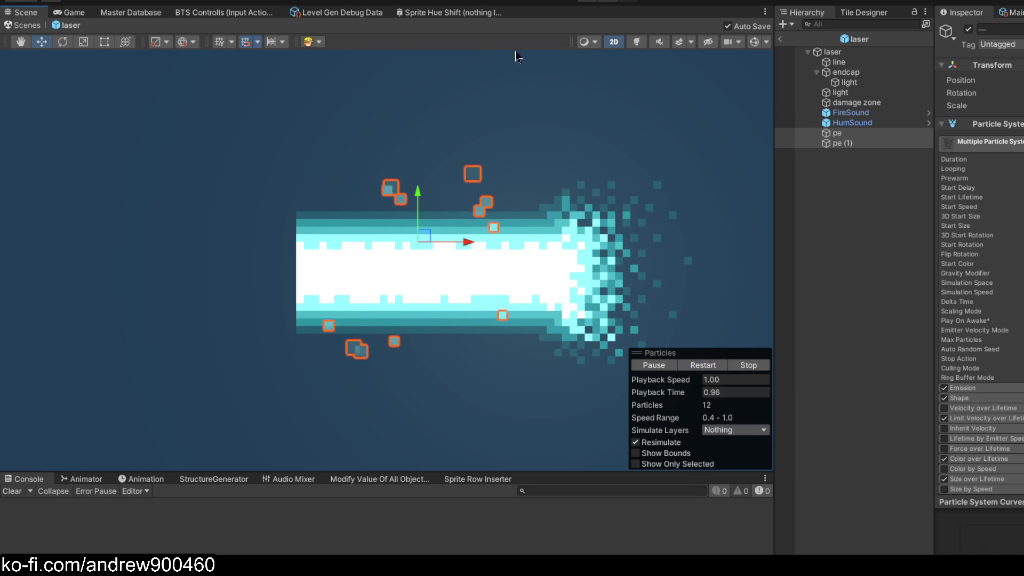
scroll(517, 204, down, 2)
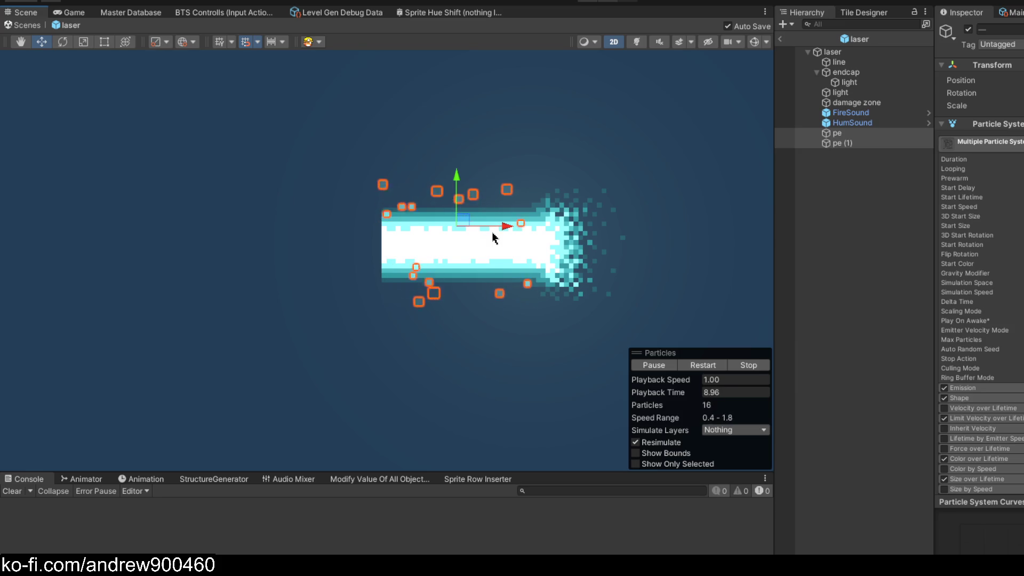
scroll(551, 211, up, 2)
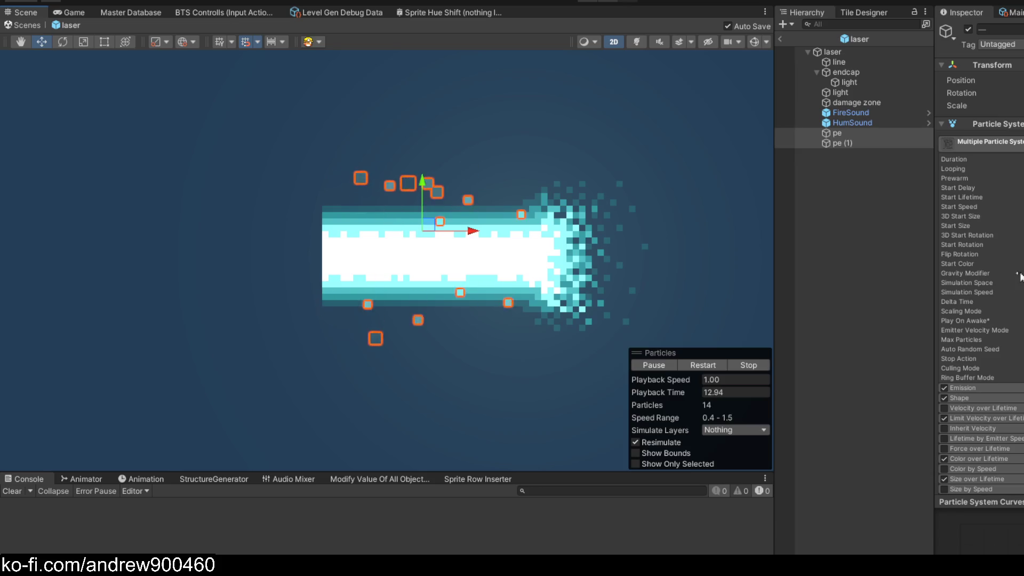
scroll(981, 216, down, 5)
Expand the Shape module, then select only pe and drag it up-left off the beam
click(973, 183)
click(974, 184)
click(973, 194)
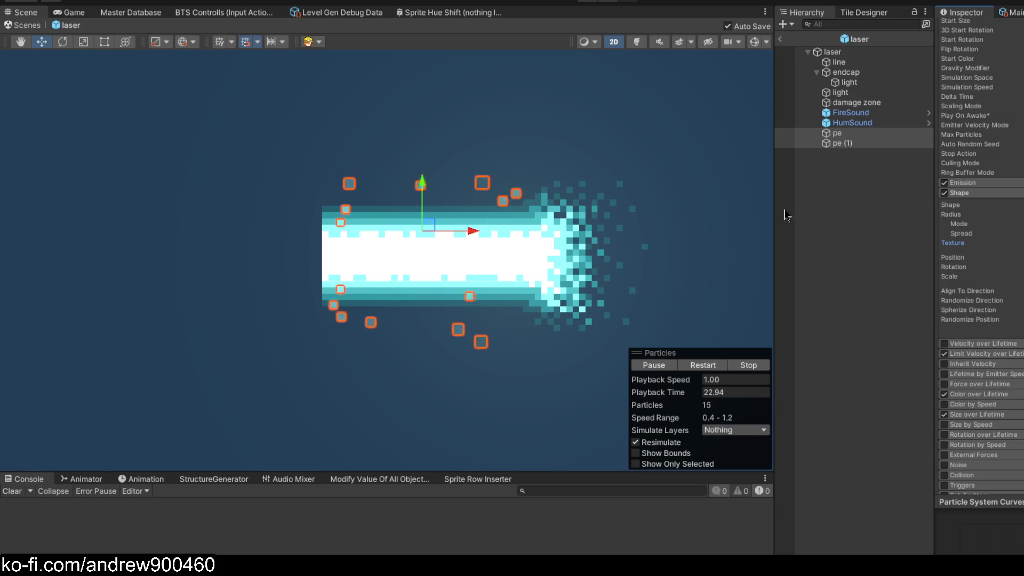
click(821, 187)
click(836, 134)
mouse_move(433, 229)
mouse_down()
mouse_move(359, 142)
mouse_move(372, 136)
mouse_up()
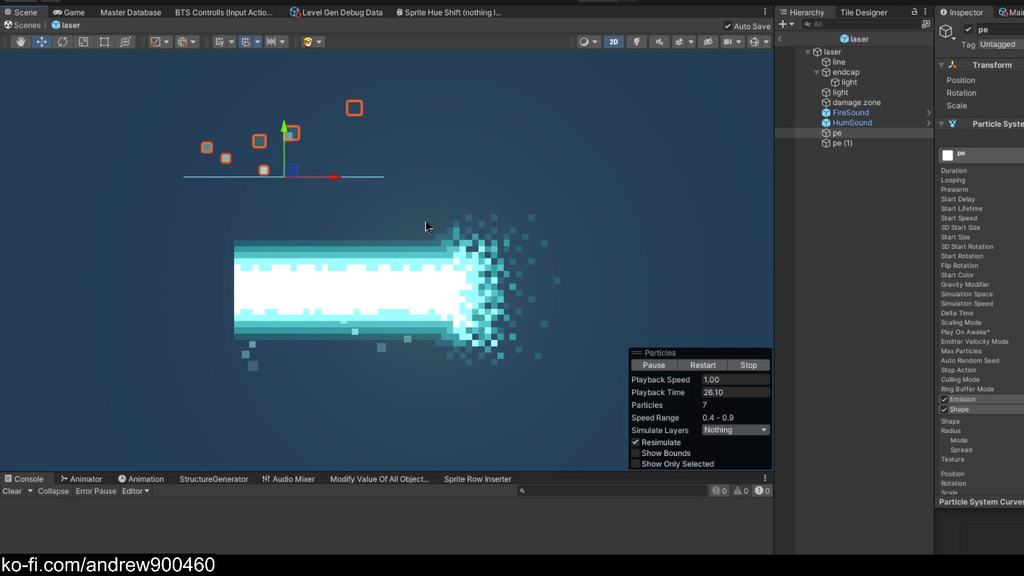
Focus on pe and try different Shape radius values, widening then shortening its spawn line
key(f)
scroll(997, 265, down, 5)
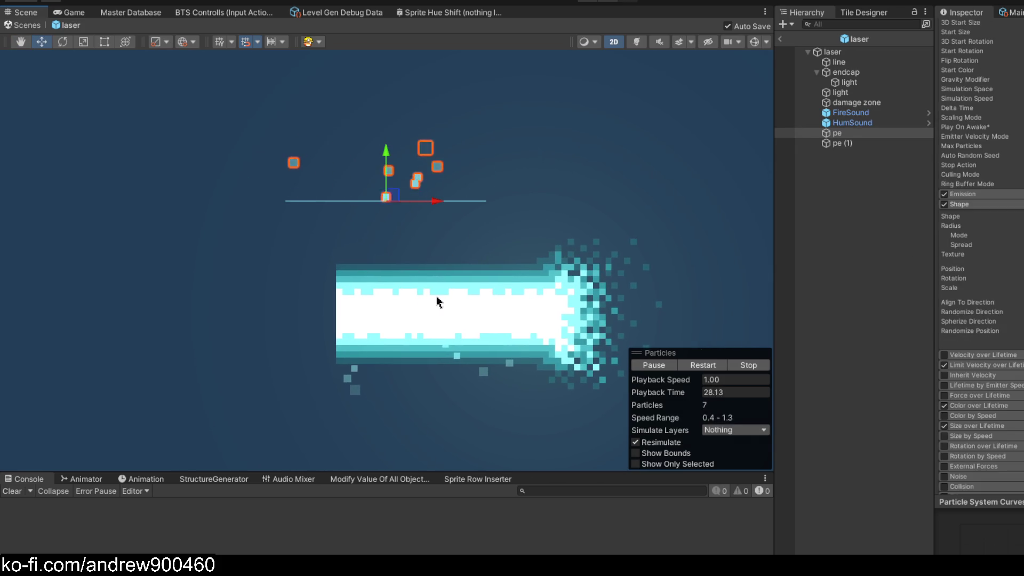
scroll(979, 256, up, 6)
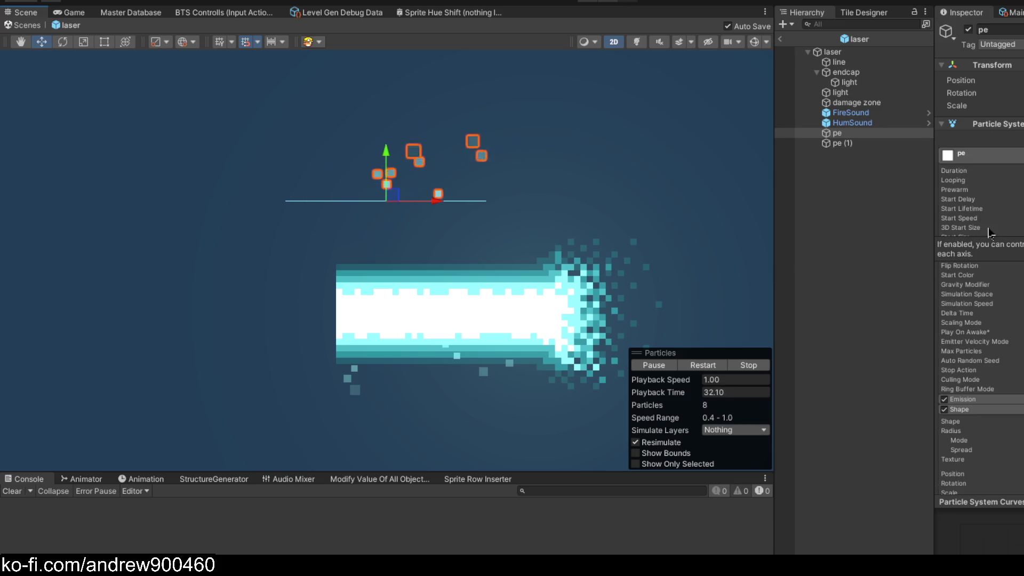
scroll(997, 288, down, 4)
drag(965, 328, 858, 321)
scroll(552, 273, down, 6)
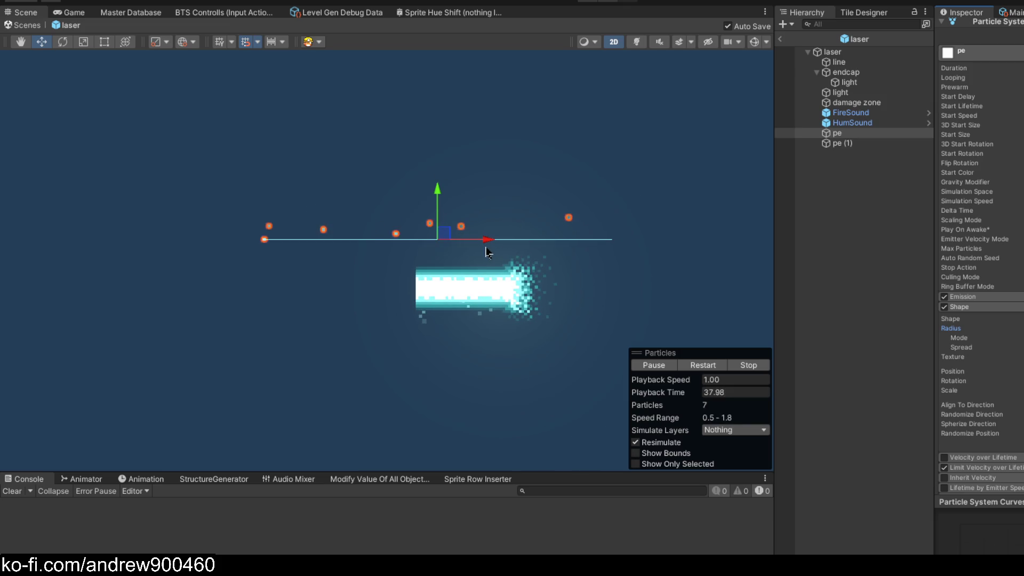
drag(956, 335, 1005, 338)
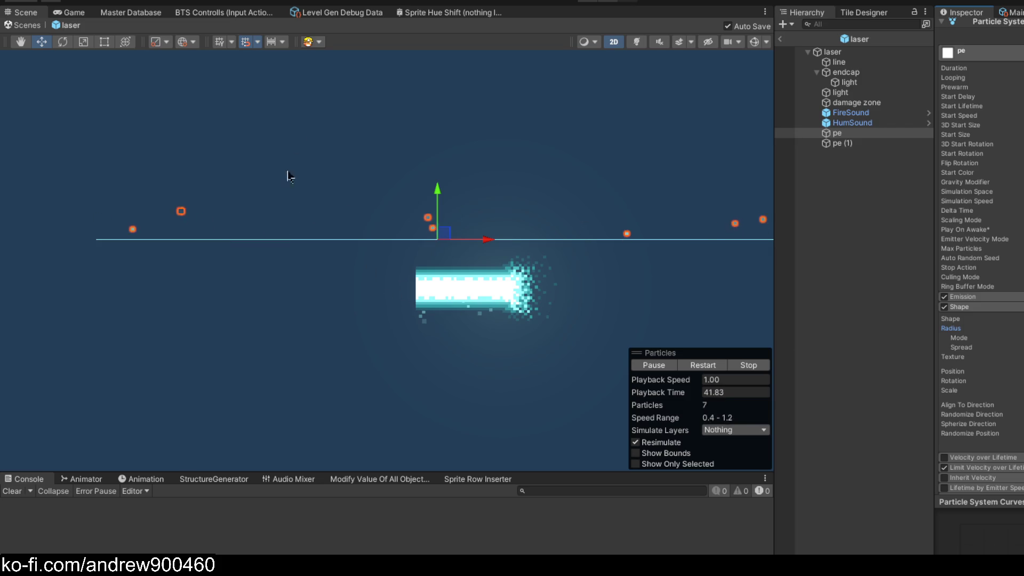
drag(960, 336, 899, 327)
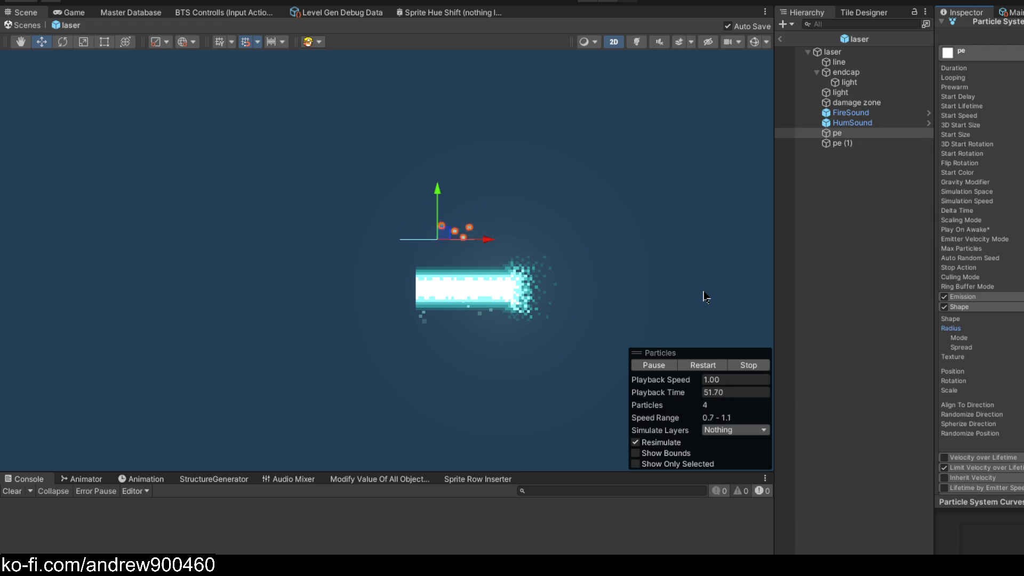
Place pe just above the beam and fit its Shape radius to the beam length
mouse_move(450, 240)
mouse_down()
mouse_move(315, 208)
mouse_move(262, 235)
mouse_move(623, 182)
mouse_move(274, 222)
mouse_move(347, 206)
mouse_move(476, 218)
mouse_move(479, 229)
mouse_up()
mouse_move(968, 330)
mouse_down()
mouse_move(958, 334)
mouse_move(992, 330)
mouse_move(955, 323)
mouse_move(970, 318)
mouse_up()
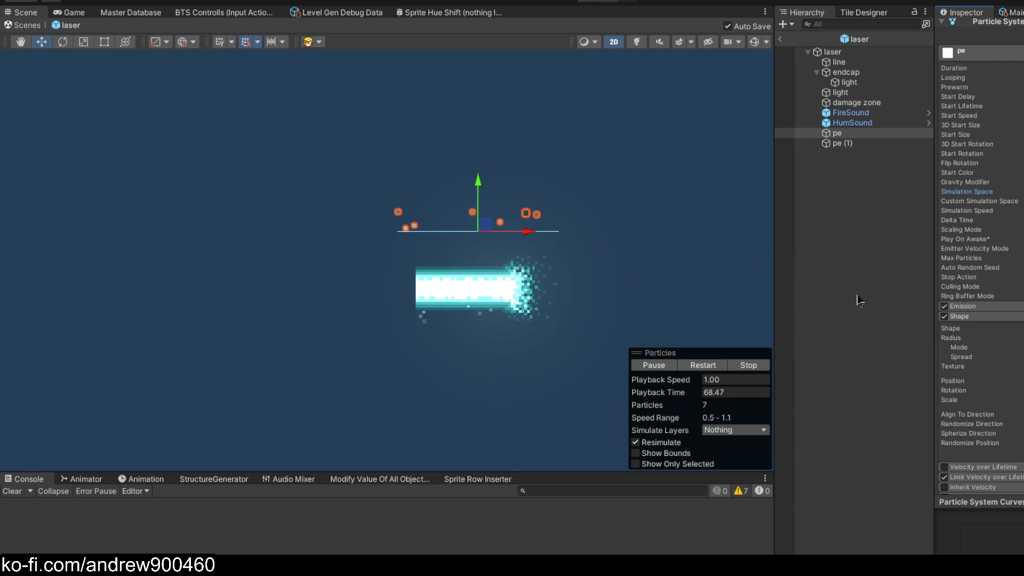
drag(981, 339, 968, 337)
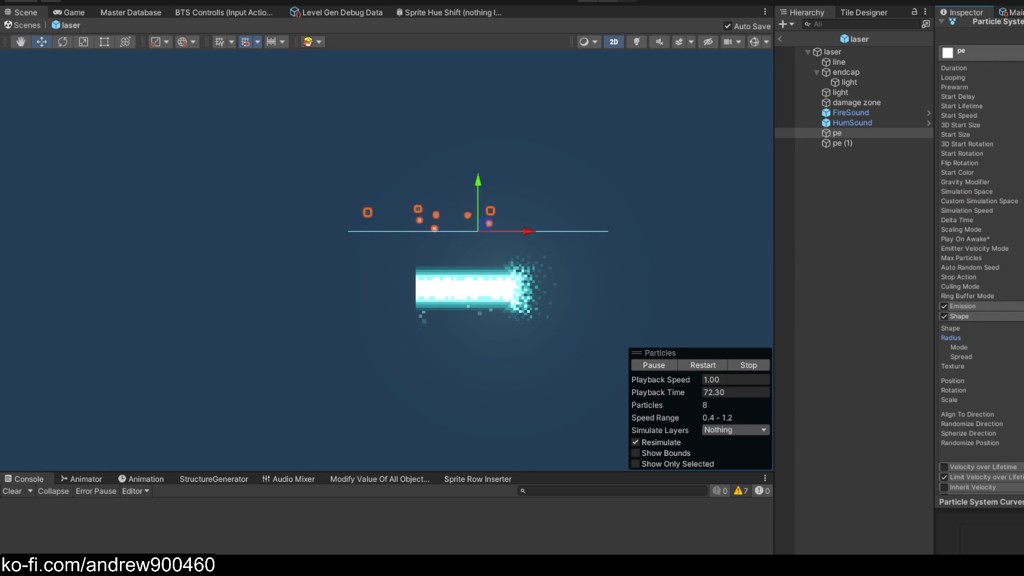
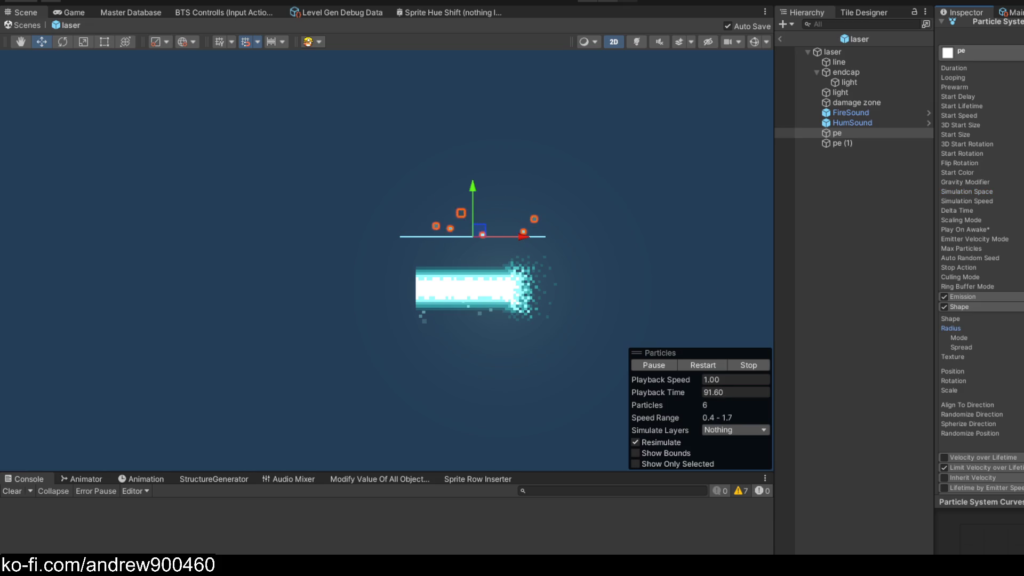
Move the pe particle emitter lower in the scene
scroll(502, 259, up, 2)
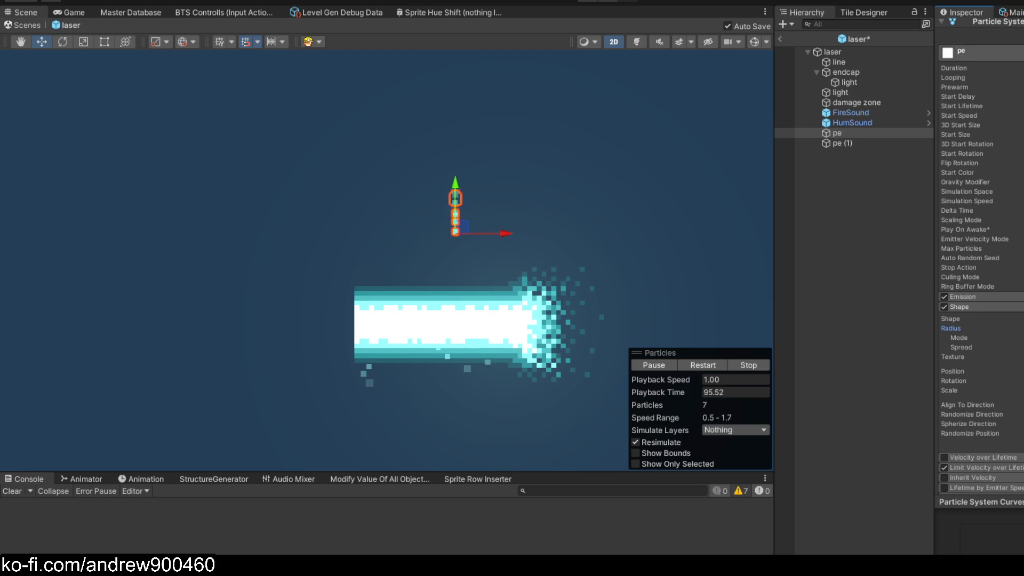
mouse_move(465, 230)
mouse_down()
mouse_move(463, 307)
mouse_move(441, 282)
mouse_move(485, 293)
mouse_move(492, 317)
mouse_move(510, 313)
mouse_move(429, 305)
mouse_move(567, 305)
mouse_move(513, 311)
mouse_move(256, 183)
mouse_move(507, 180)
mouse_move(436, 214)
mouse_move(434, 229)
mouse_up()
scroll(435, 277, up, 2)
scroll(415, 313, down, 3)
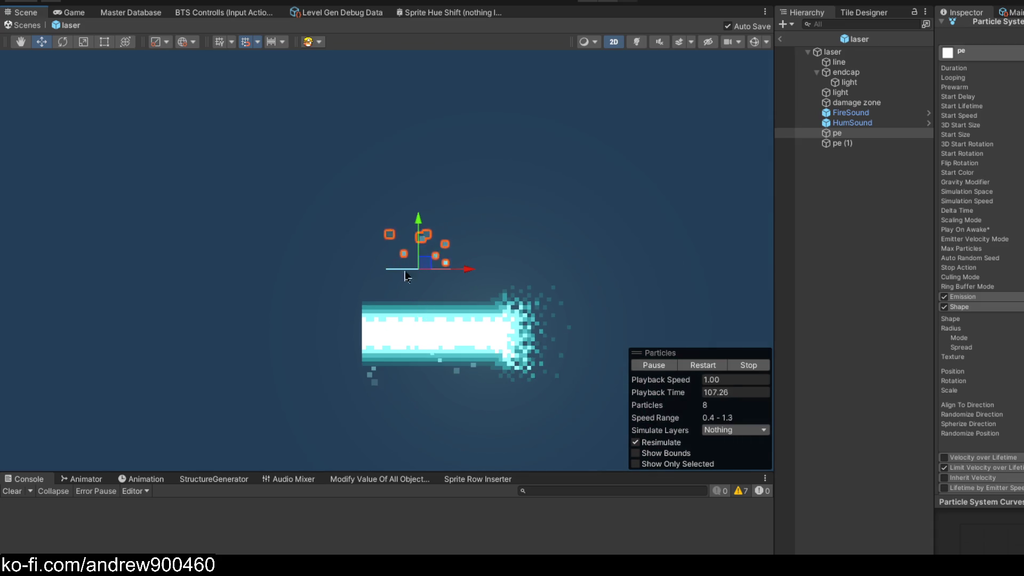
scroll(411, 274, down, 2)
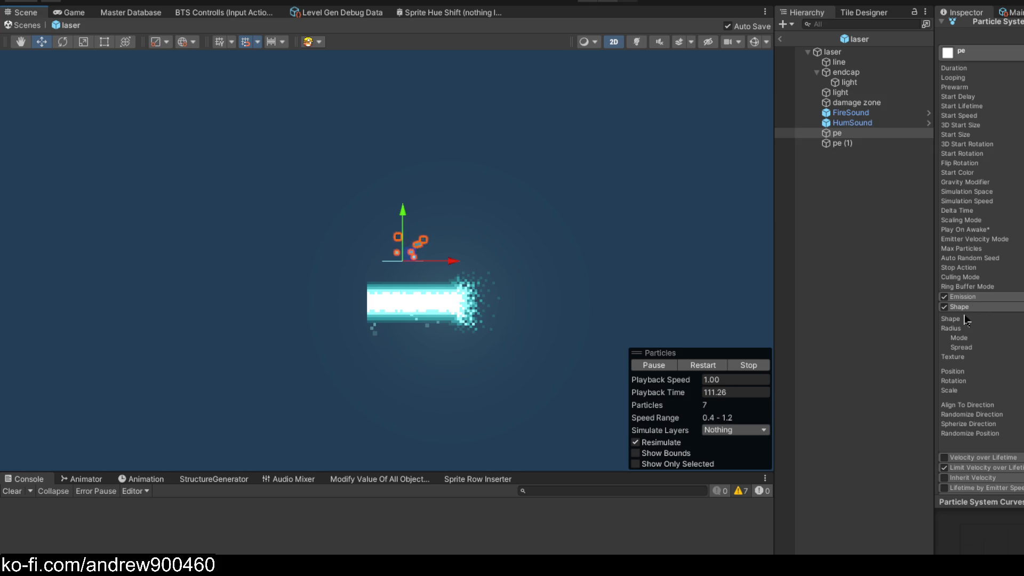
Set the pe emitter's Shape radius to 4 so particles spawn along a wide line
drag(977, 331, 994, 331)
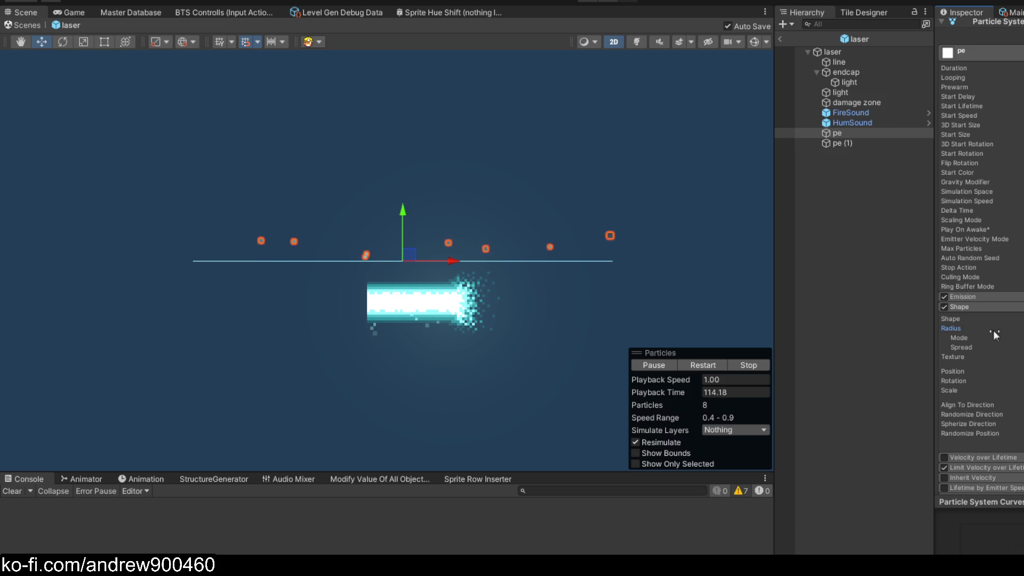
click(985, 298)
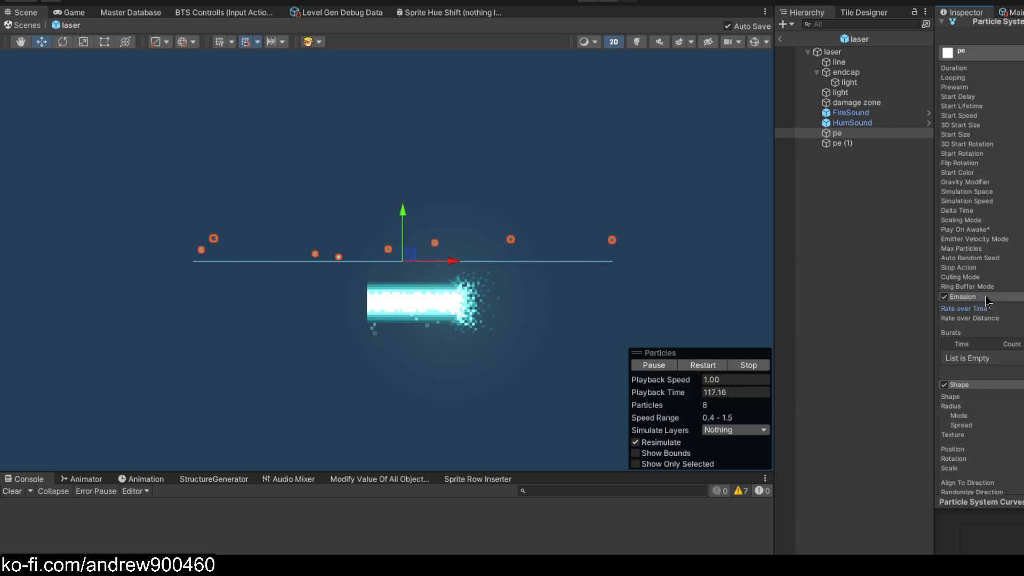
click(994, 297)
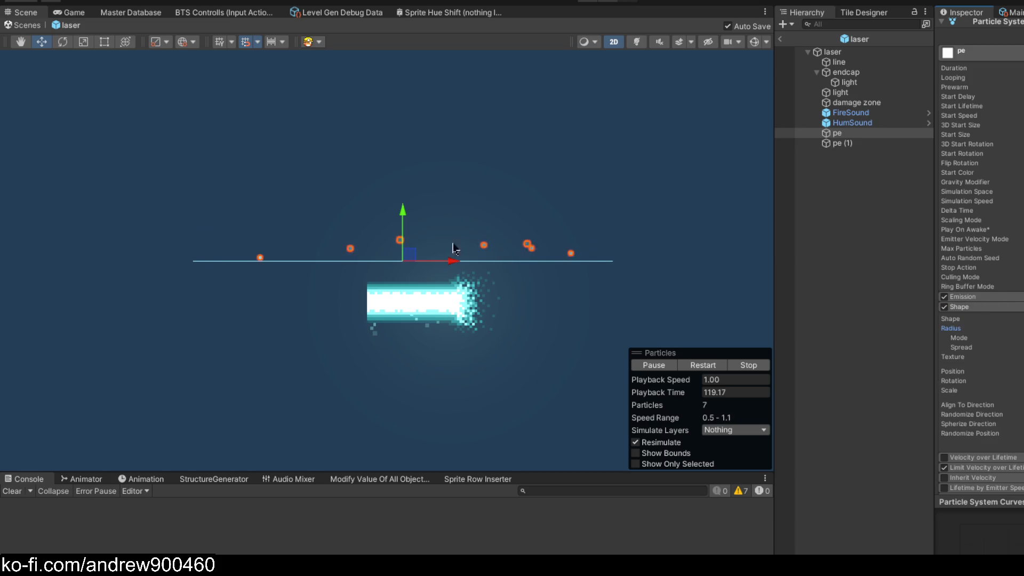
scroll(386, 251, up, 3)
drag(224, 268, 395, 271)
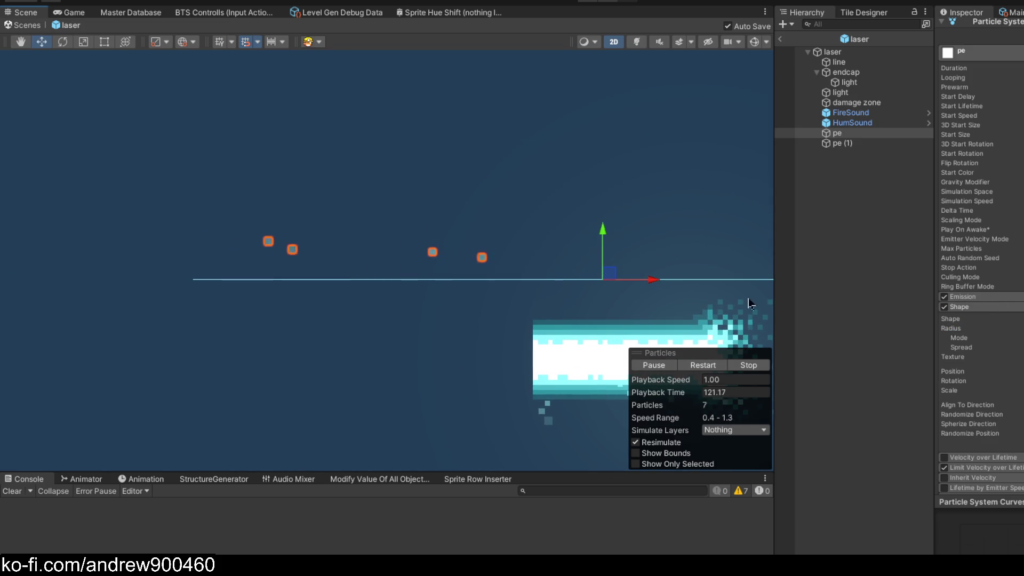
mouse_move(713, 222)
mouse_down()
mouse_move(494, 221)
mouse_move(441, 239)
mouse_up()
text(0)
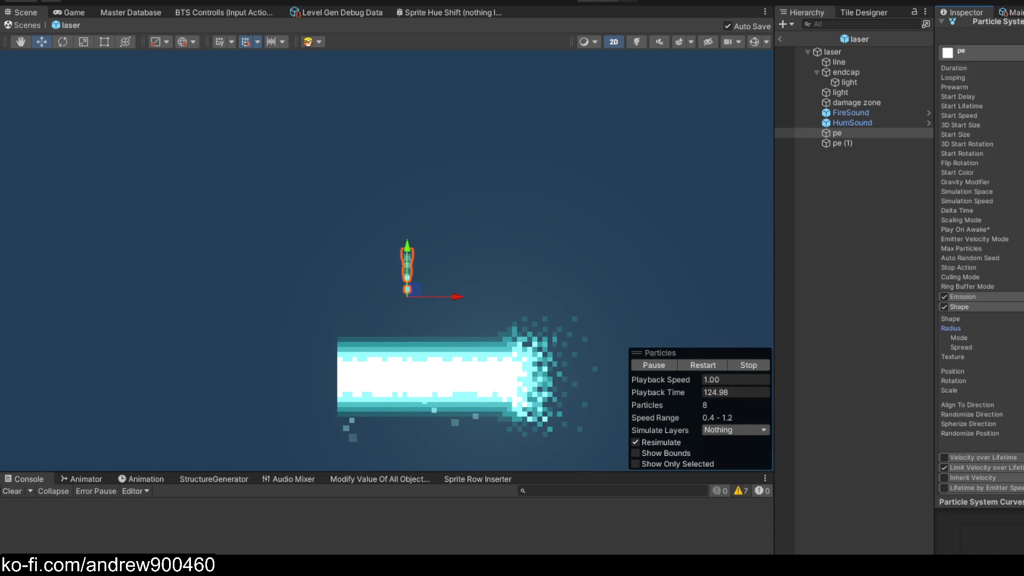
scroll(502, 257, up, 2)
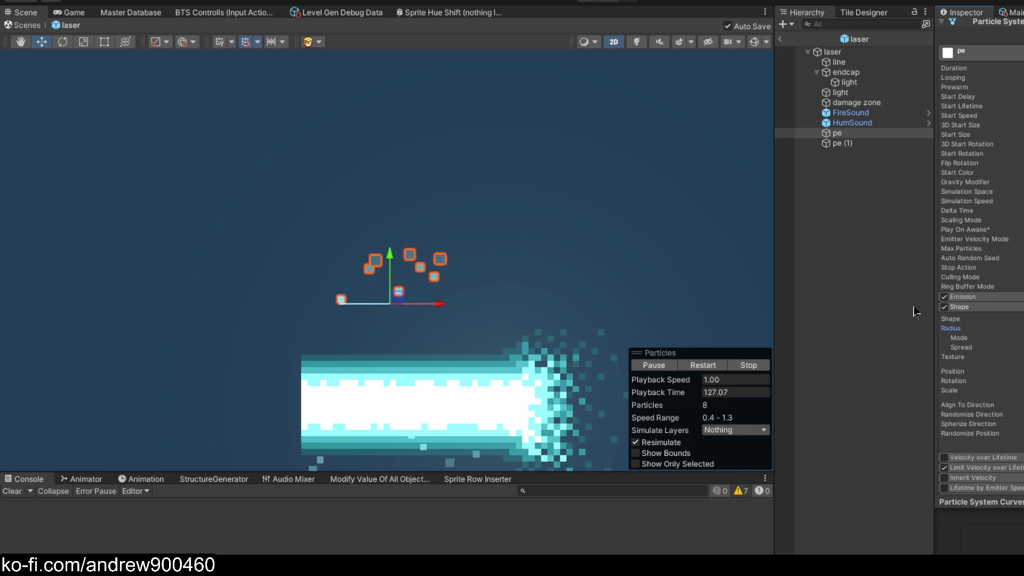
text(4)
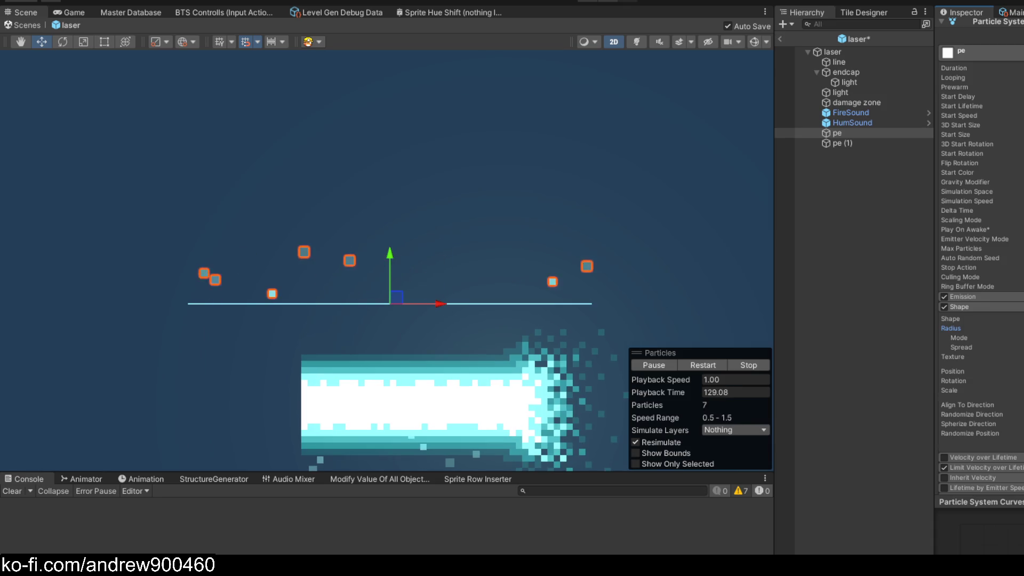
click(991, 297)
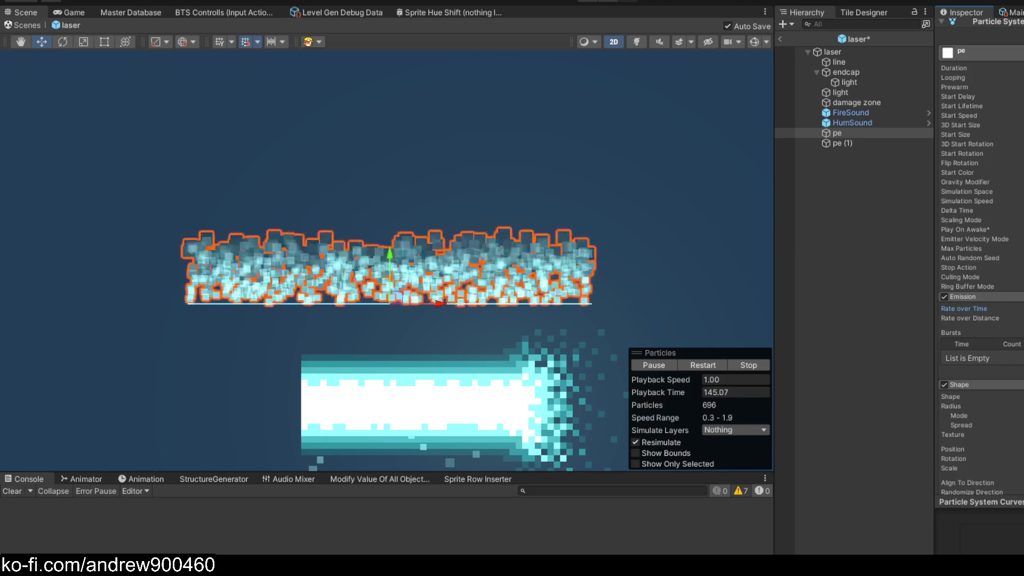
Lower the pe emitter's Rate over Time until only about 8 sparse particles spawn
click(848, 224)
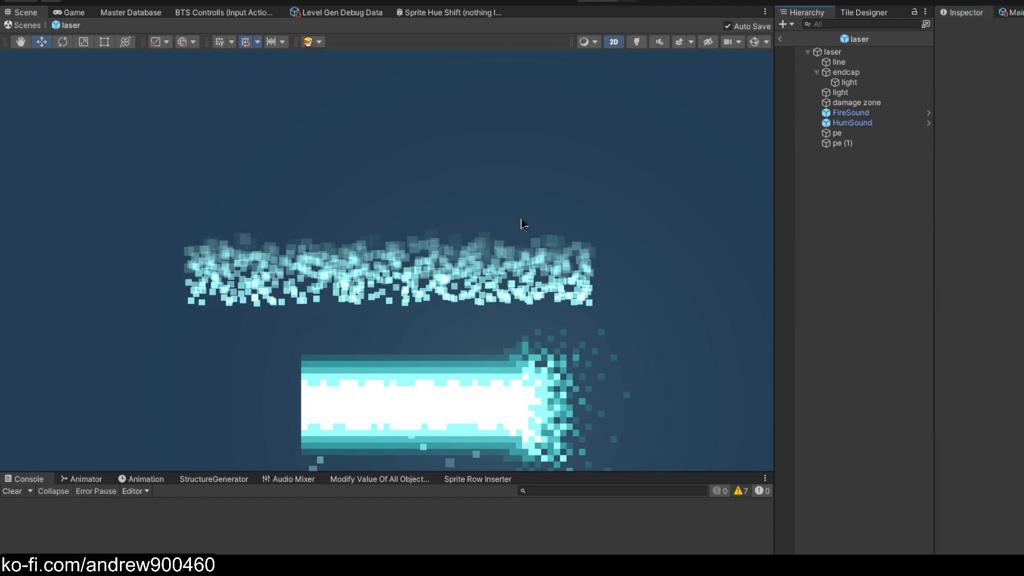
click(838, 133)
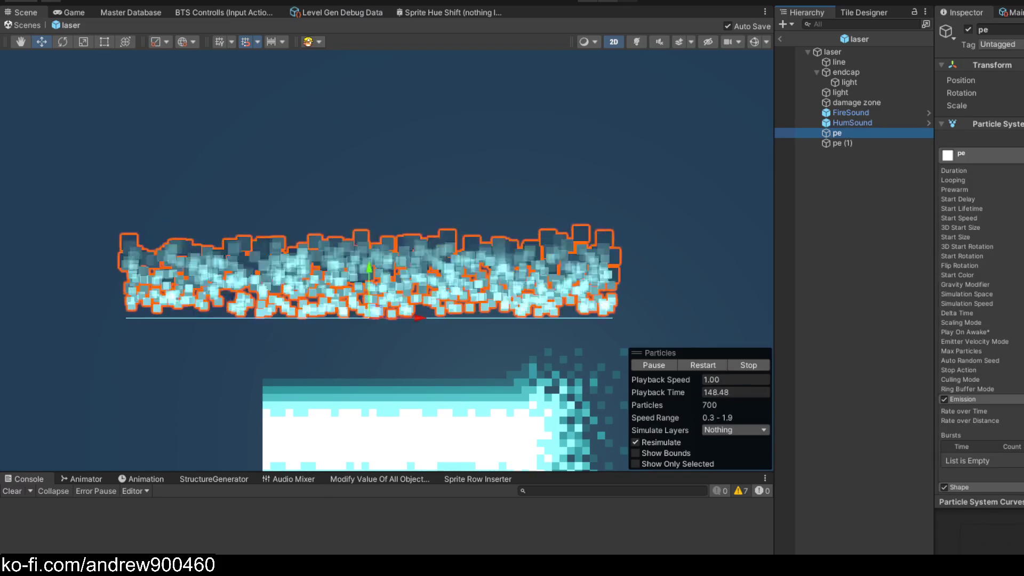
mouse_move(988, 316)
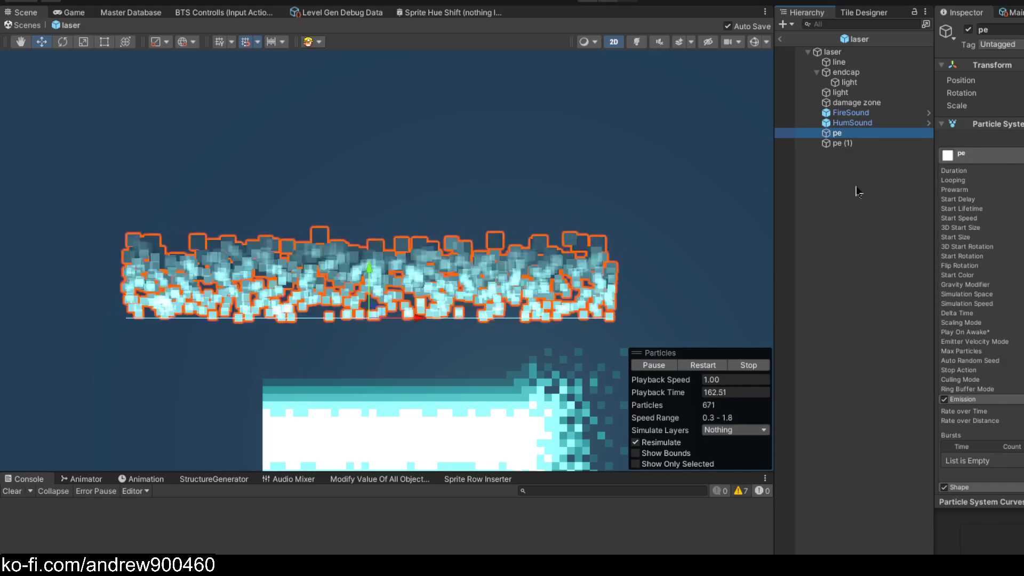
scroll(995, 233, down, 10)
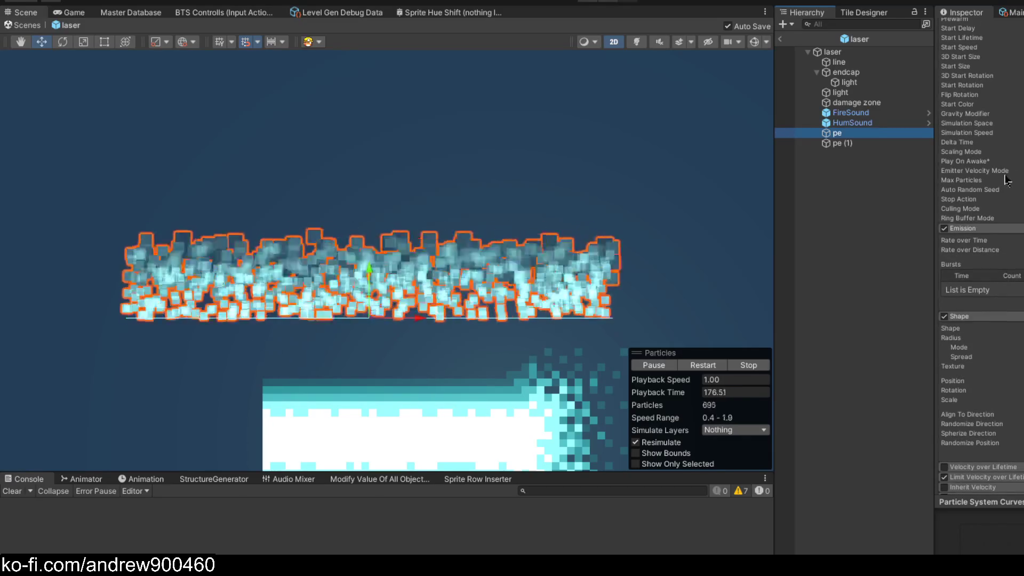
scroll(1014, 219, up, 3)
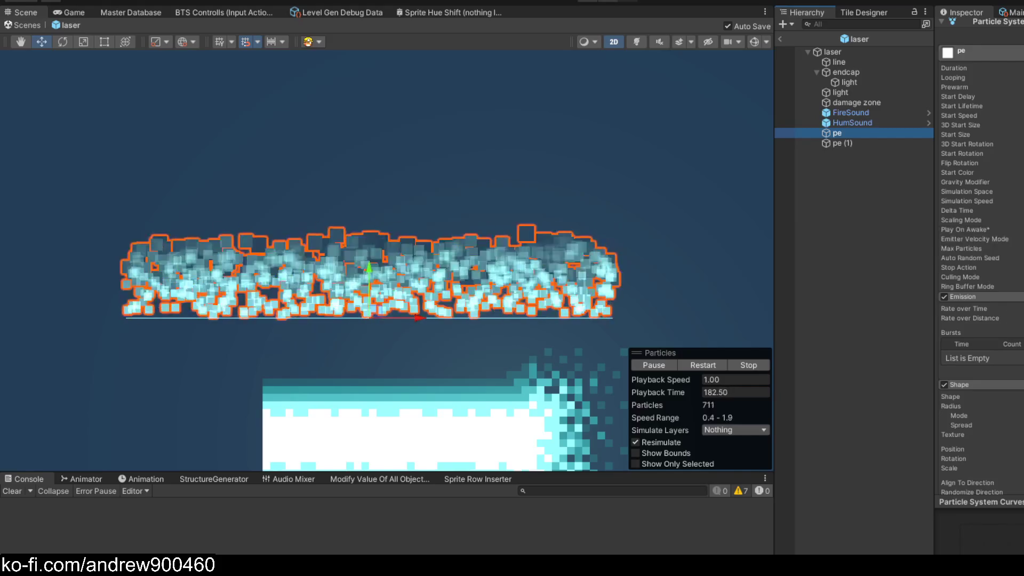
drag(964, 309, 944, 308)
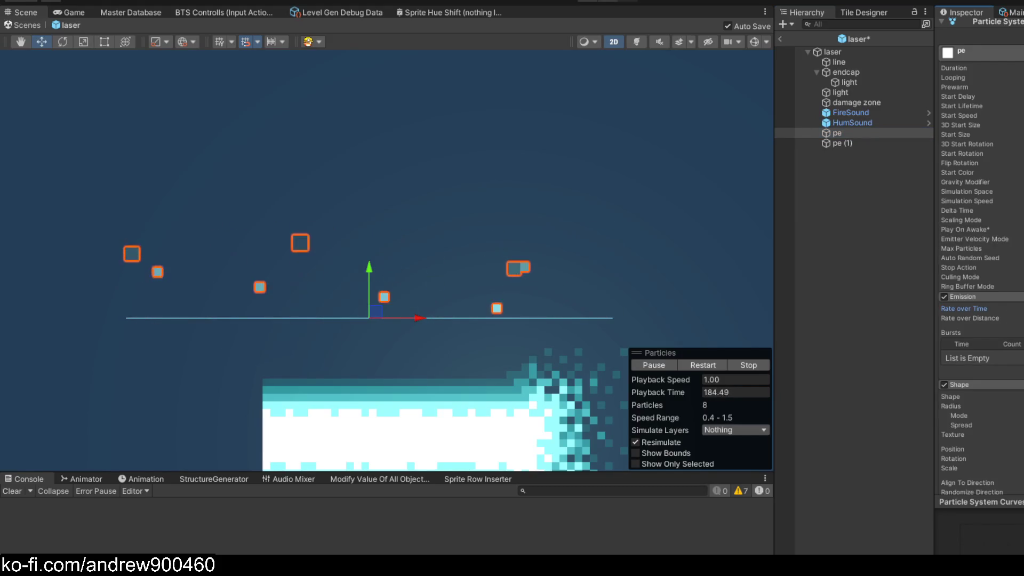
Drag the pe emitter down to sit on the top edge of the laser beam
scroll(474, 213, down, 5)
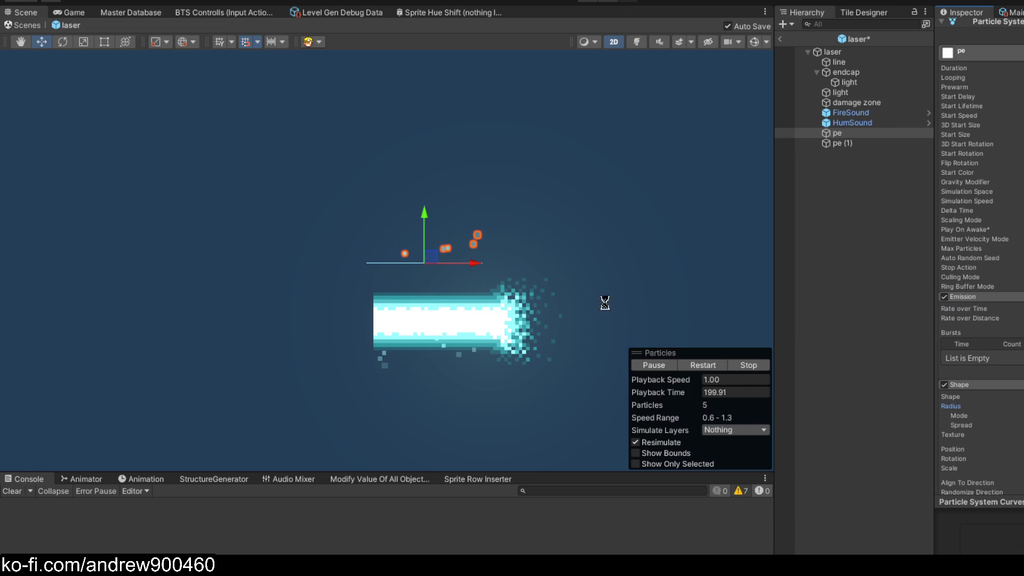
scroll(400, 281, up, 5)
mouse_move(440, 254)
mouse_down()
mouse_move(473, 298)
mouse_move(465, 295)
mouse_move(466, 339)
mouse_move(305, 338)
mouse_move(464, 336)
mouse_up()
Add a new empty object named 'side particles' to the laser prefab
click(850, 144)
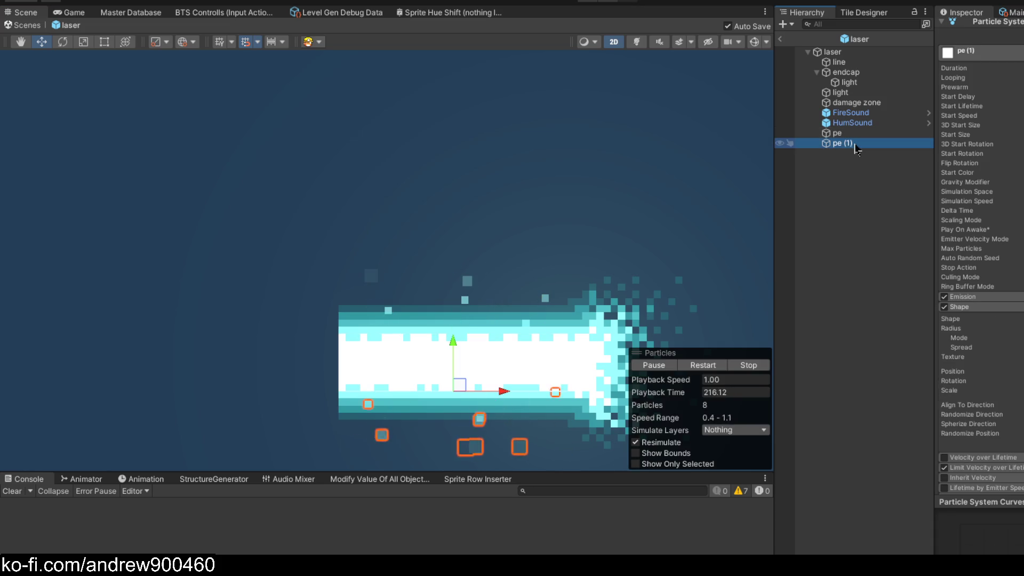
click(849, 134)
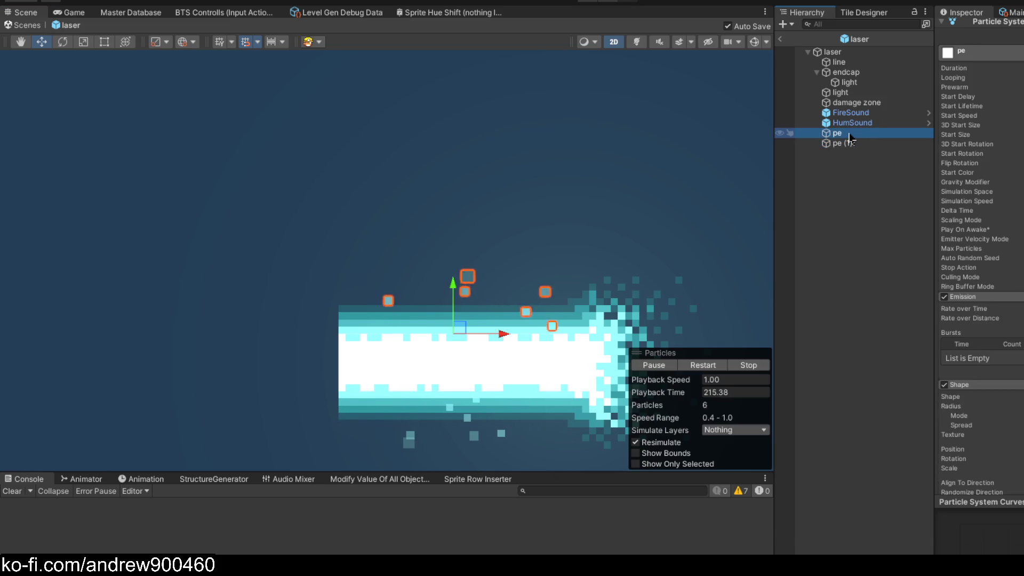
click(869, 143)
click(862, 133)
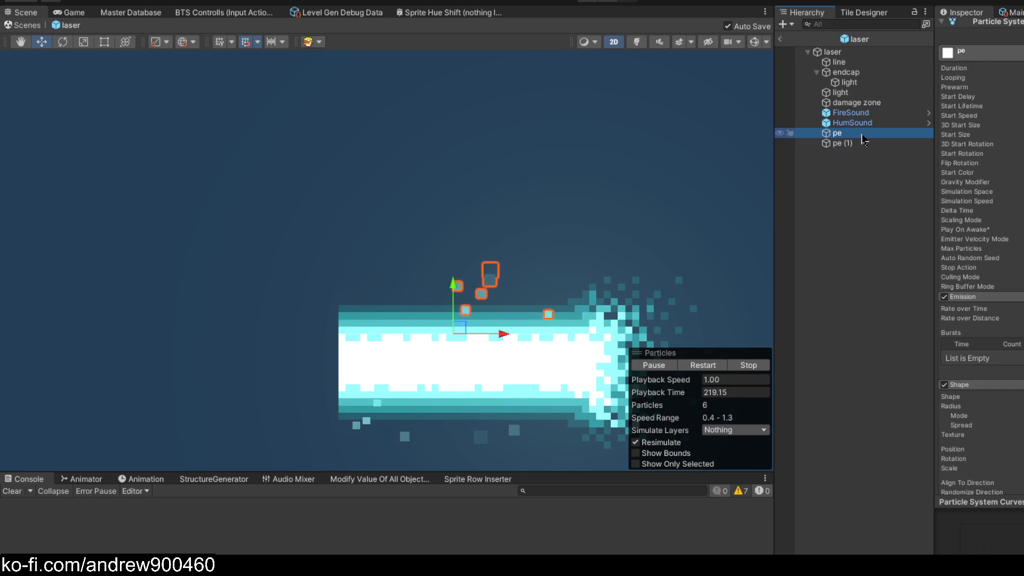
click(862, 135)
text(side particles)
key(Return)
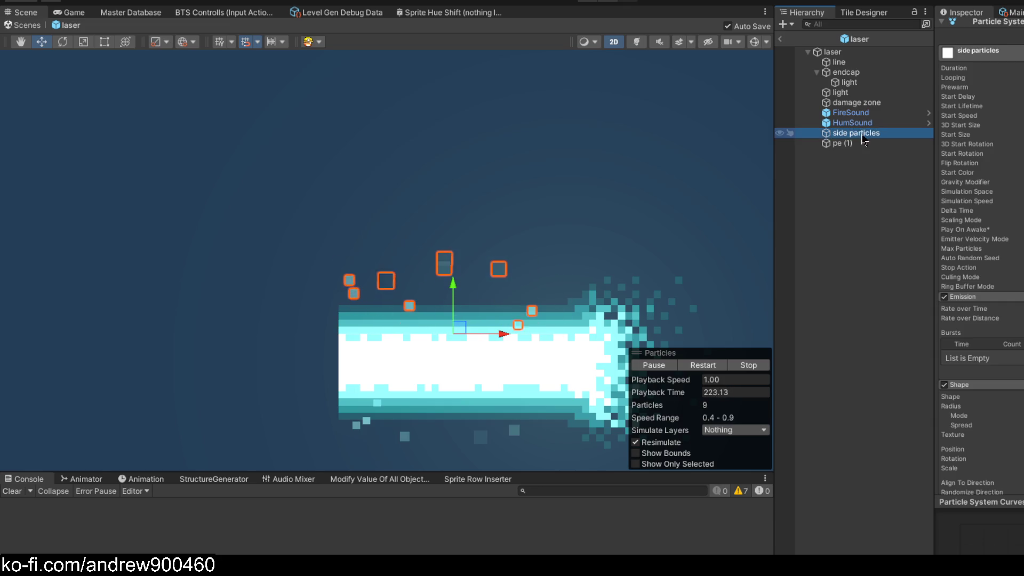
key(ctrl+z)
right_click(862, 170)
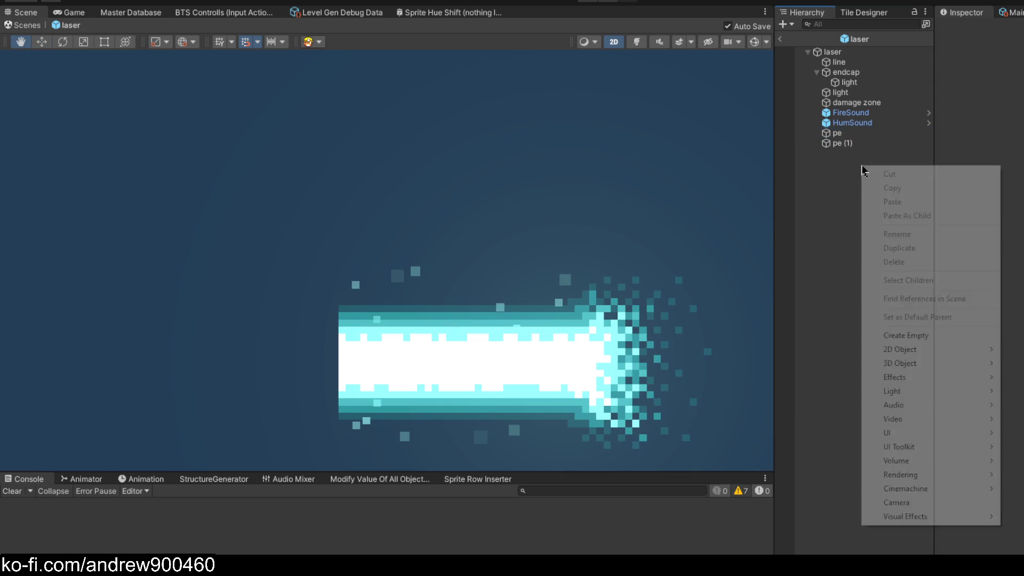
click(885, 335)
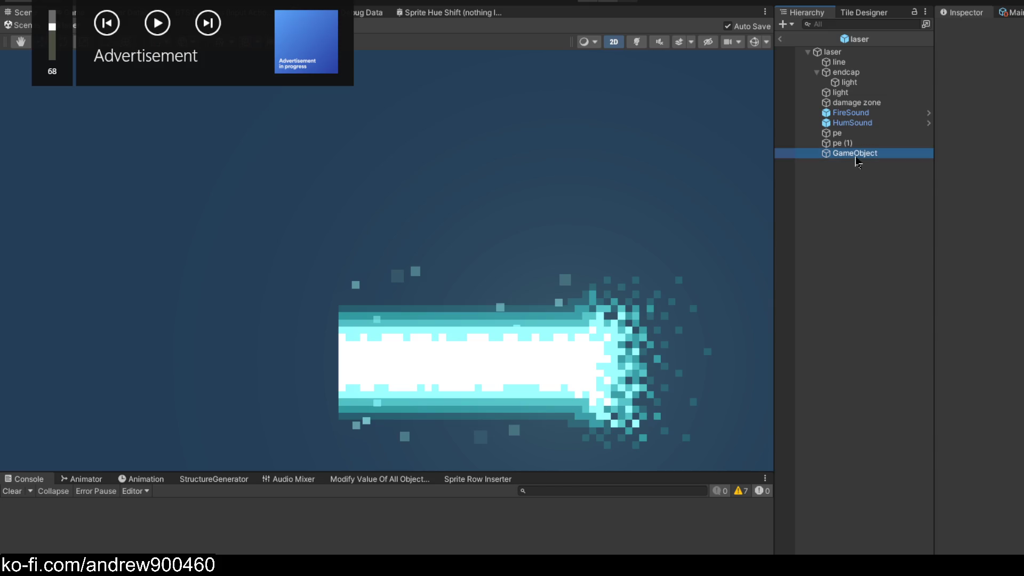
text(side particle)
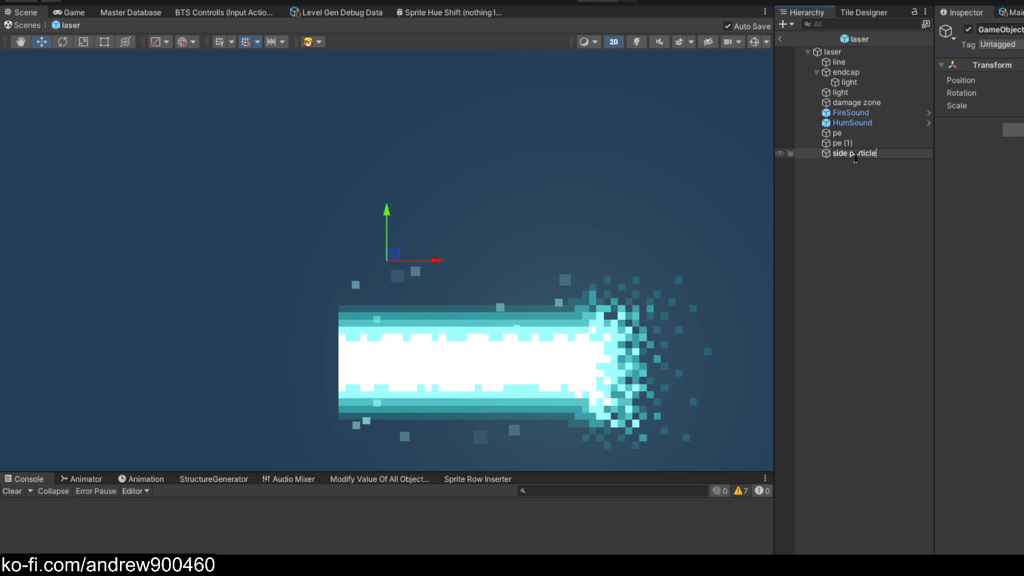
text(s)
key(Return)
Rename the pe emitter to 'particle system 1'
click(854, 133)
key(F2)
text(ps1)
key(Return)
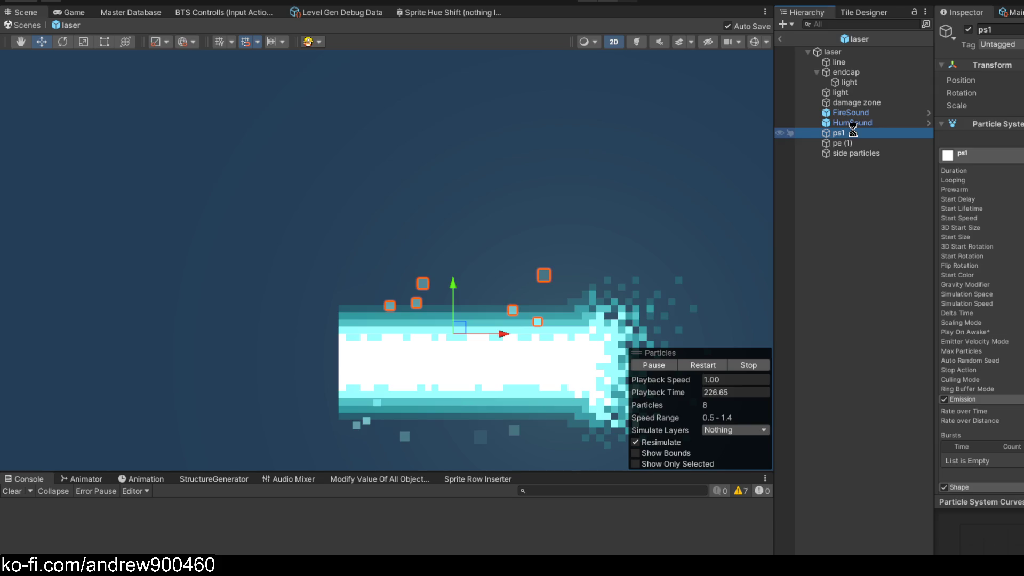
key(F2)
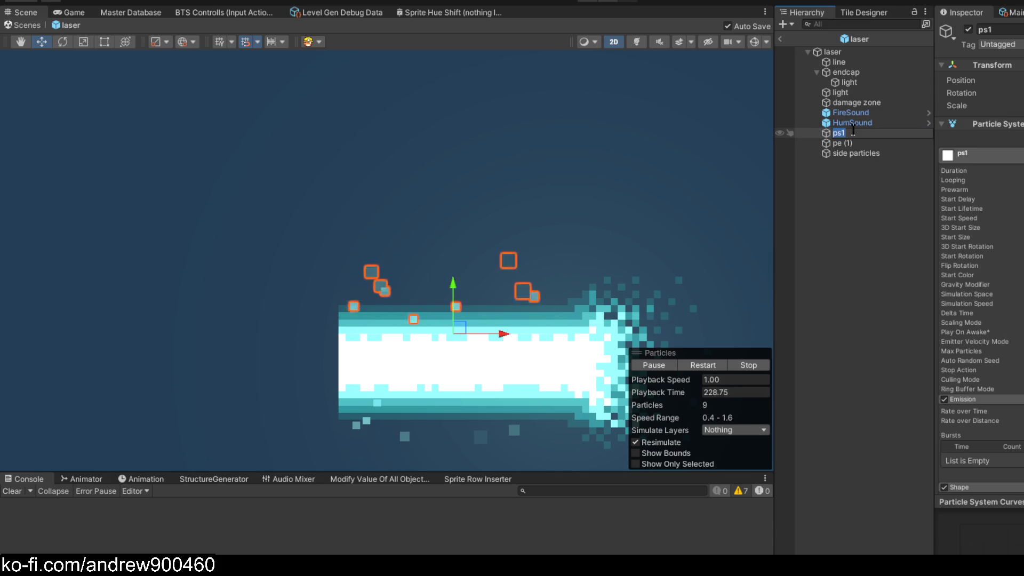
text(sid)
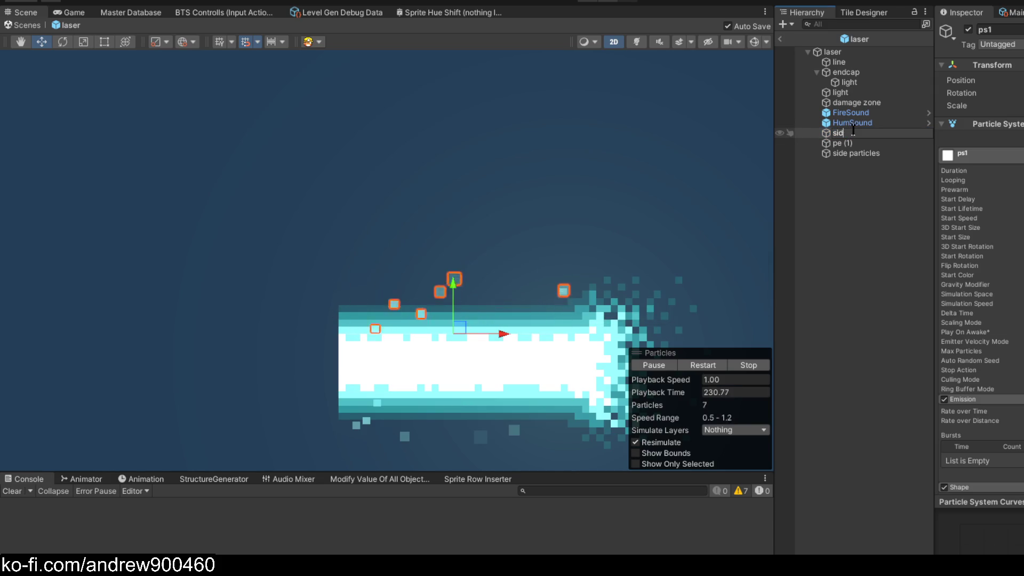
key(BackSpace)
key(BackSpace)
key(BackSpace)
text(particle sys)
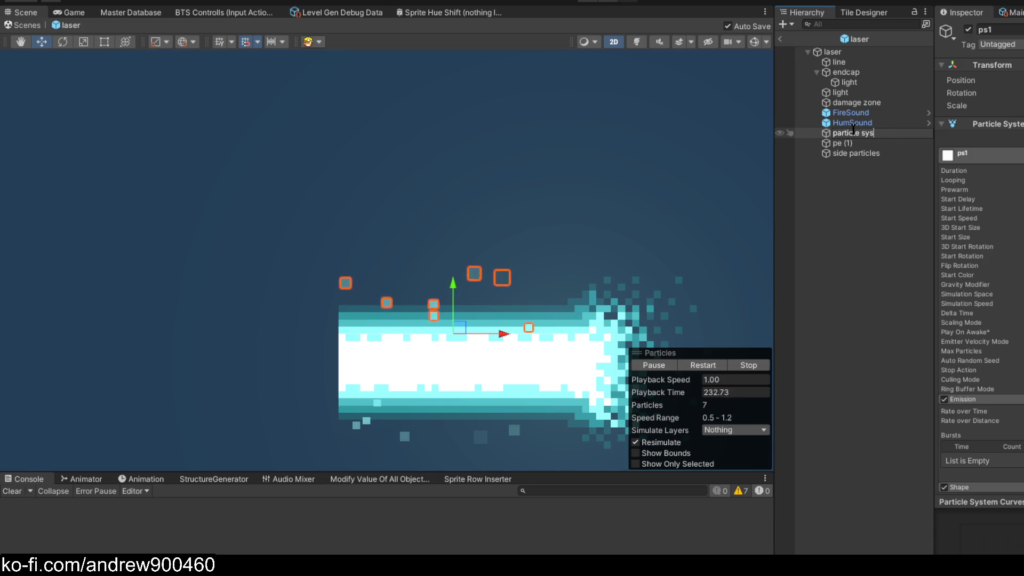
text(tem 1)
key(Return)
Rename the pe (1) emitter to 'particle system 2', then select side particles
click(864, 144)
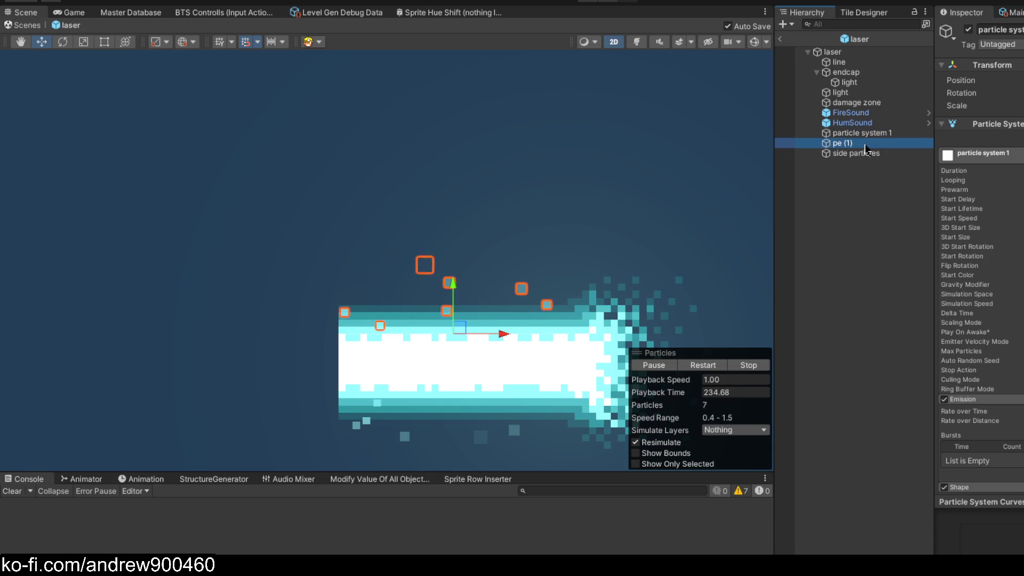
key(F2)
text(particle system)
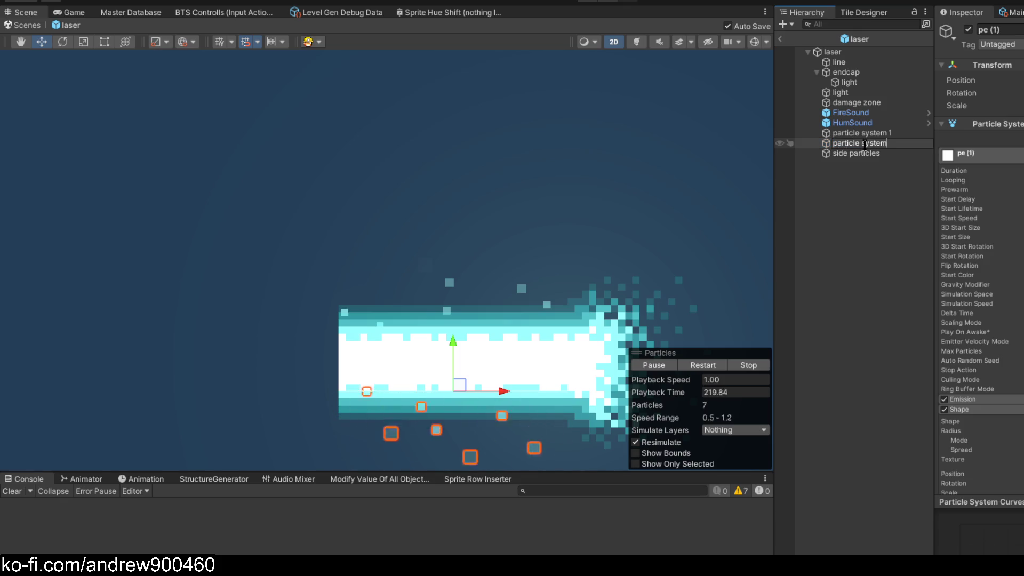
text( 2)
key(Return)
click(871, 154)
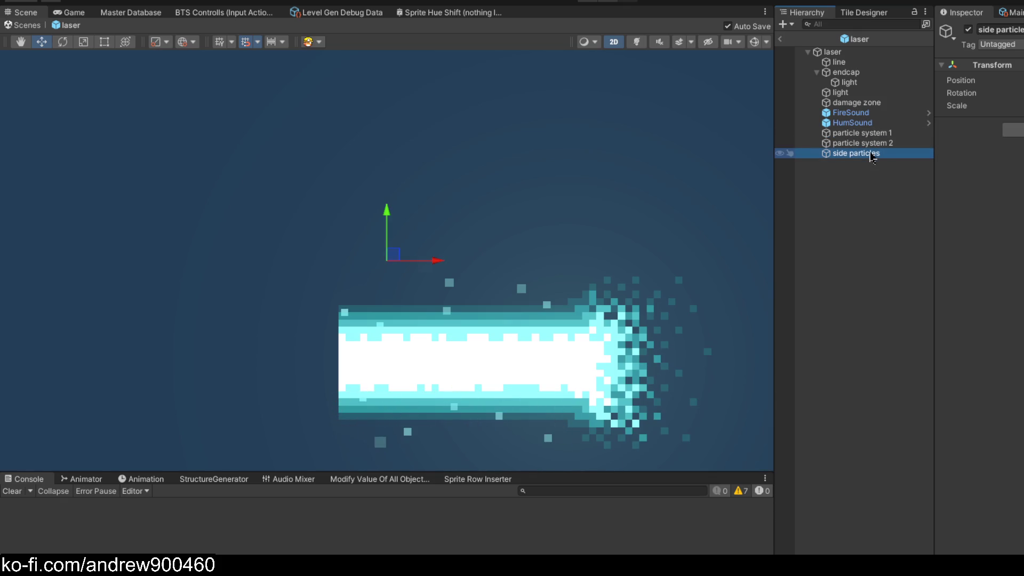
click(862, 133)
Move the side particles object to the beam's left edge
click(859, 153)
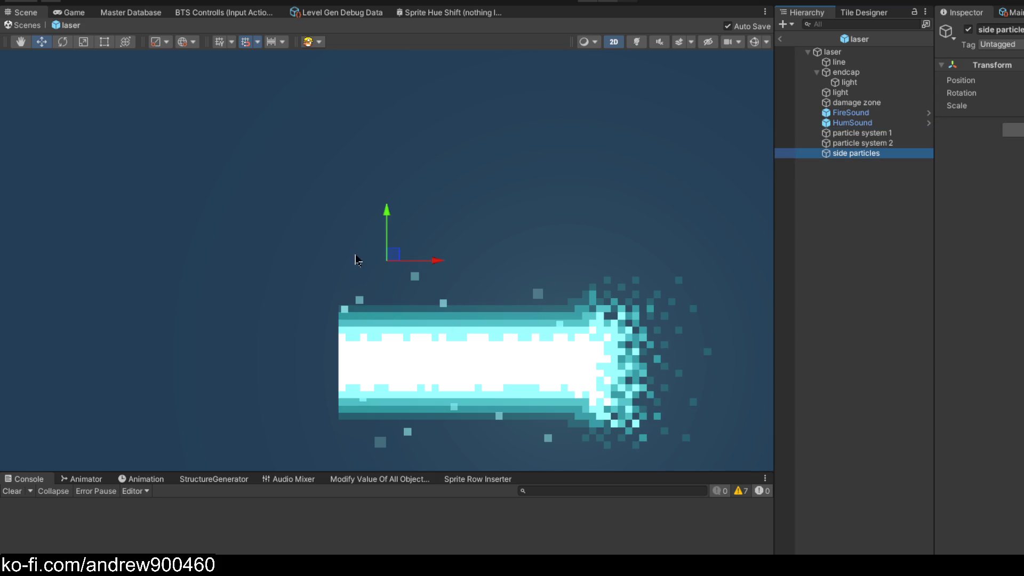
scroll(320, 359, up, 3)
mouse_move(393, 261)
mouse_down()
mouse_move(320, 359)
mouse_move(361, 343)
mouse_move(359, 335)
mouse_up()
scroll(264, 282, down, 3)
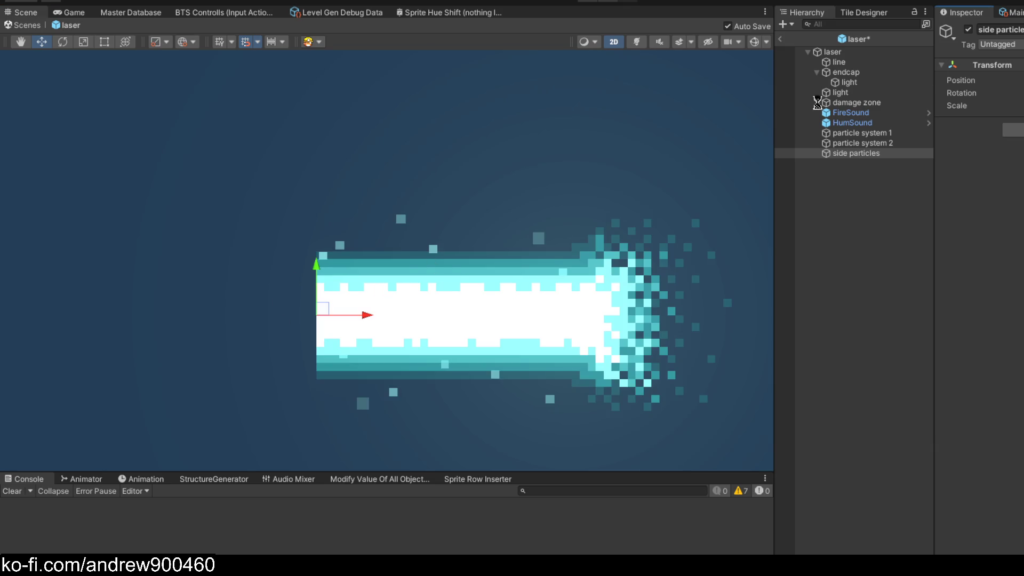
Parent particle system 1 and particle system 2 under side particles
click(862, 143)
ctrl+click(862, 133)
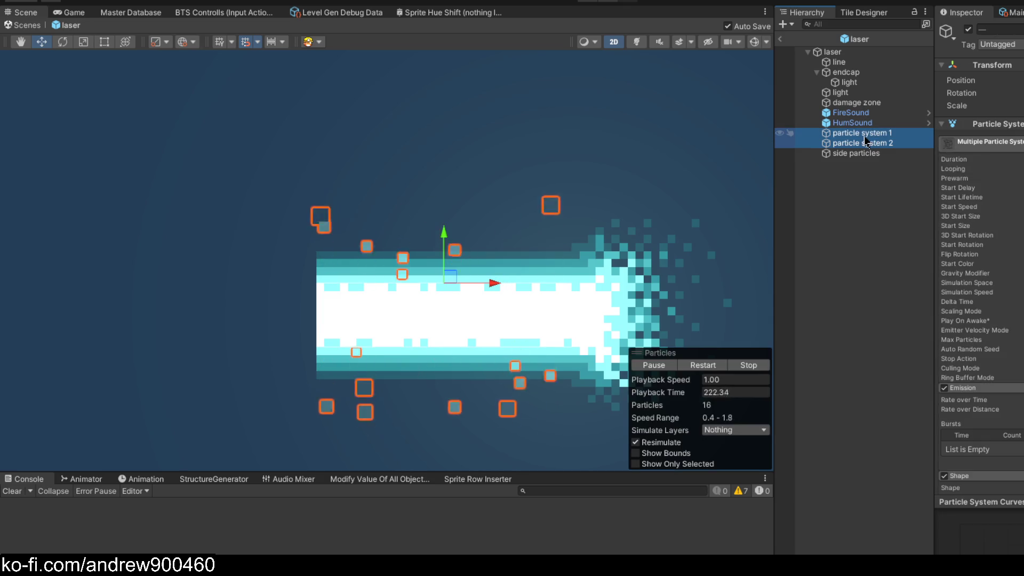
drag(866, 141, 869, 155)
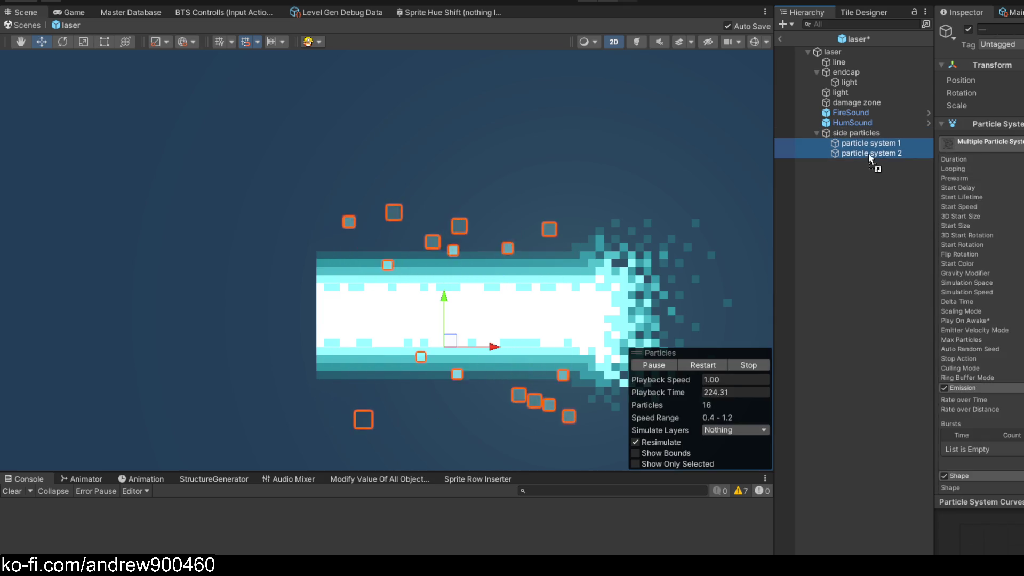
scroll(430, 293, up, 3)
Inspect the settings of both child particle systems and their side particles parent
click(859, 142)
click(549, 245)
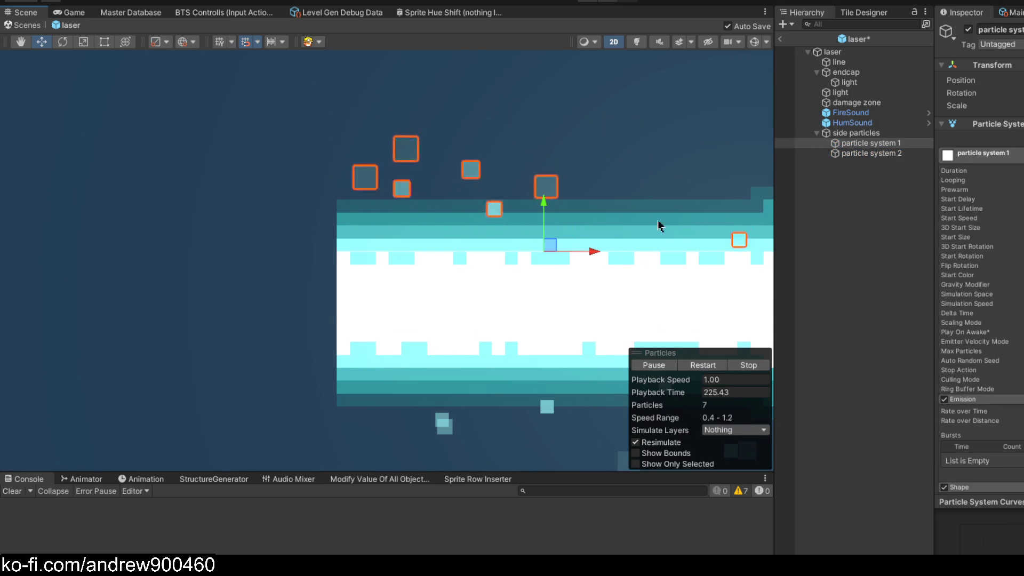
click(861, 153)
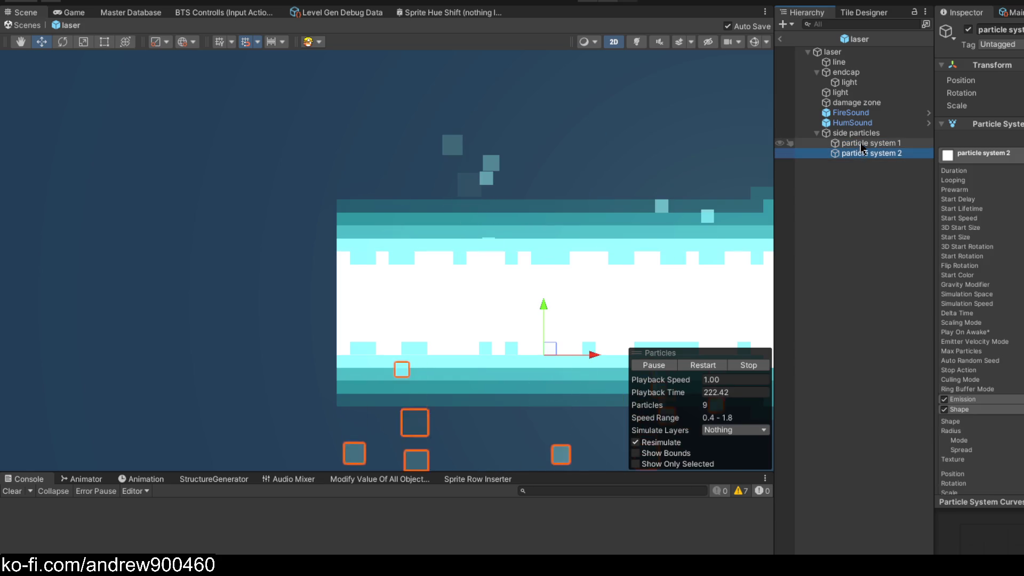
click(864, 143)
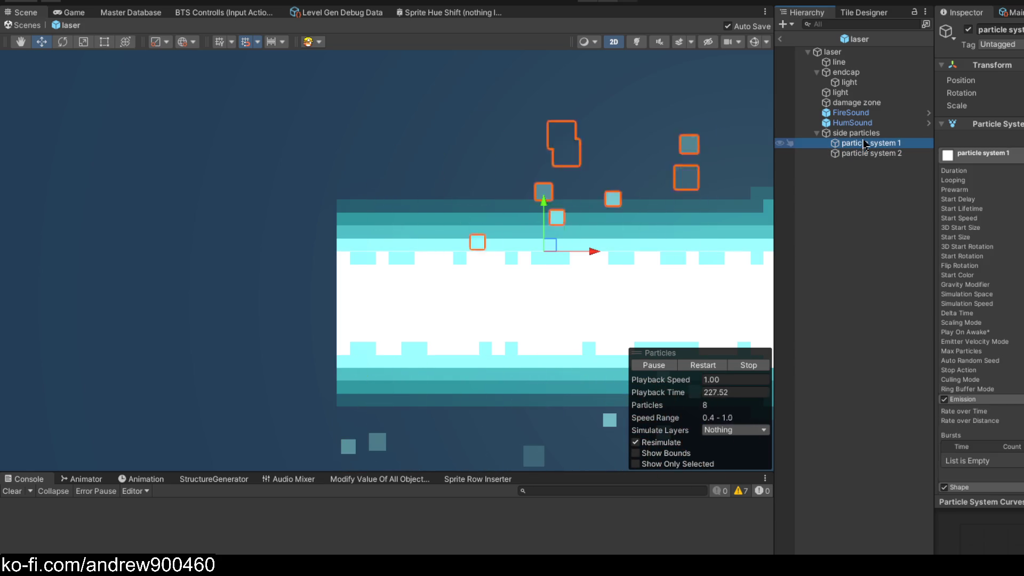
click(870, 134)
Try sliding side particles left along the beam, undo it, and reselect side particles
drag(358, 297, 189, 297)
key(ctrl+z)
scroll(220, 281, down, 4)
click(880, 215)
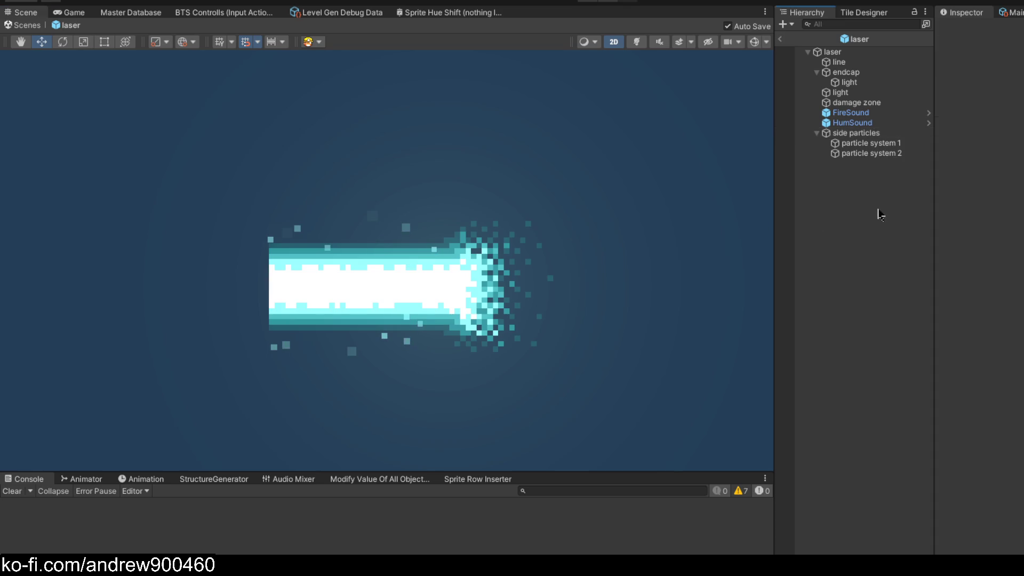
click(910, 134)
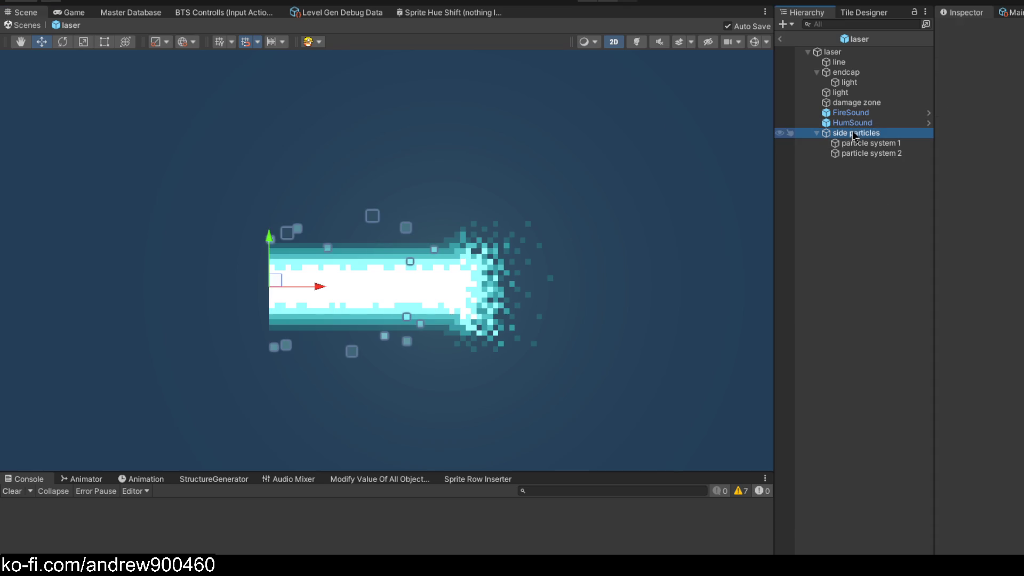
click(913, 144)
click(910, 152)
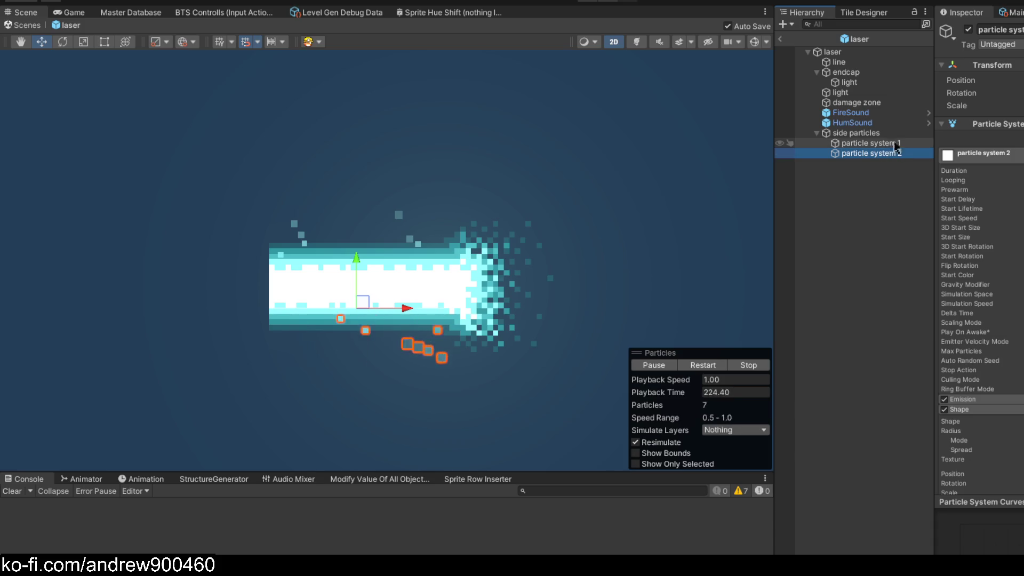
click(894, 143)
click(891, 133)
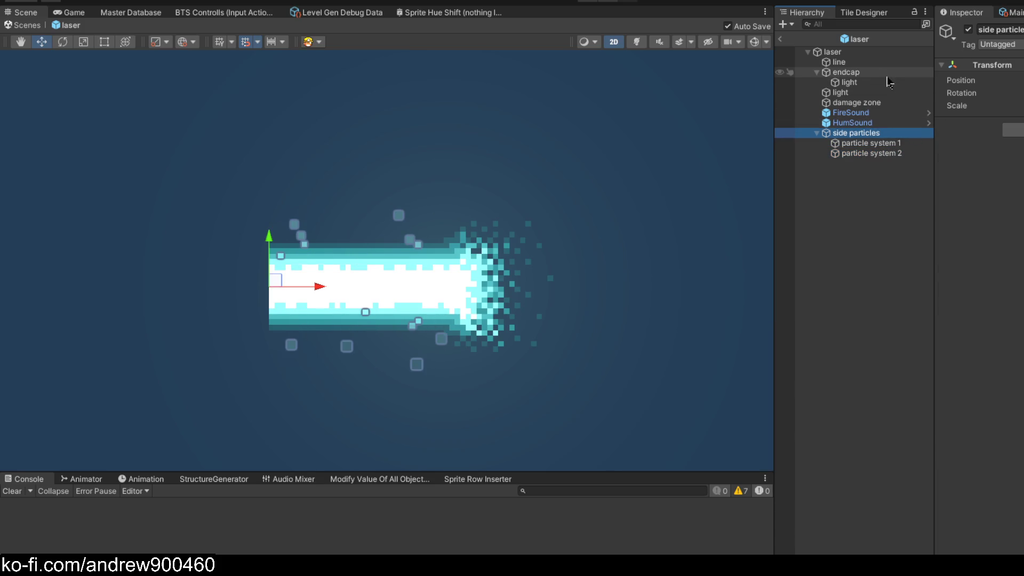
Toggle Scene view effects on and off, then exit the laser prefab to CaveScene
click(679, 42)
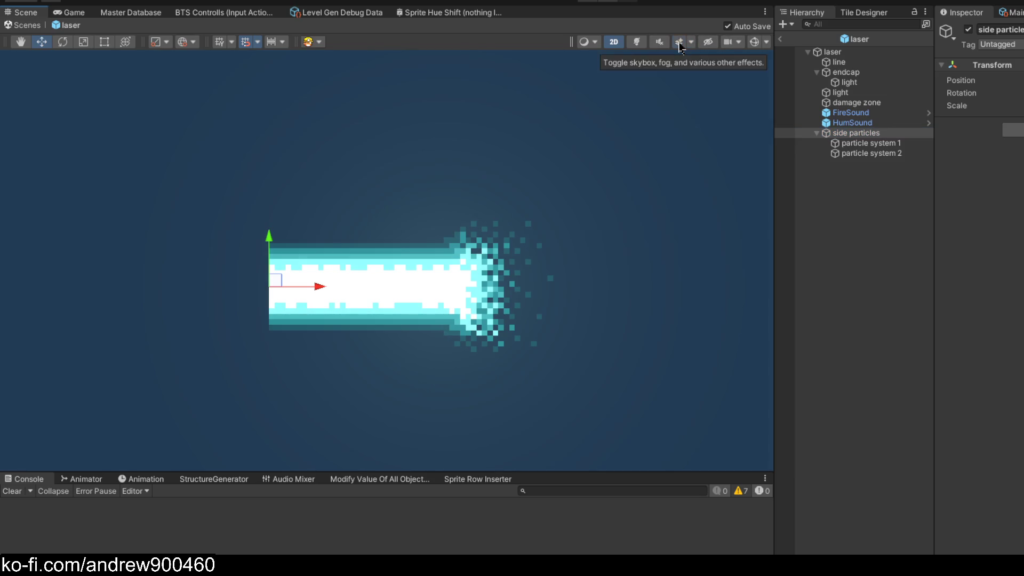
click(678, 45)
scroll(384, 327, up, 3)
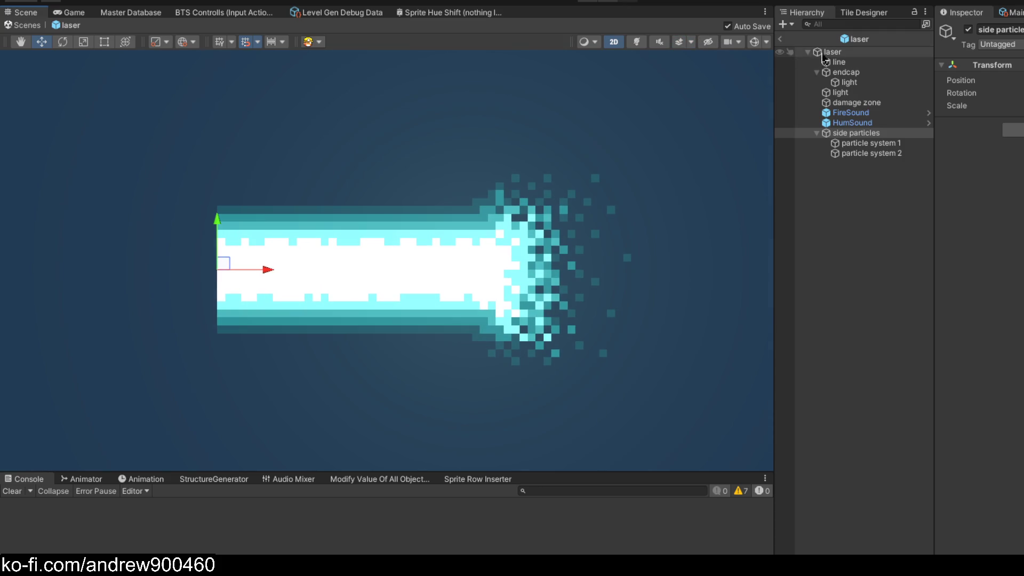
click(779, 41)
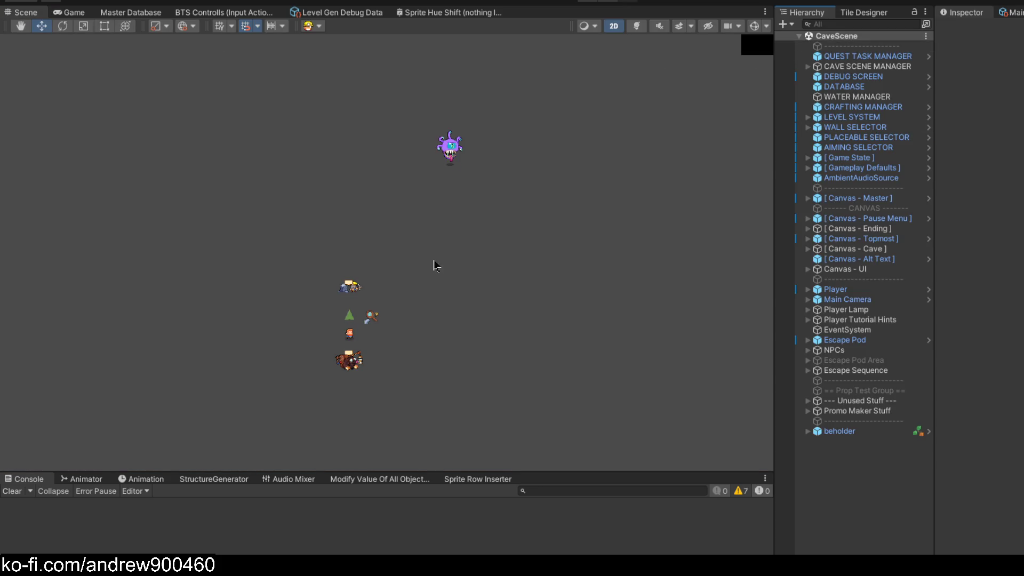
Frame the beholder and player in the Scene view and widen the Hierarchy panel
scroll(421, 248, down, 3)
scroll(446, 215, up, 6)
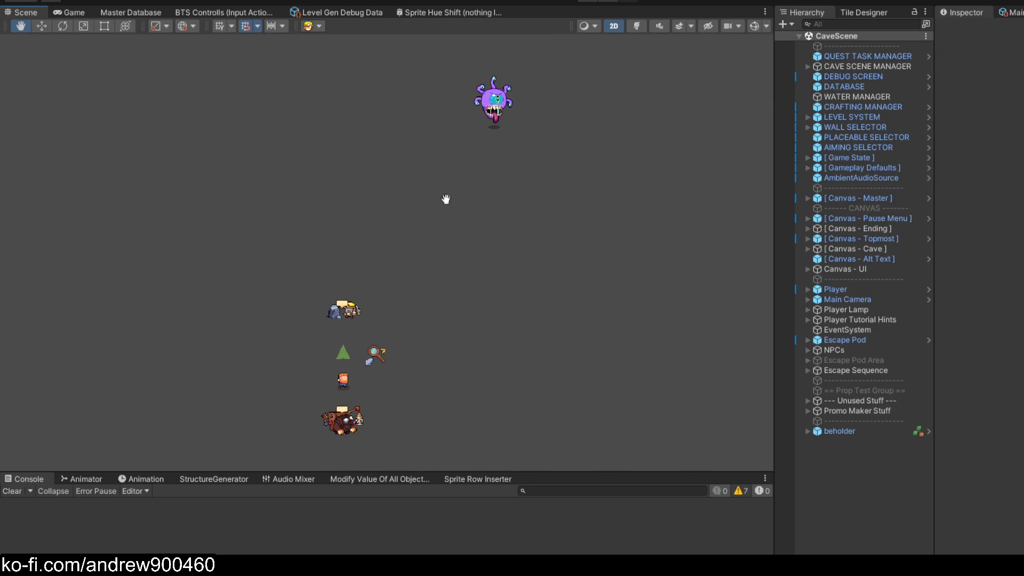
drag(446, 199, 451, 198)
drag(935, 457, 966, 460)
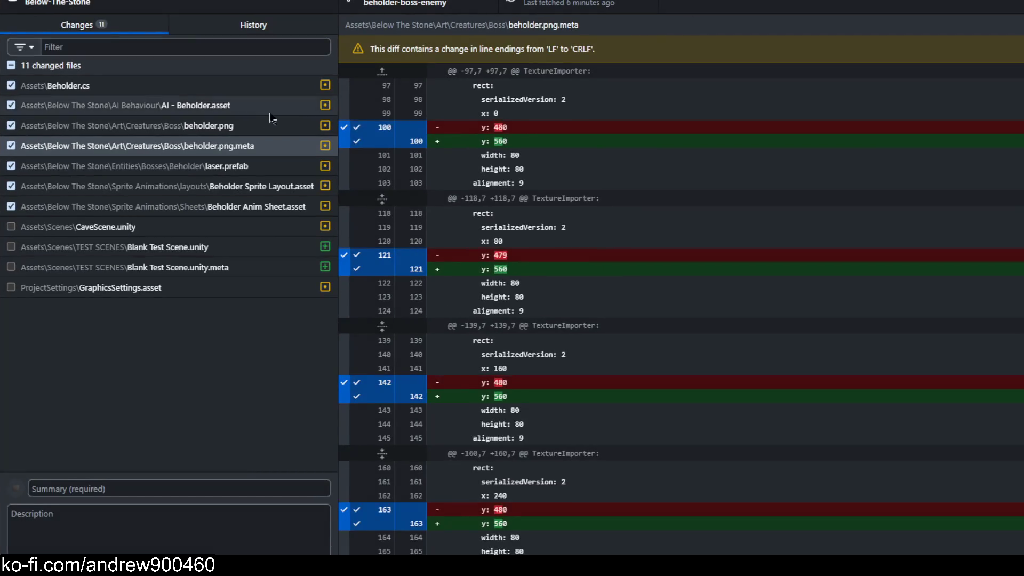
Review diffs of Beholder.cs, AI - Beholder.asset, beholder.png(.meta), laser.prefab, Sprite Layout and Anim Sheet
click(226, 92)
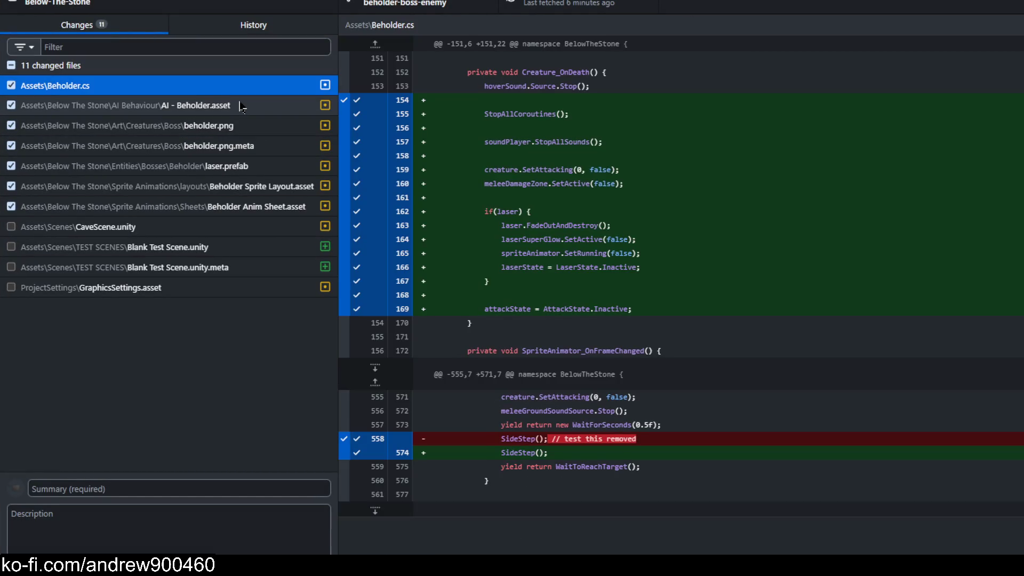
click(241, 107)
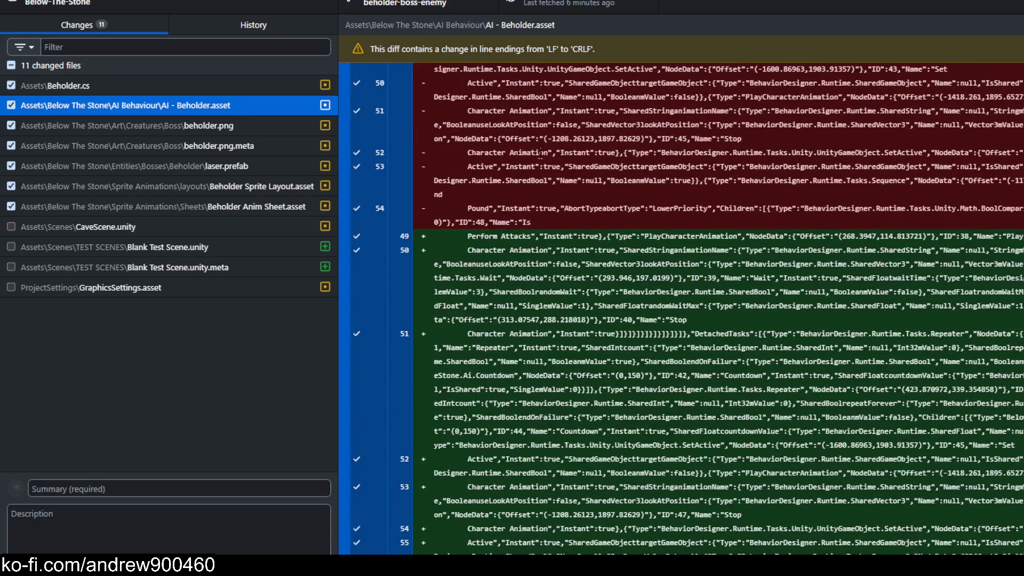
click(259, 127)
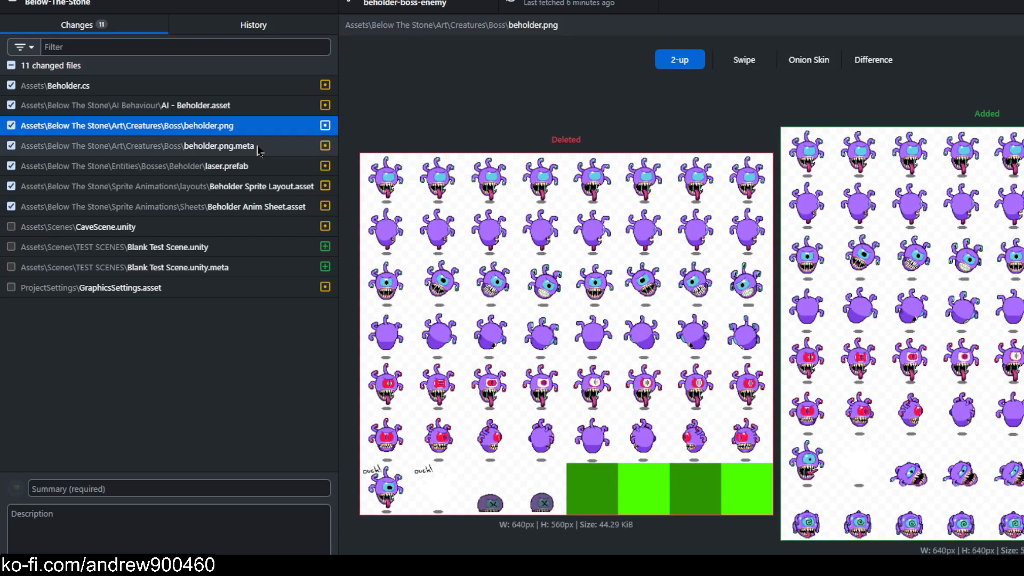
click(257, 147)
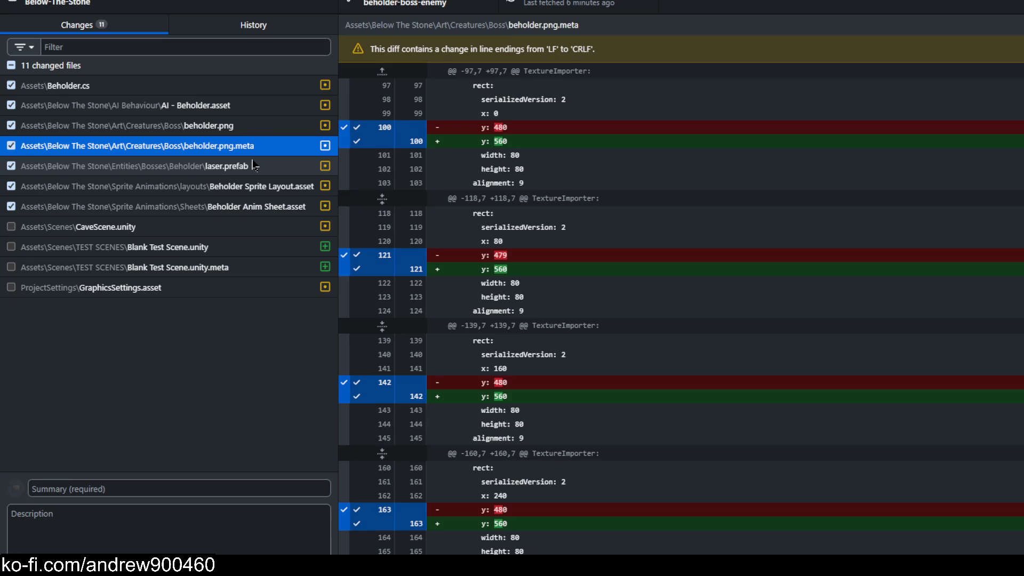
click(254, 165)
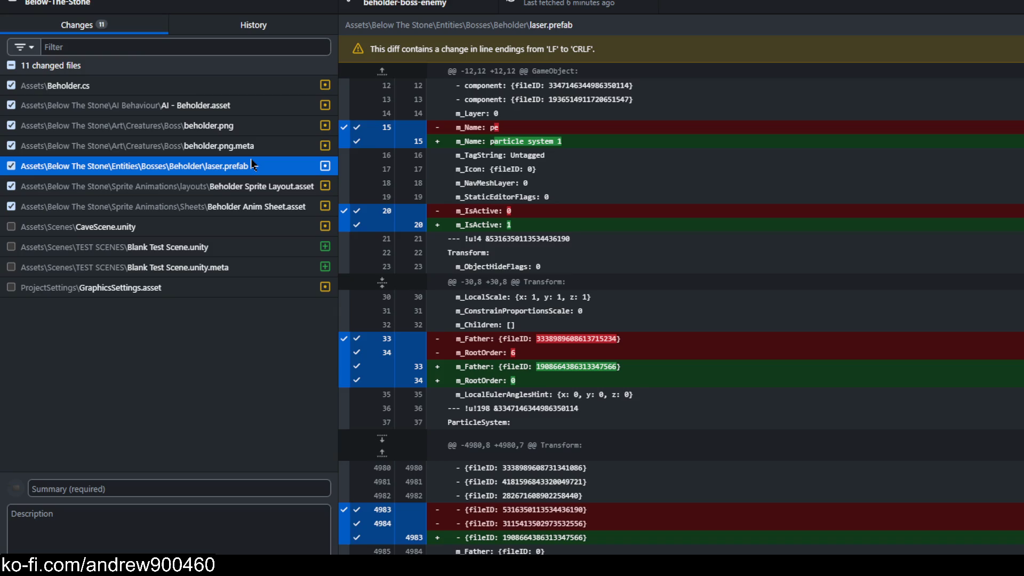
click(251, 188)
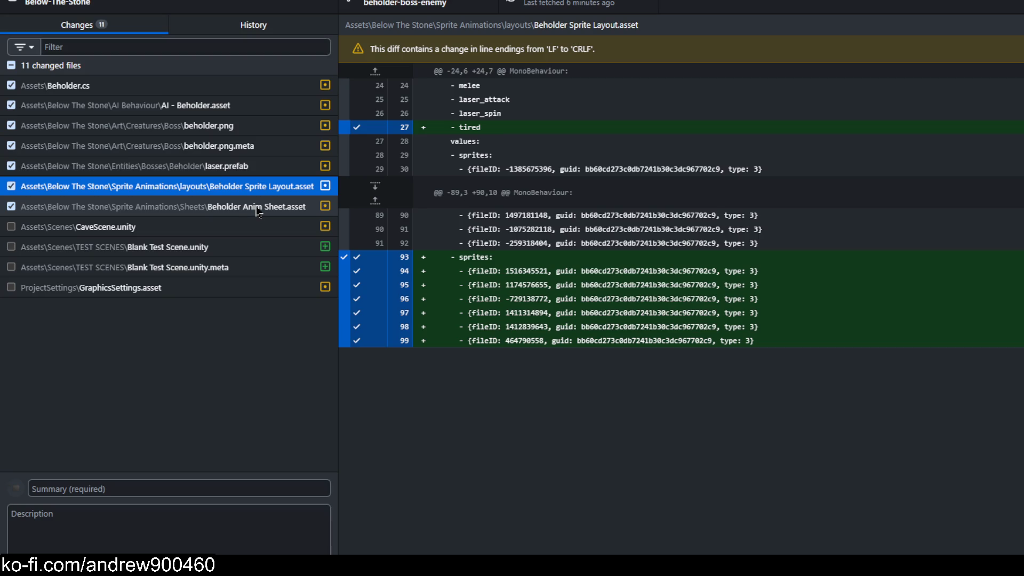
click(258, 211)
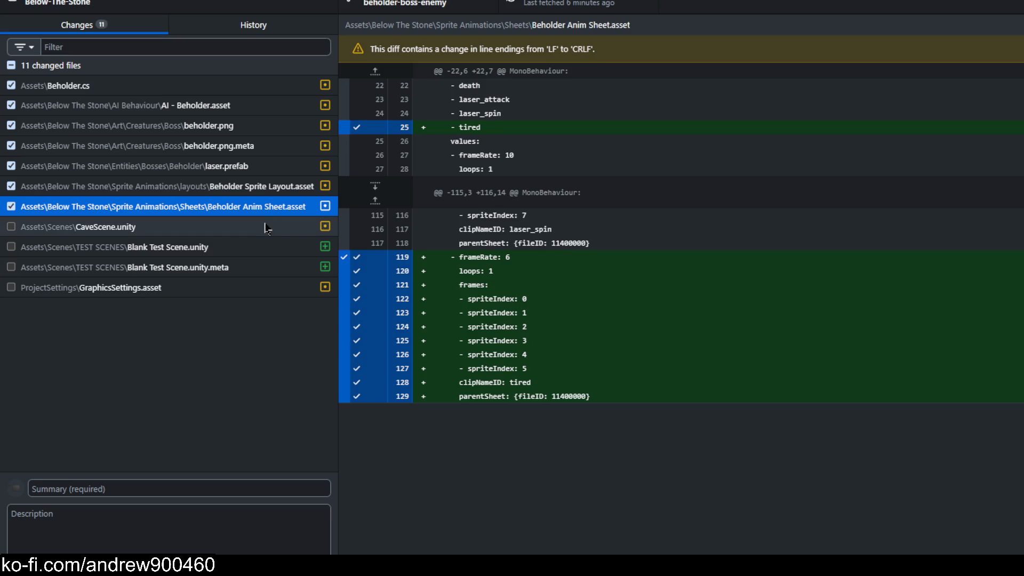
click(162, 482)
Commit the checked files with summary 'updated beholder sprite sheet, fixed some beholder bugs'
click(200, 491)
text(updated beholder sprite sheet)
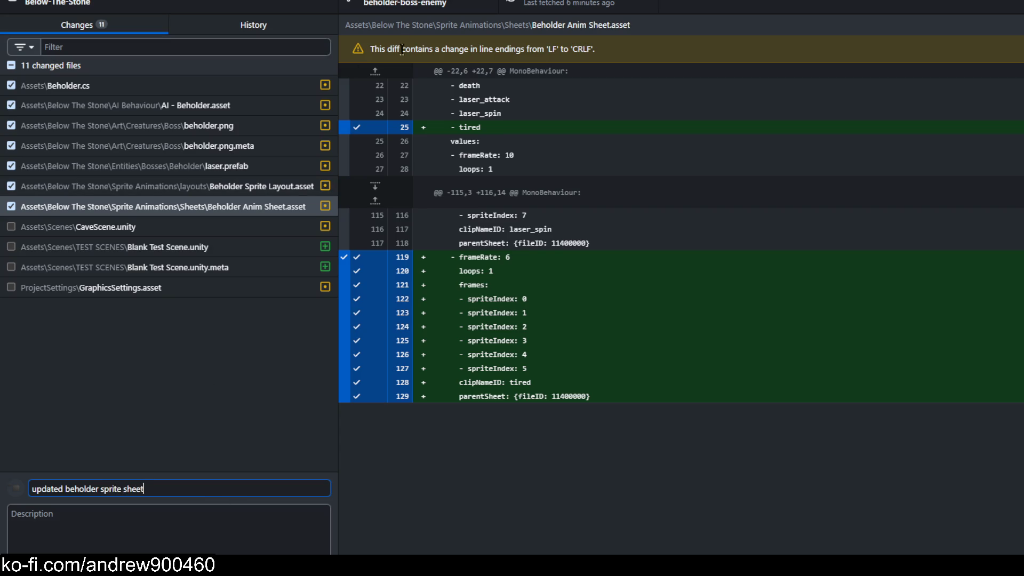
click(286, 86)
click(285, 104)
click(286, 86)
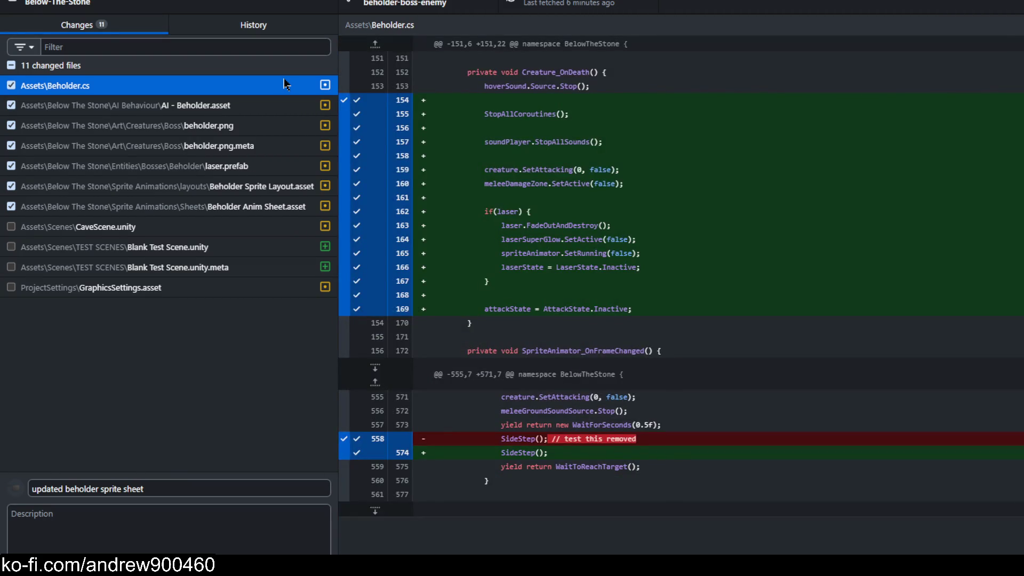
click(285, 102)
click(282, 93)
click(198, 490)
text(, fixed some beholder bugs)
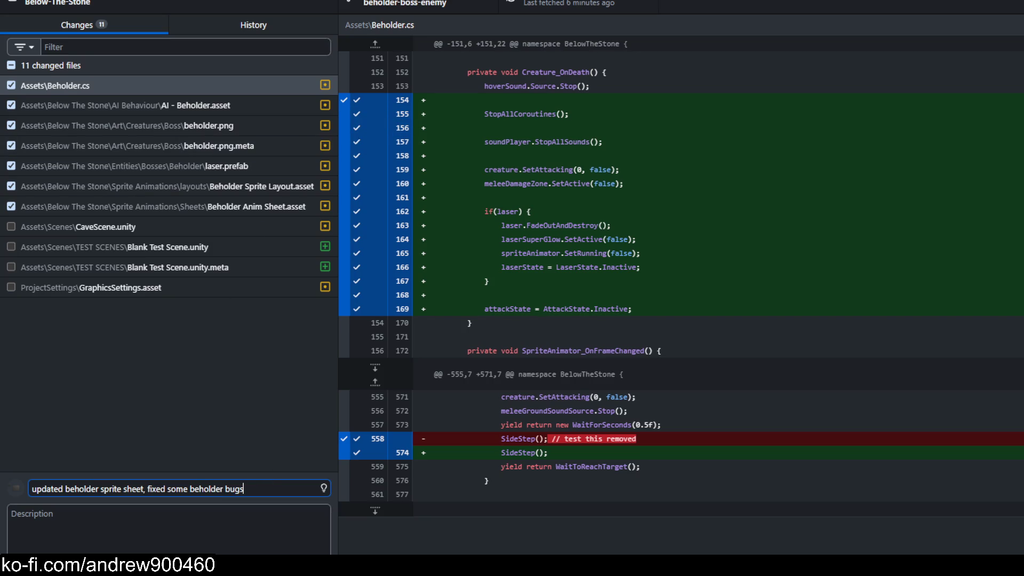
key(ctrl+Return)
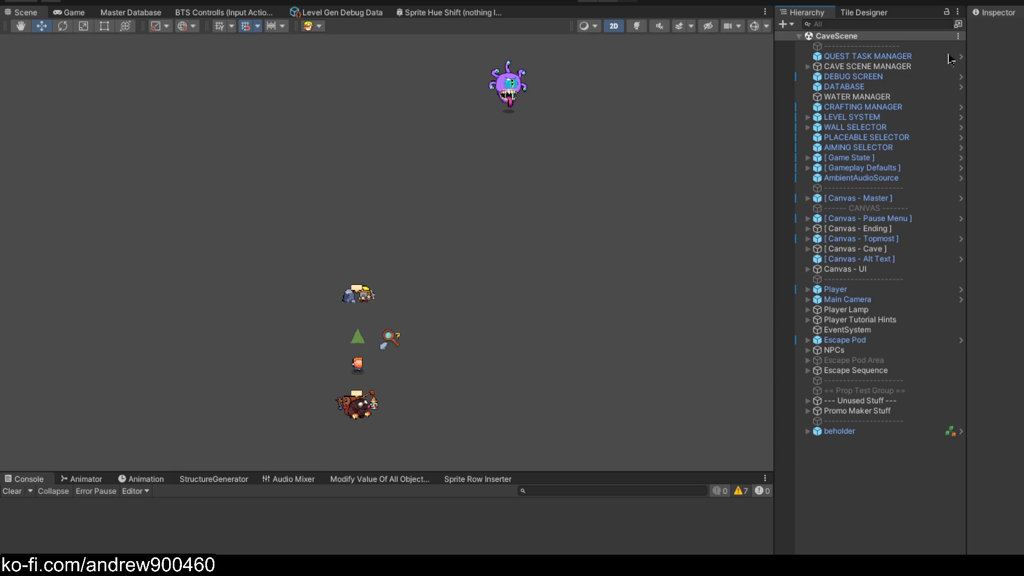
mouse_move(482, 347)
mouse_down()
mouse_move(507, 324)
mouse_move(485, 346)
mouse_up()
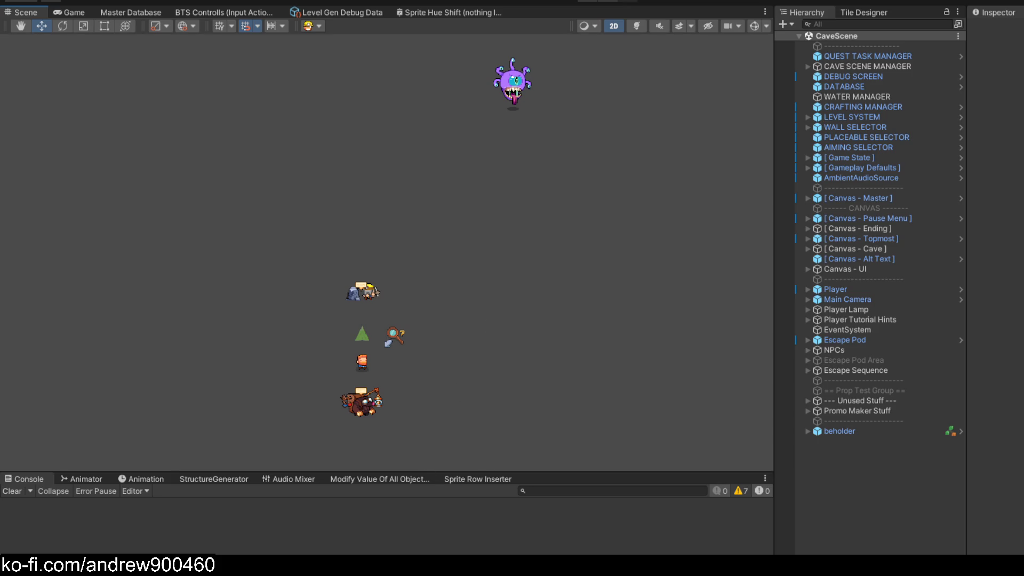
key(alt+Tab)
click(512, 82)
Look over the Beholder Sentry and beholder_shield prefabs before returning to CaveScene
click(961, 431)
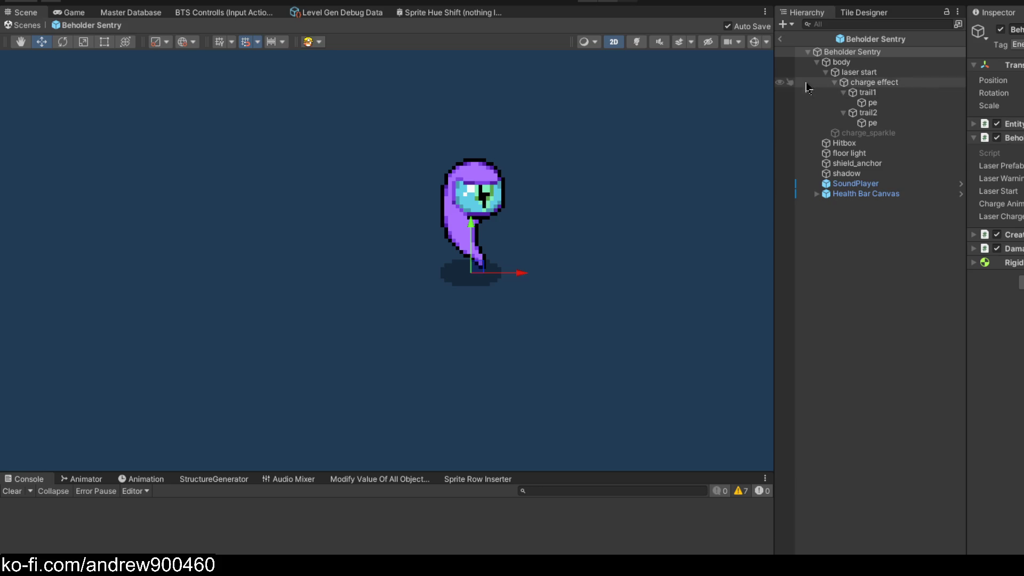
drag(634, 167, 574, 216)
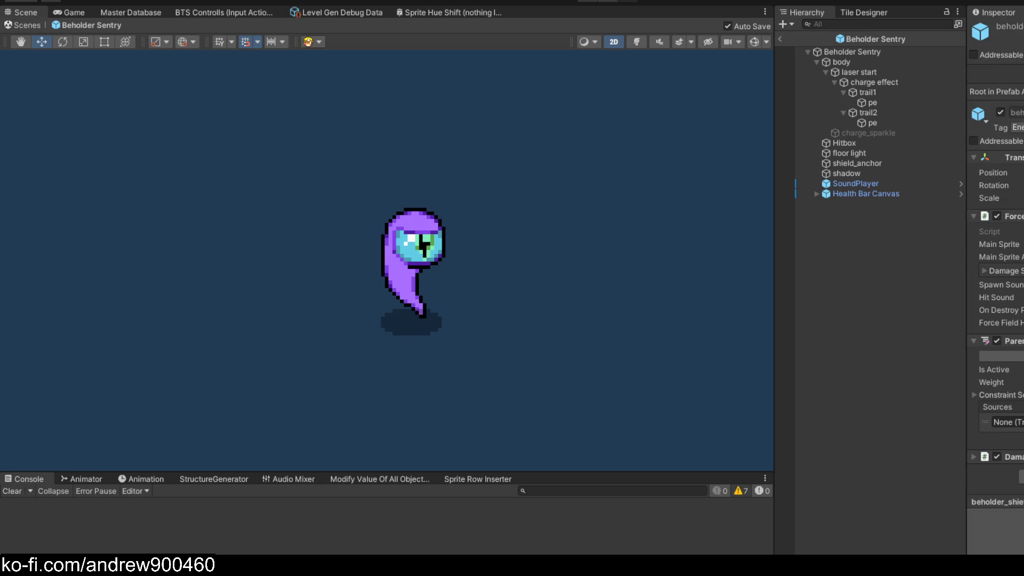
double_click(514, 155)
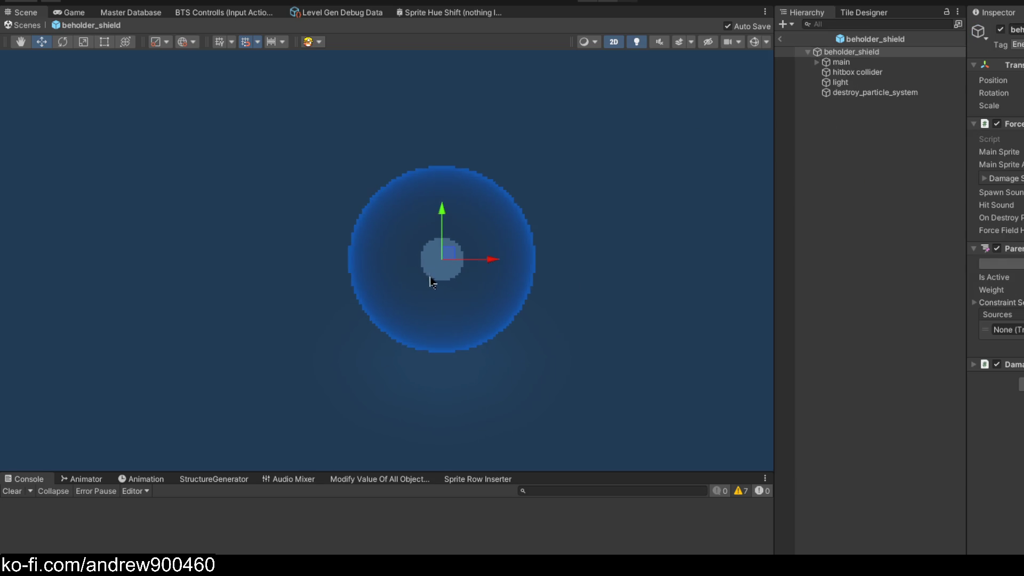
mouse_move(430, 238)
mouse_down()
mouse_move(433, 255)
mouse_move(419, 248)
mouse_up()
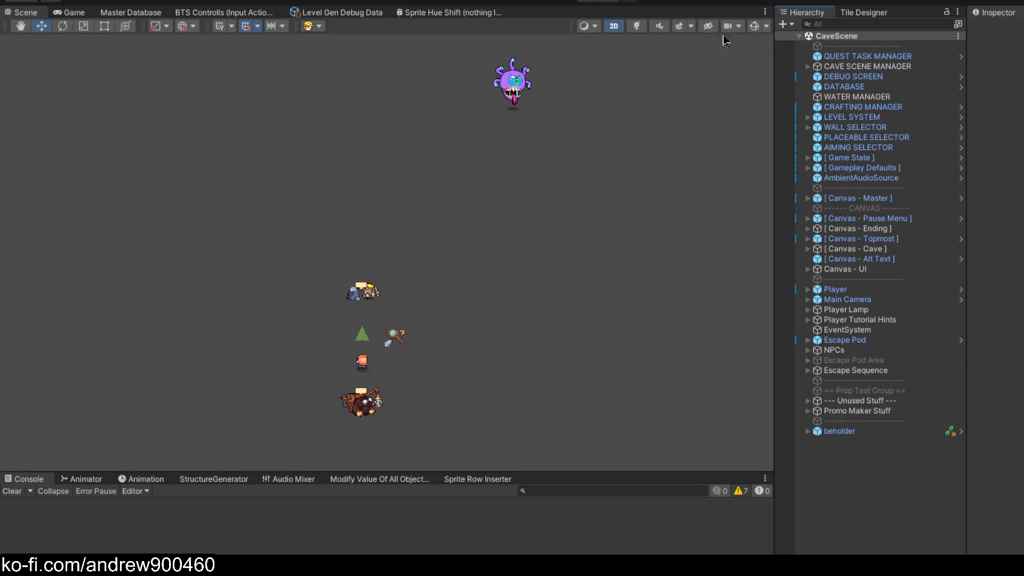
Enter play mode to run the cave game for a playtest
click(587, 2)
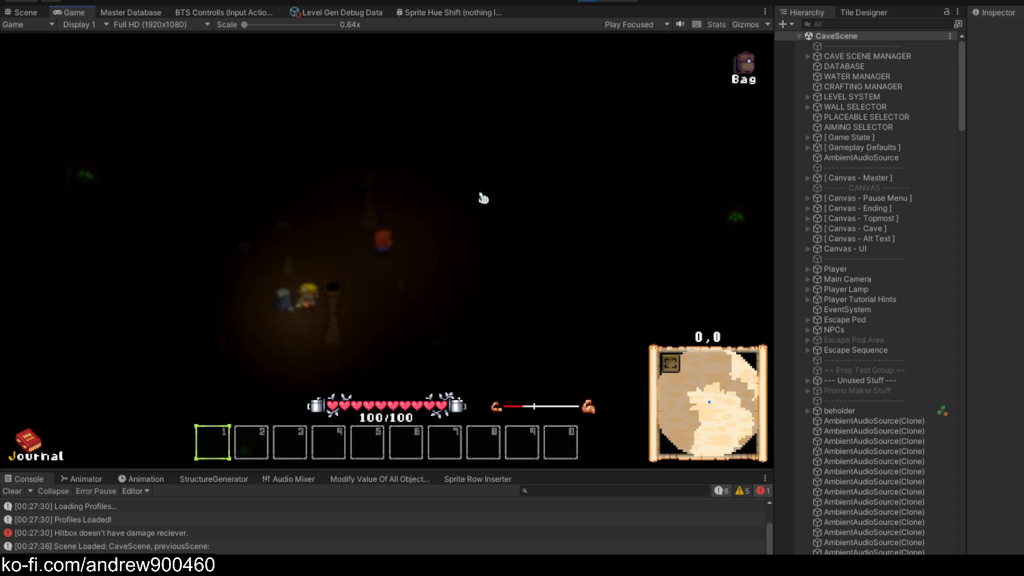
Open the pause menu's audio settings, then back out to the pause menu
key(Escape)
key(Down)
key(Return)
click(511, 196)
key(Escape)
key(Escape)
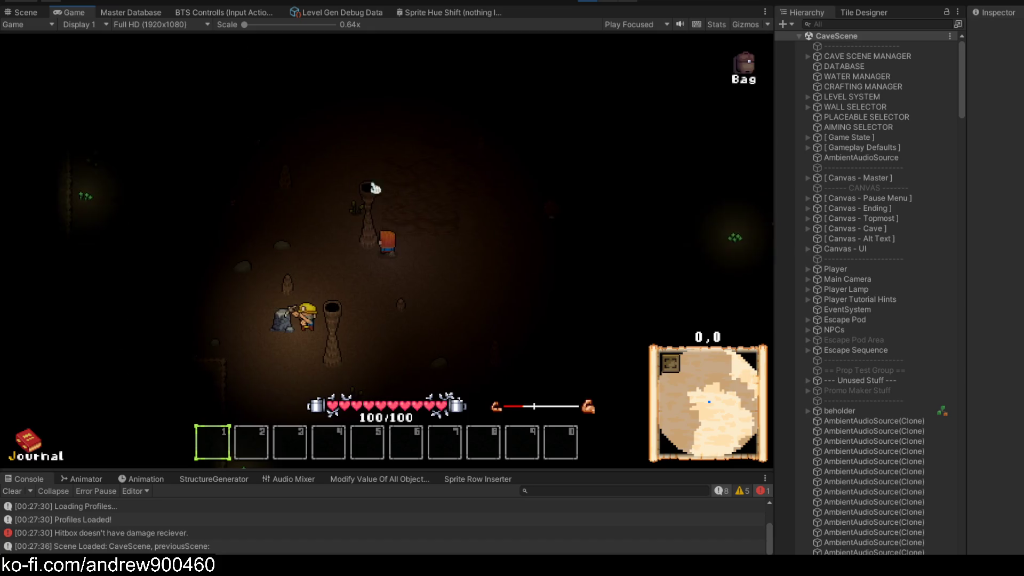
Enable Full Bright from the debug screen to light the cave, then walk west
key(F3)
click(9, 293)
key(F3)
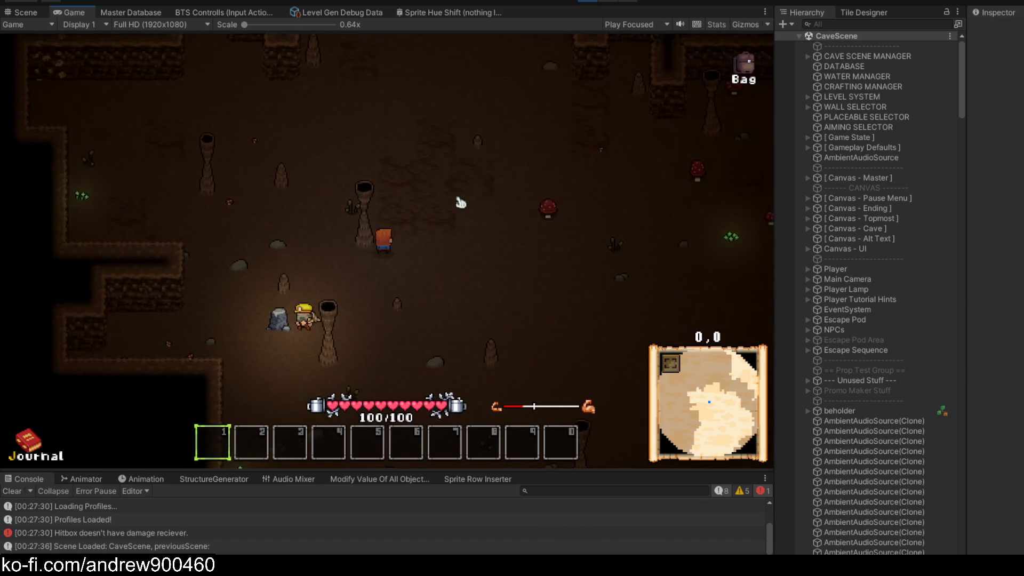
key(a)
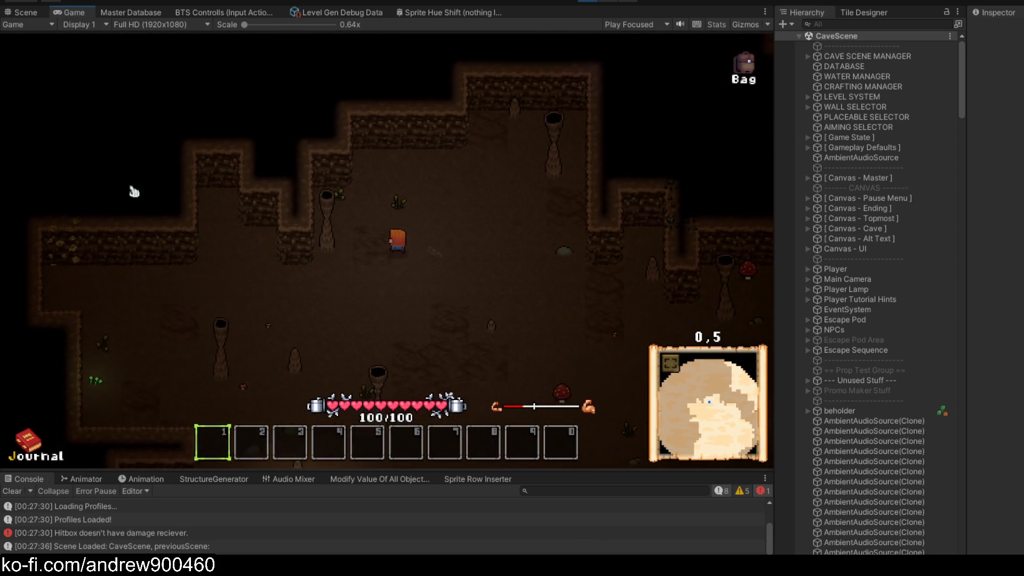
Find the beholder on the Scene view's cave map, then return to the maximized Game view
click(25, 12)
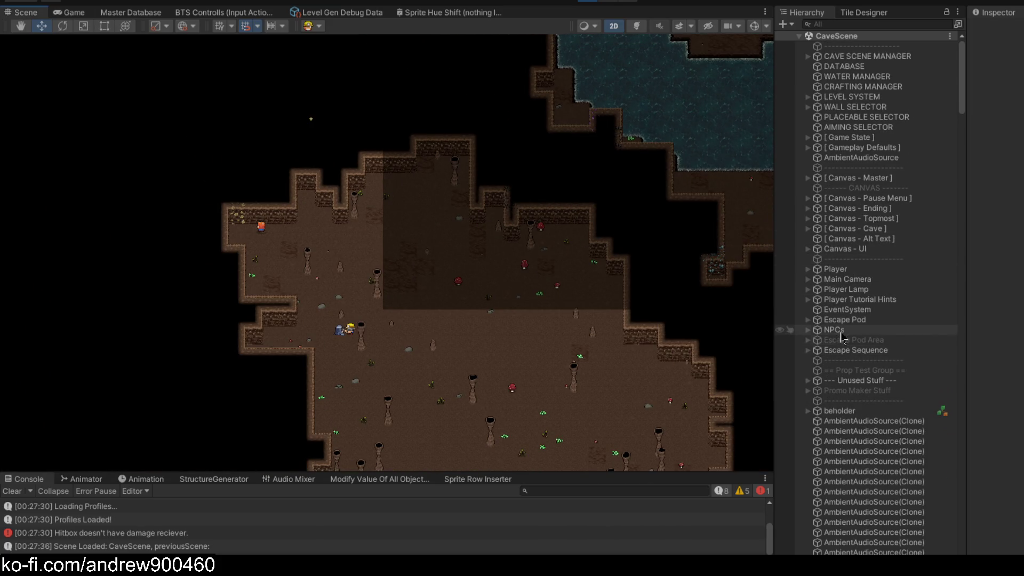
mouse_move(169, 69)
mouse_down()
mouse_move(170, 43)
mouse_move(176, 240)
mouse_move(139, 44)
mouse_up()
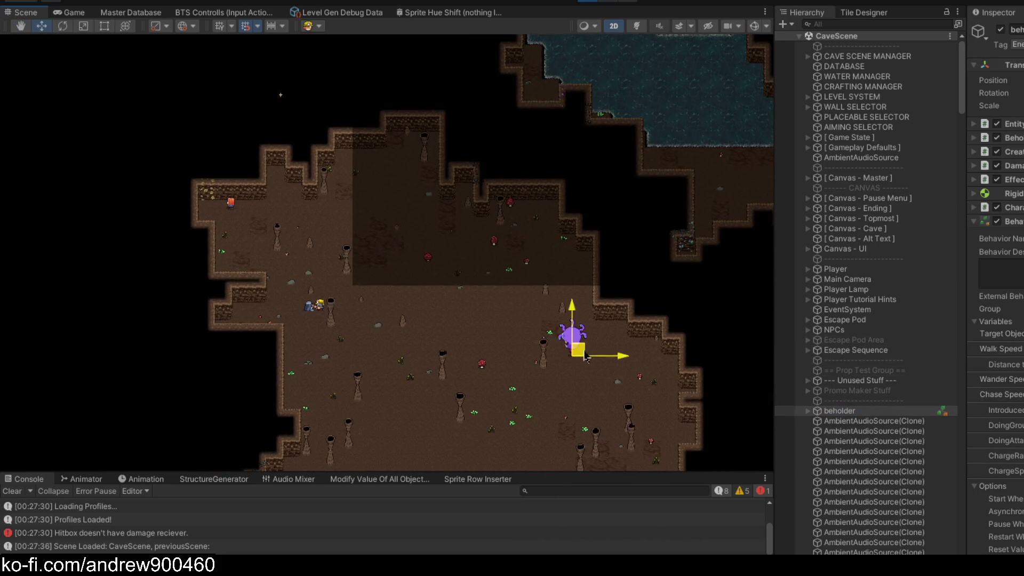
click(69, 11)
key(shift+space)
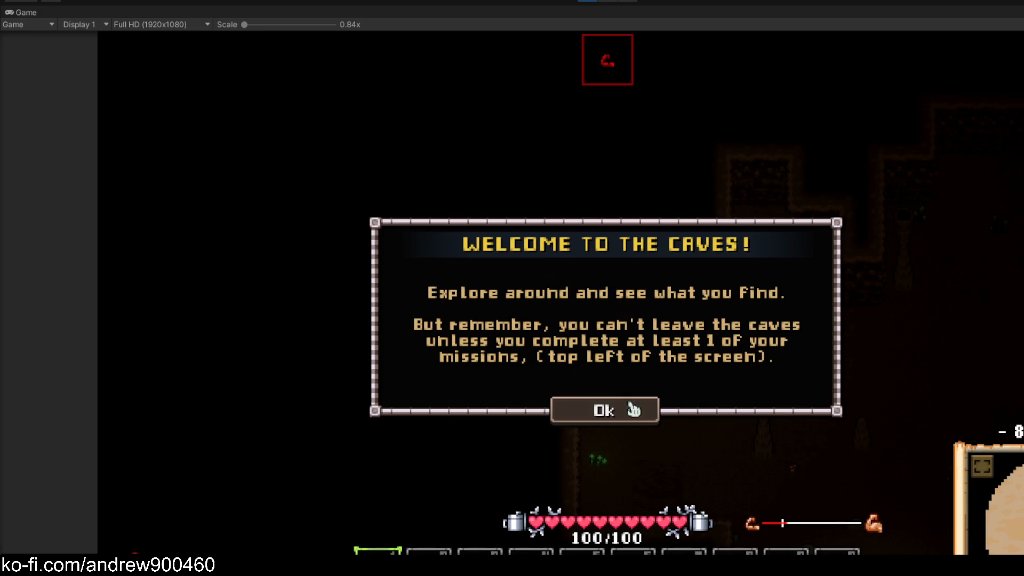
Dismiss the welcome message and walk right and down toward the beholder
click(619, 411)
key(d)
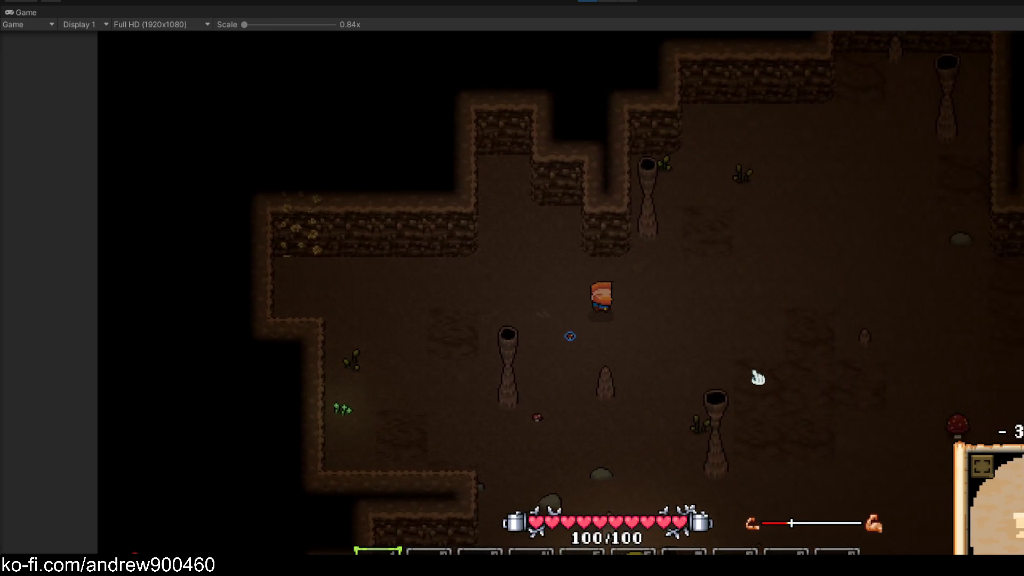
key(s)
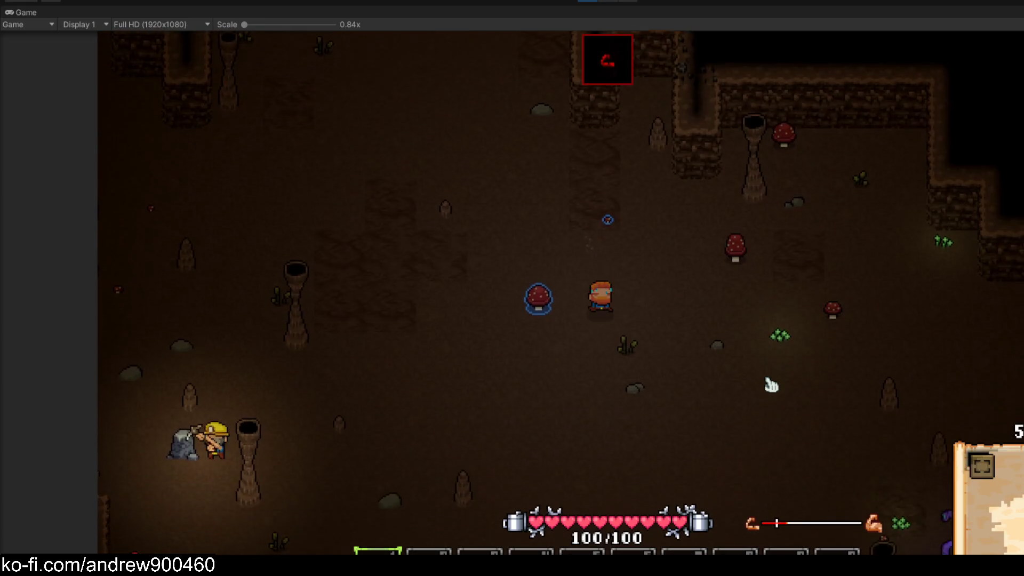
key(s)
key(d)
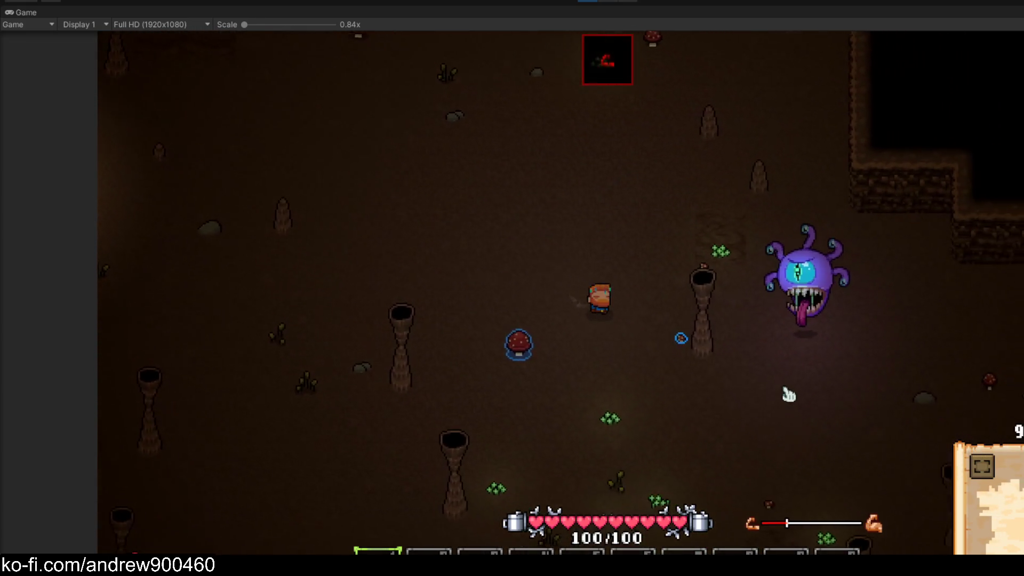
key(a)
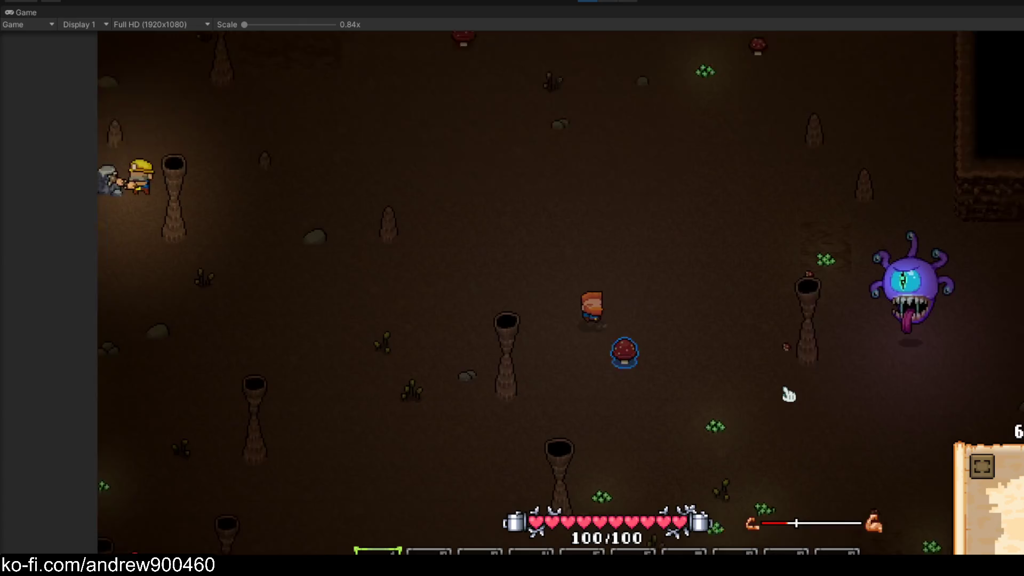
key(s)
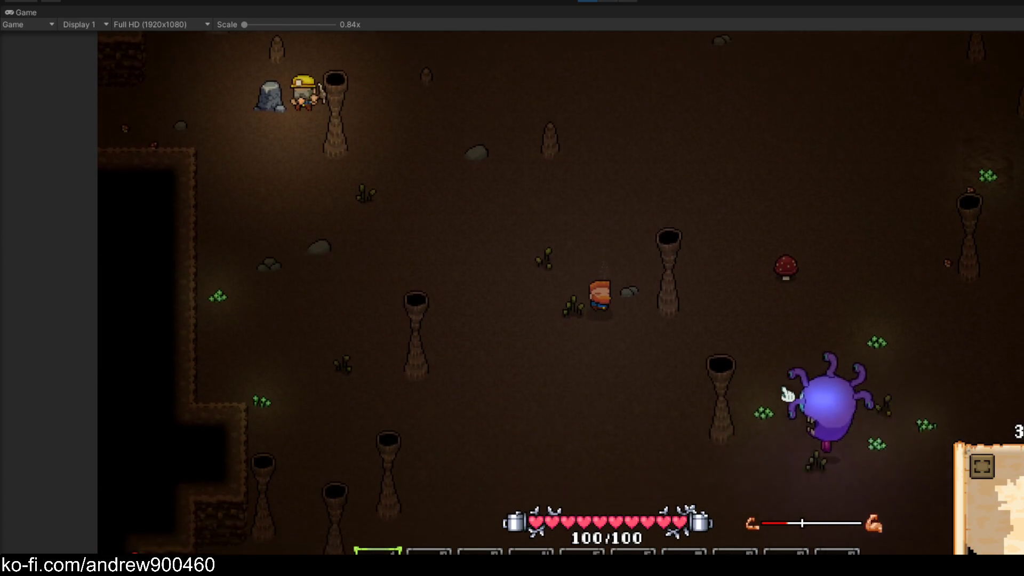
key(a)
Walk down-right beside the beholder, then up-right, and open the debug overlay with F1
key(s)
key(d)
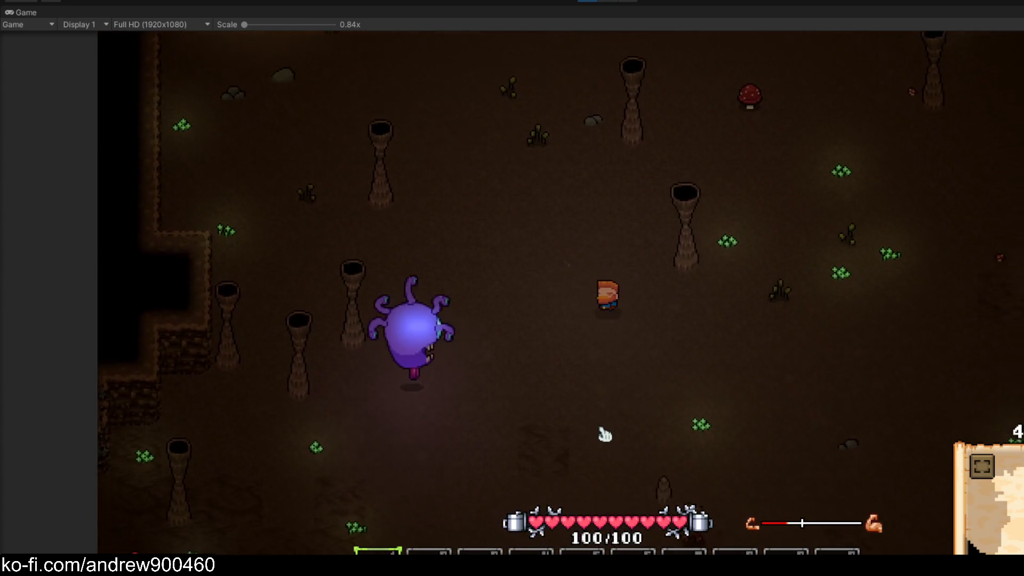
key(s)
key(d)
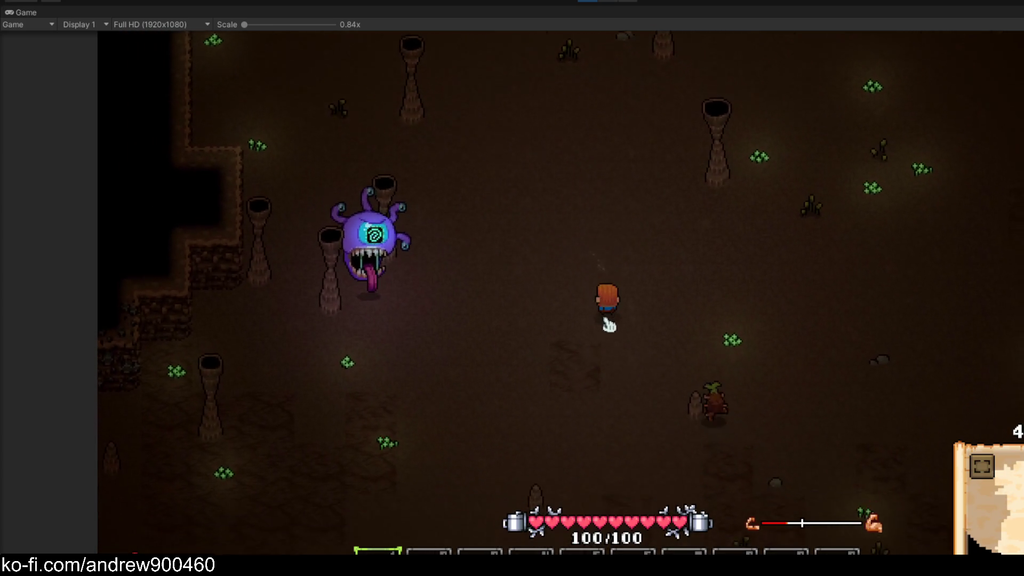
key(w)
key(d)
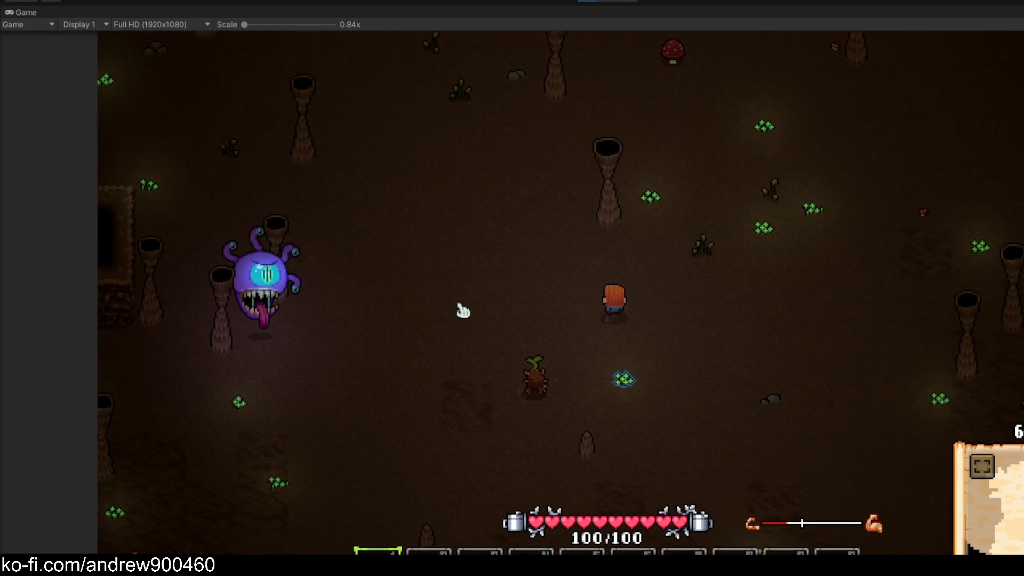
key(F1)
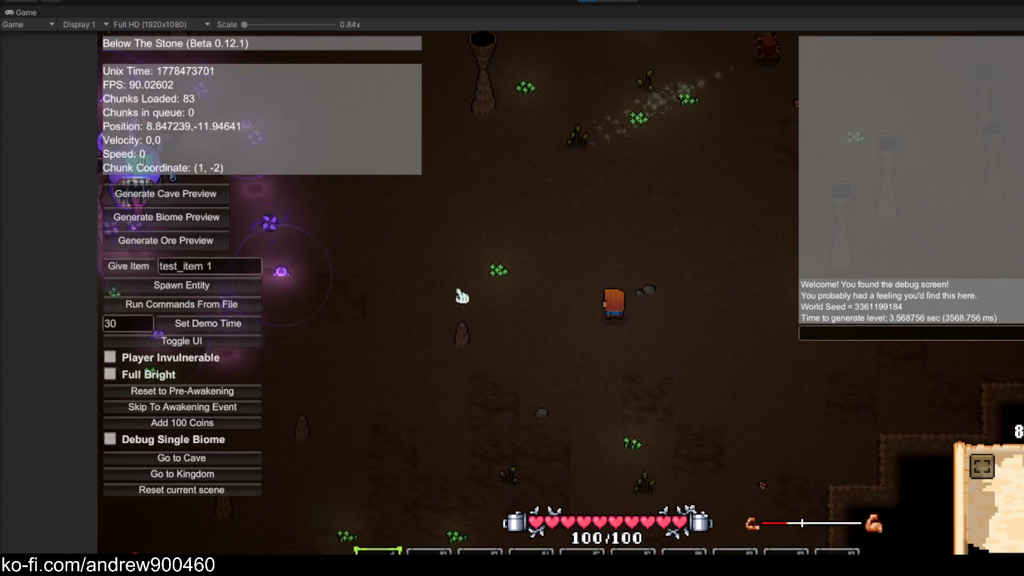
Close the debug overlay and walk up-left and right while the beholder fires
key(F1)
key(w)
key(a)
key(w)
key(a)
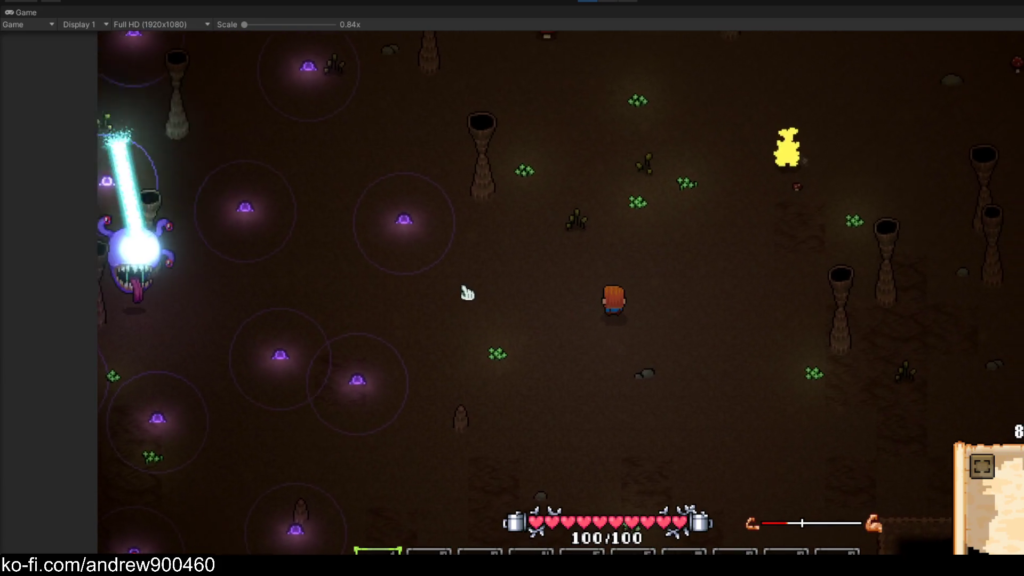
key(d)
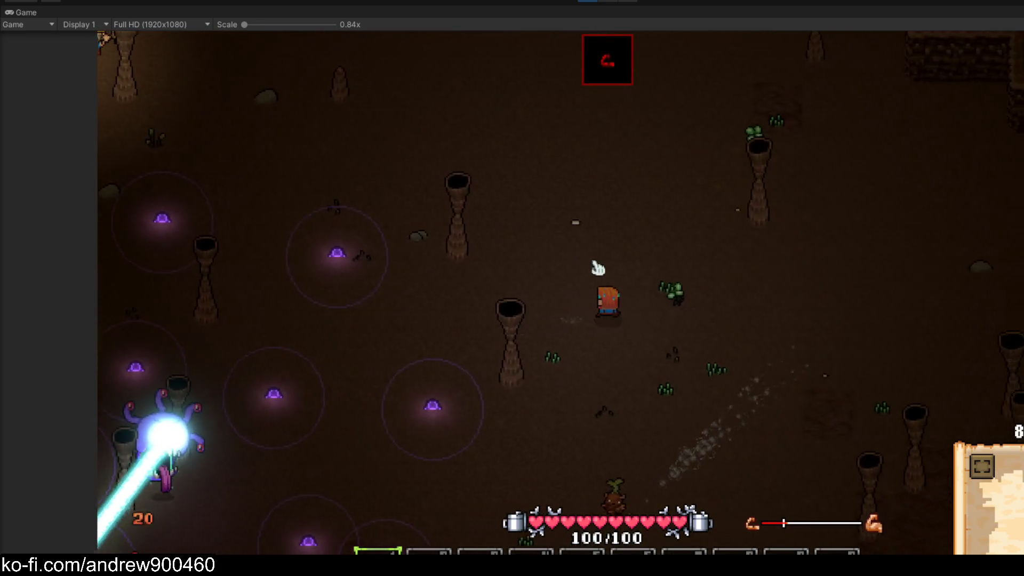
key(s)
key(w)
key(a)
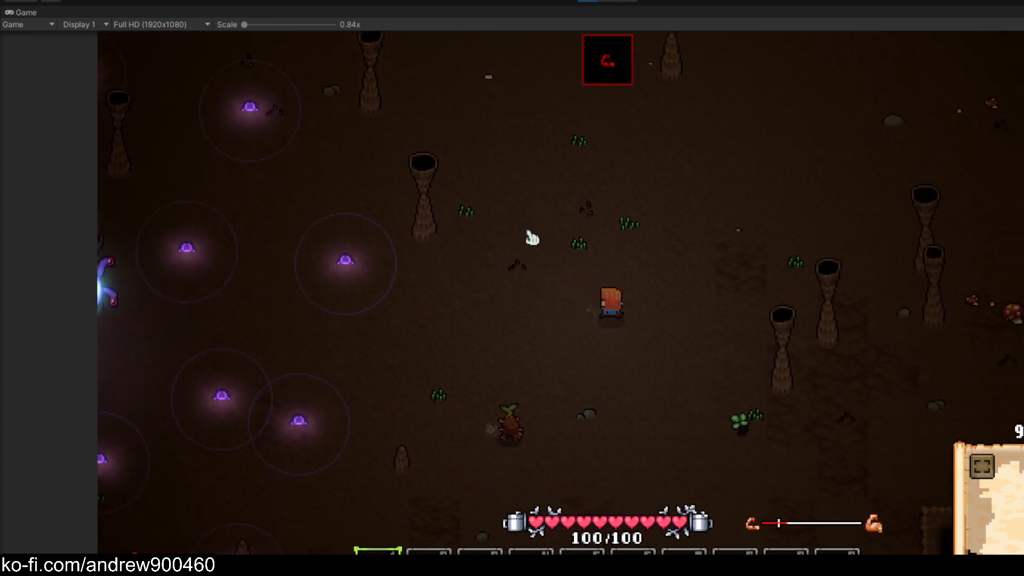
Dodge the beam heading left toward the cave wall, then down with the beholder following
key(s)
key(d)
key(a)
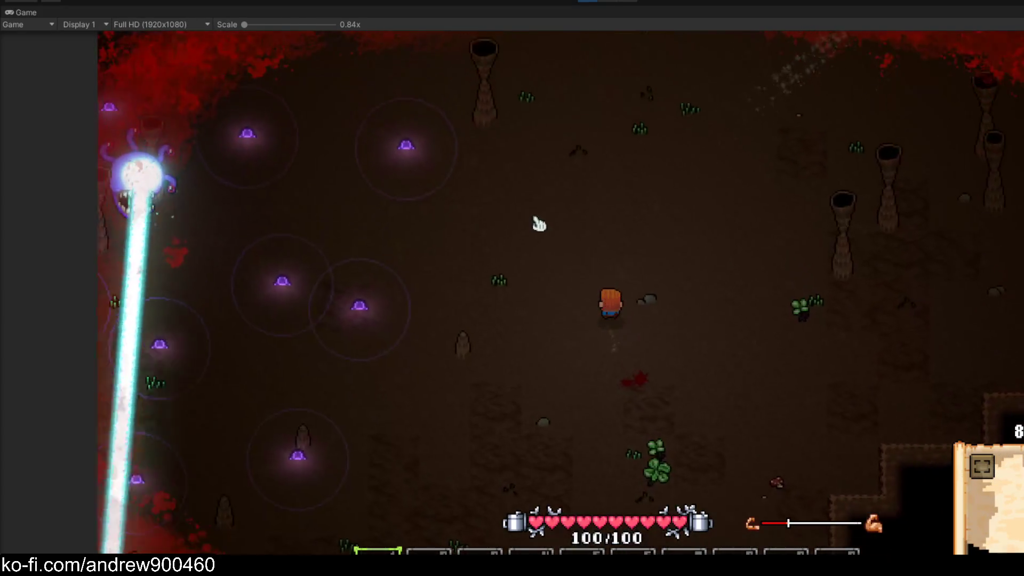
key(a)
key(w)
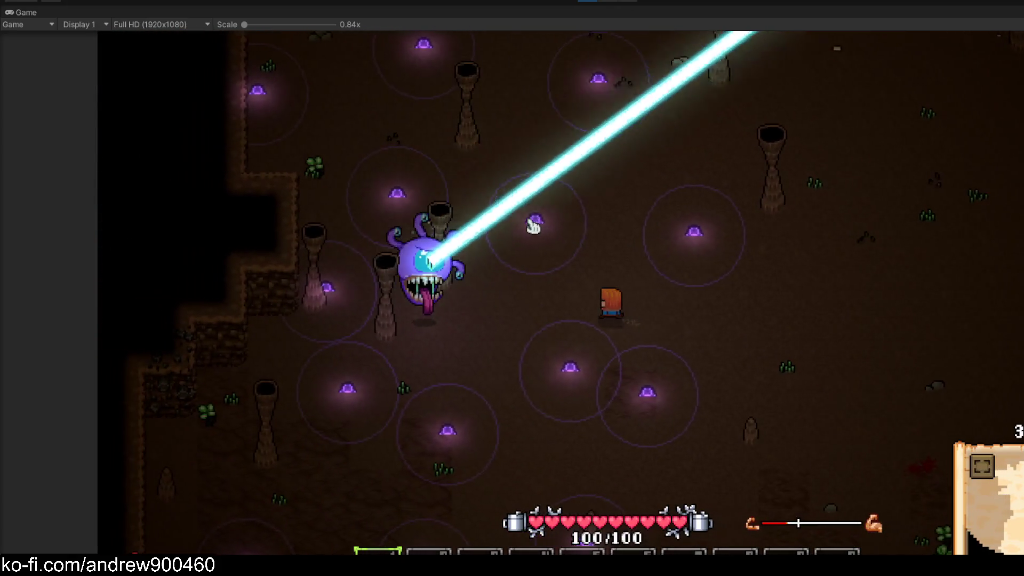
key(a)
key(w)
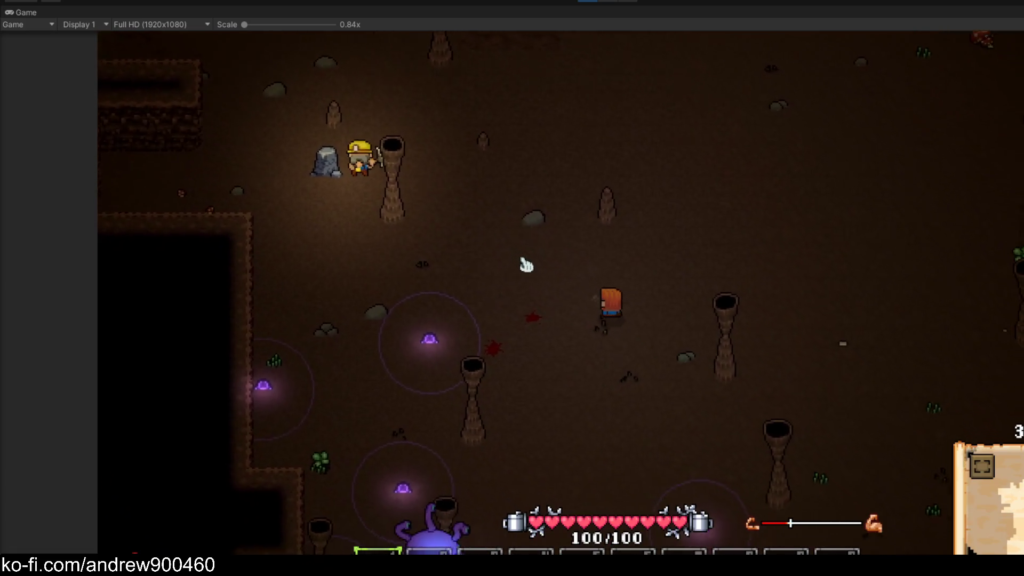
key(s)
key(d)
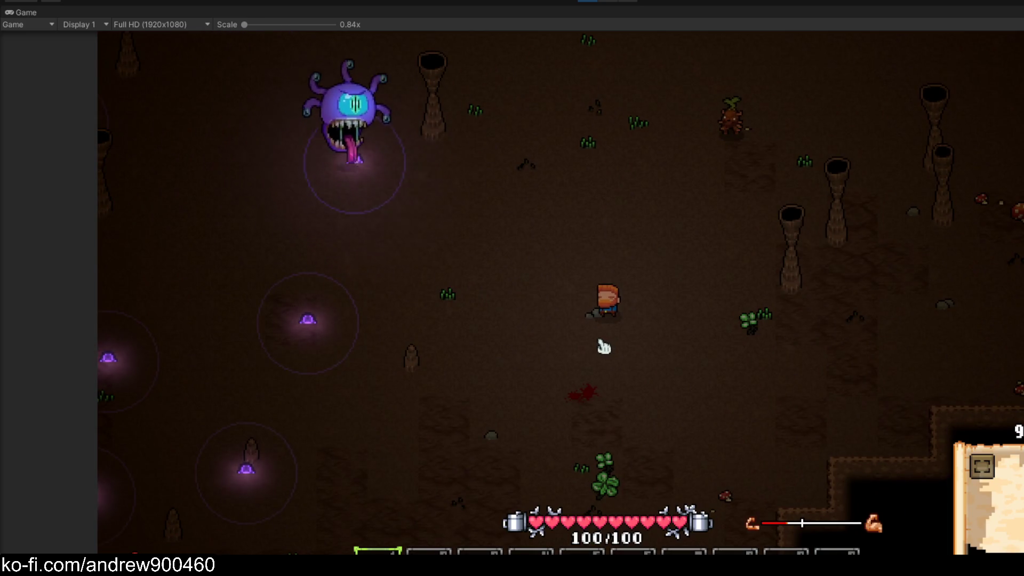
key(s)
key(a)
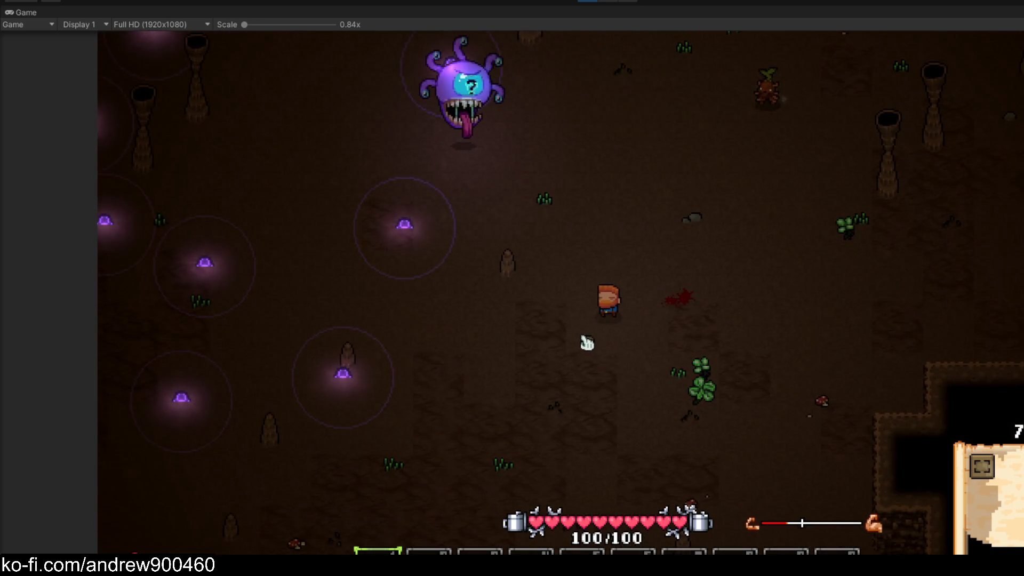
Pick up Glowweed while walking clear of the beholder's laser
key(d)
key(w)
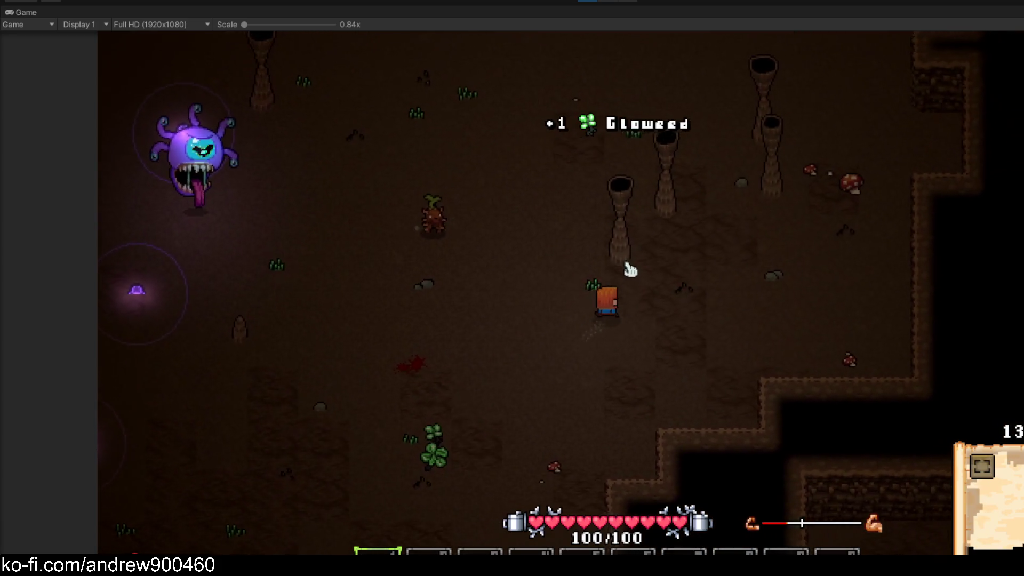
key(w)
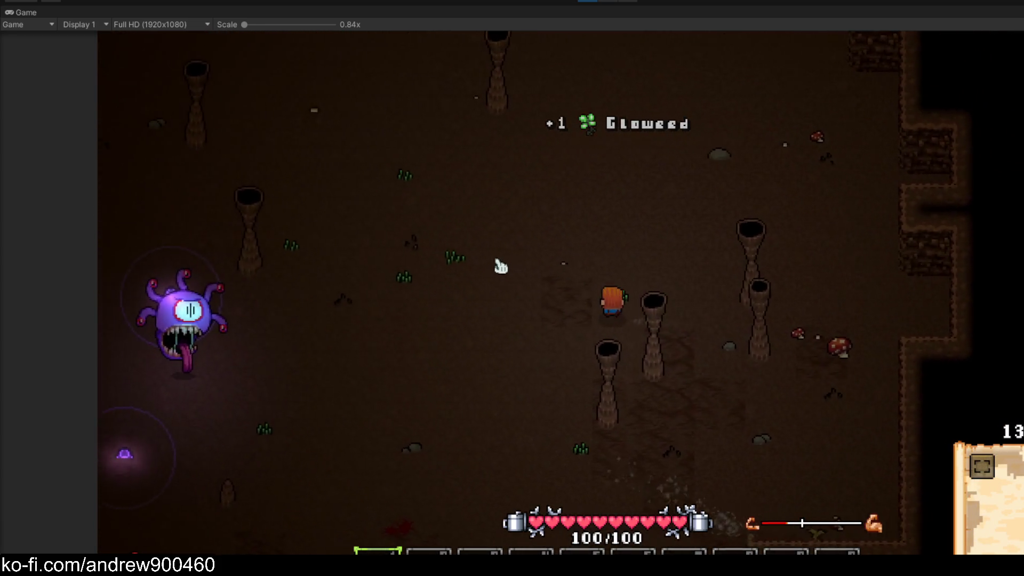
key(a)
key(s)
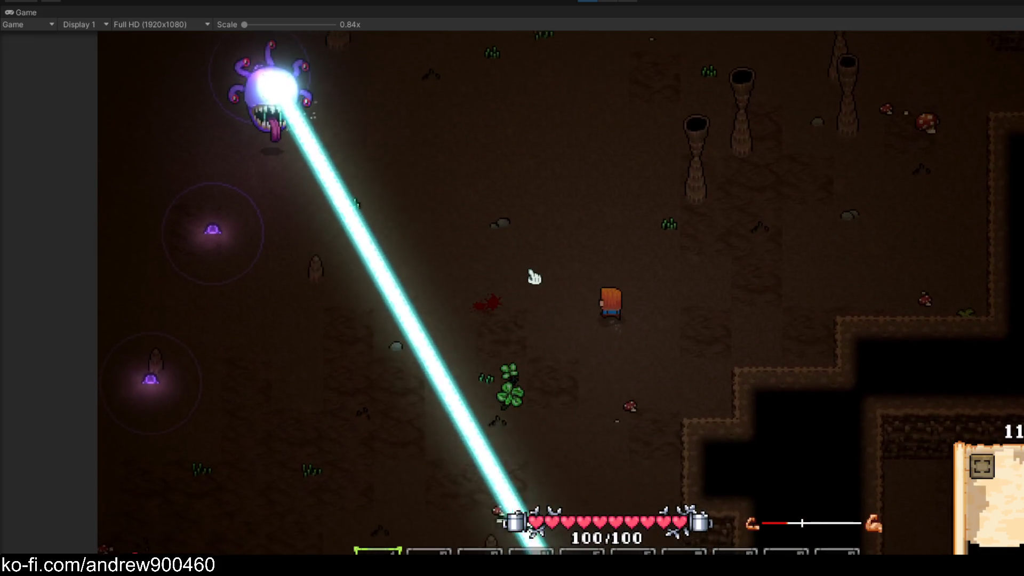
key(w)
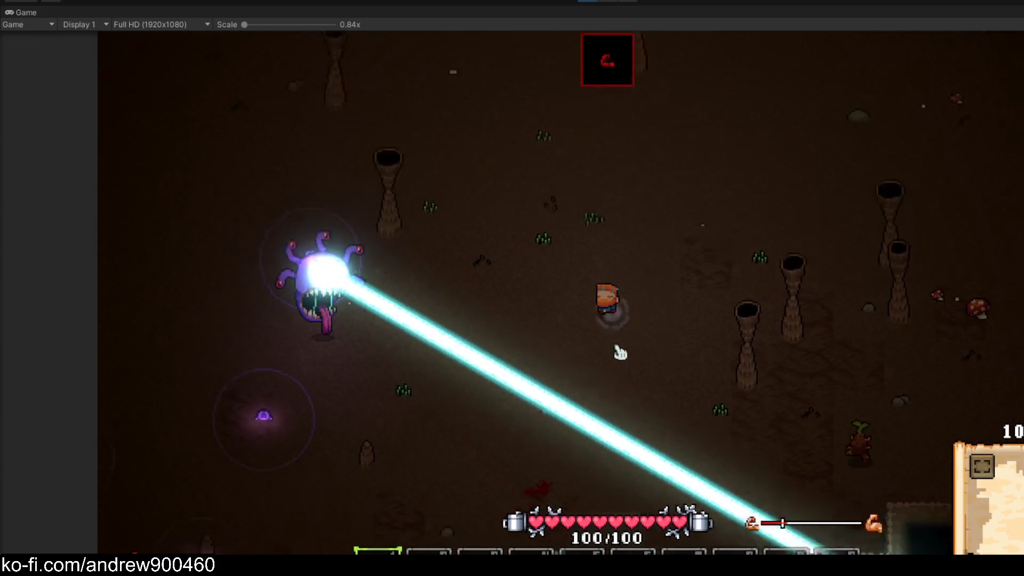
key(s)
key(d)
key(s)
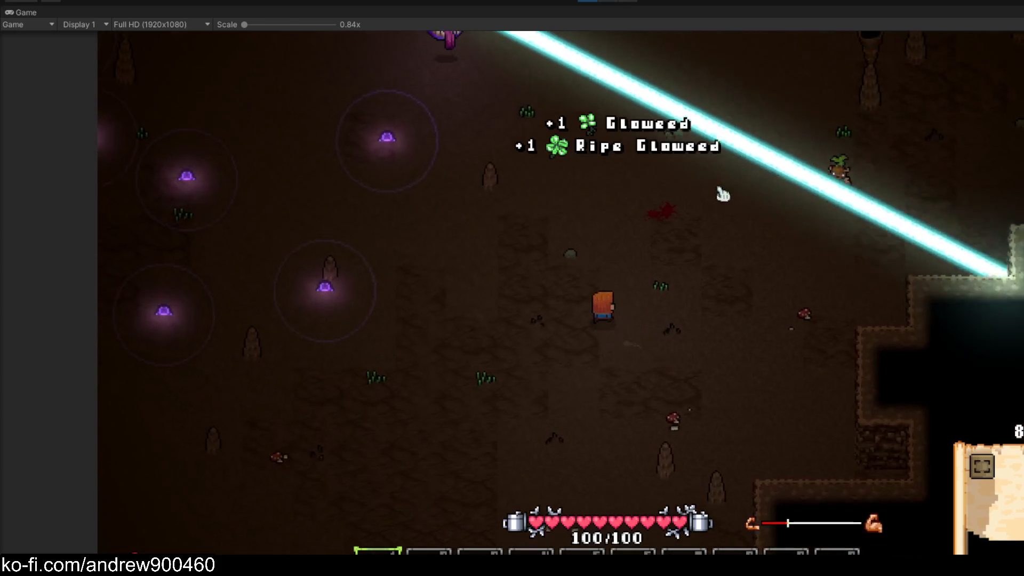
Walk to the cave's right wall, away from the beam, and pick up the Spotcap
key(d)
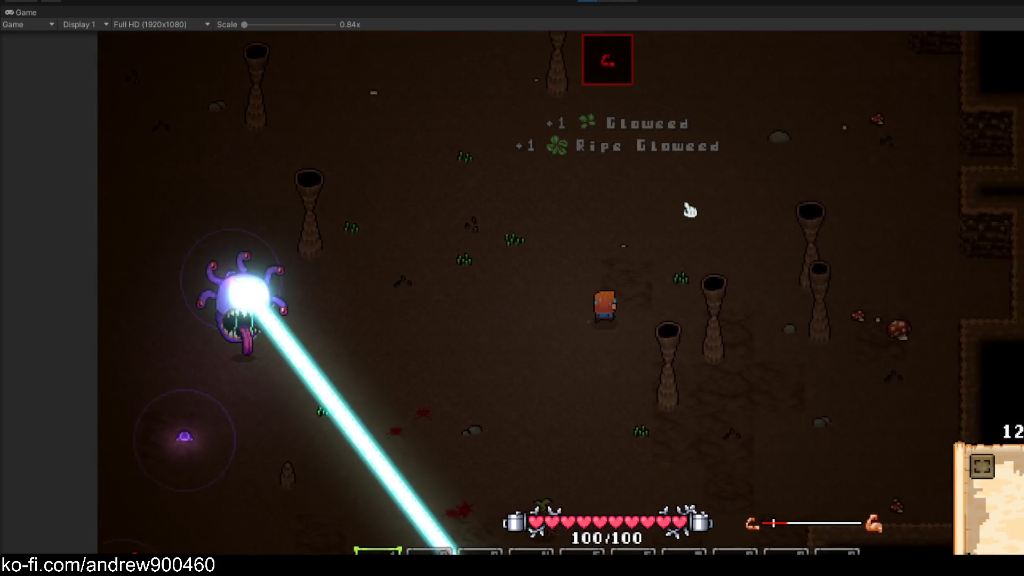
key(w)
key(d)
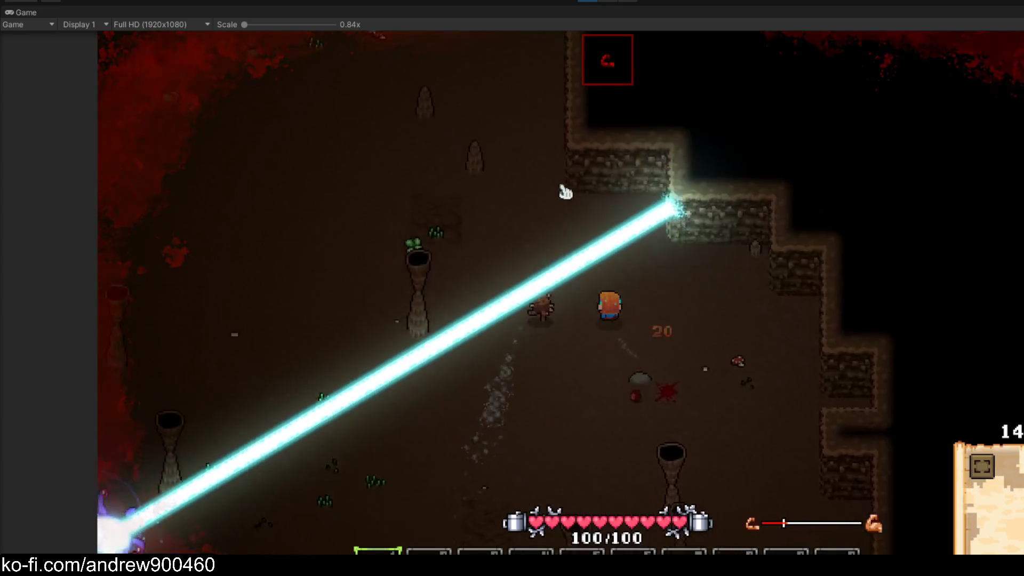
key(s)
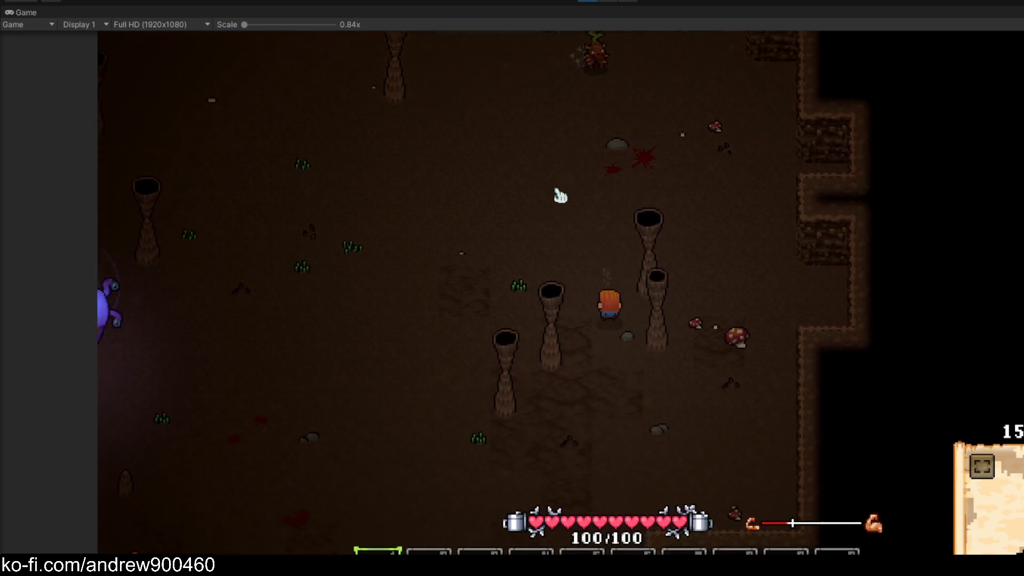
key(a)
key(s)
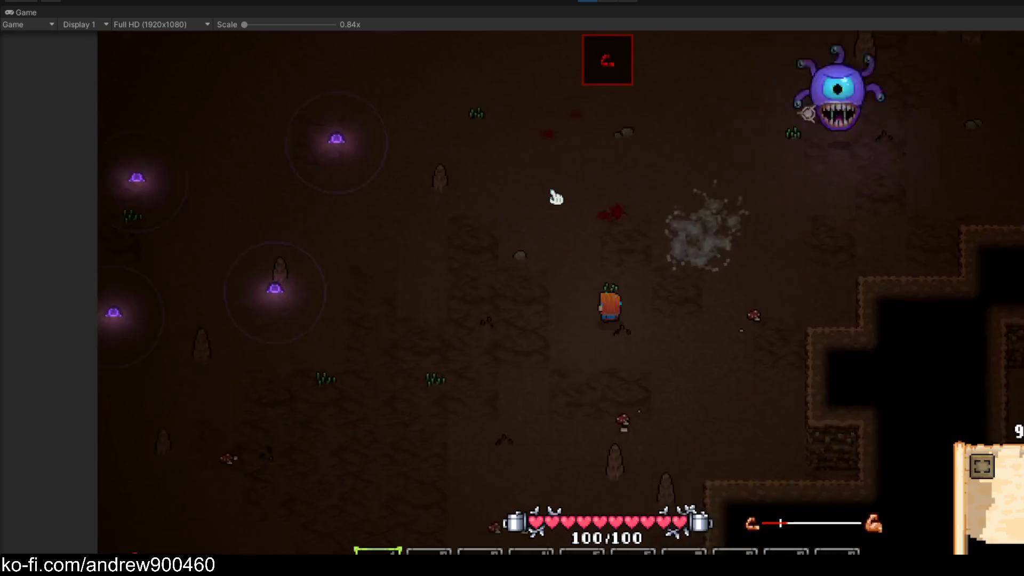
key(d)
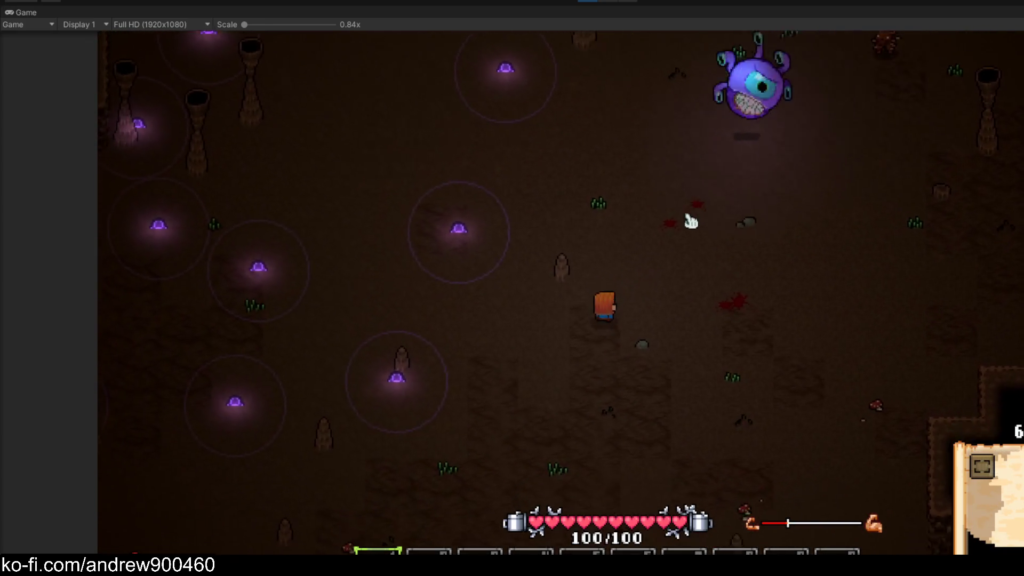
key(s)
key(w)
key(d)
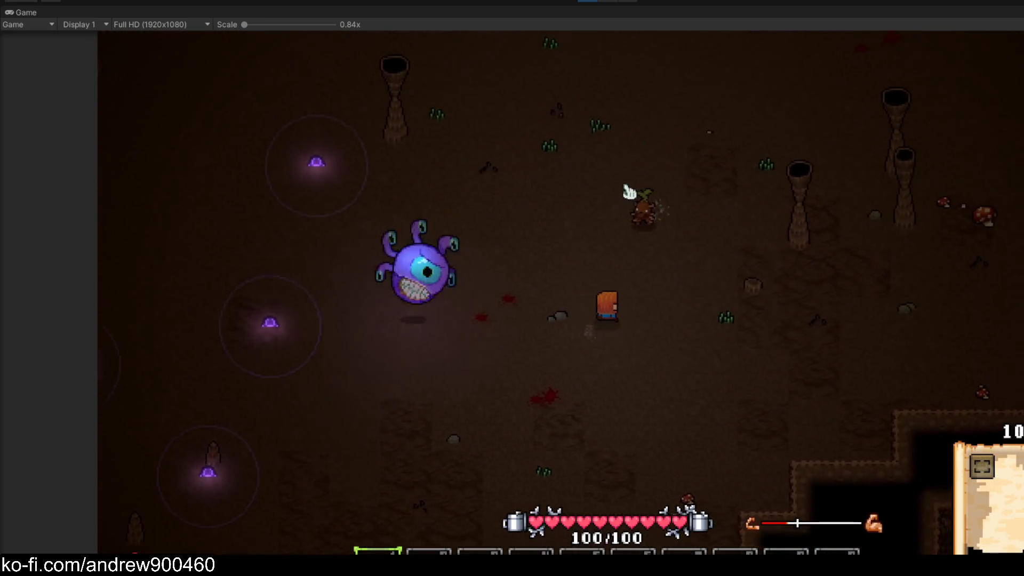
key(s)
Walk up past the purple orbs toward a new cave wall
key(a)
key(w)
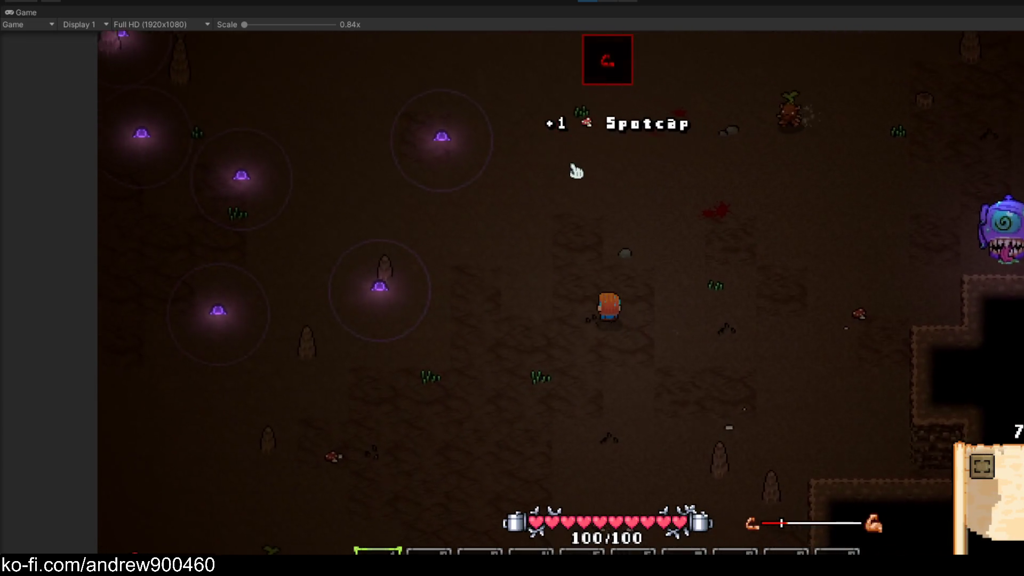
key(w)
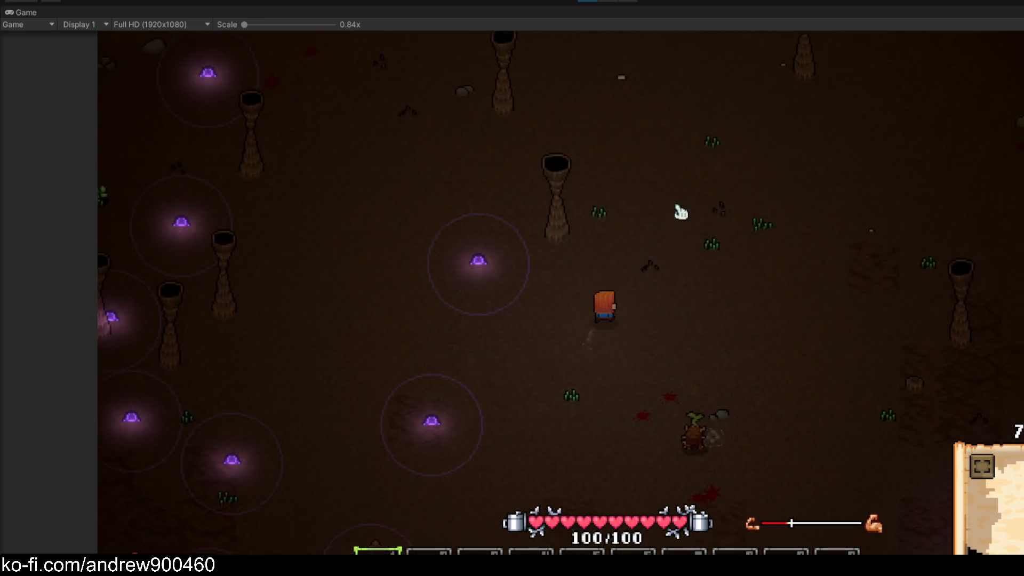
key(s)
key(a)
key(d)
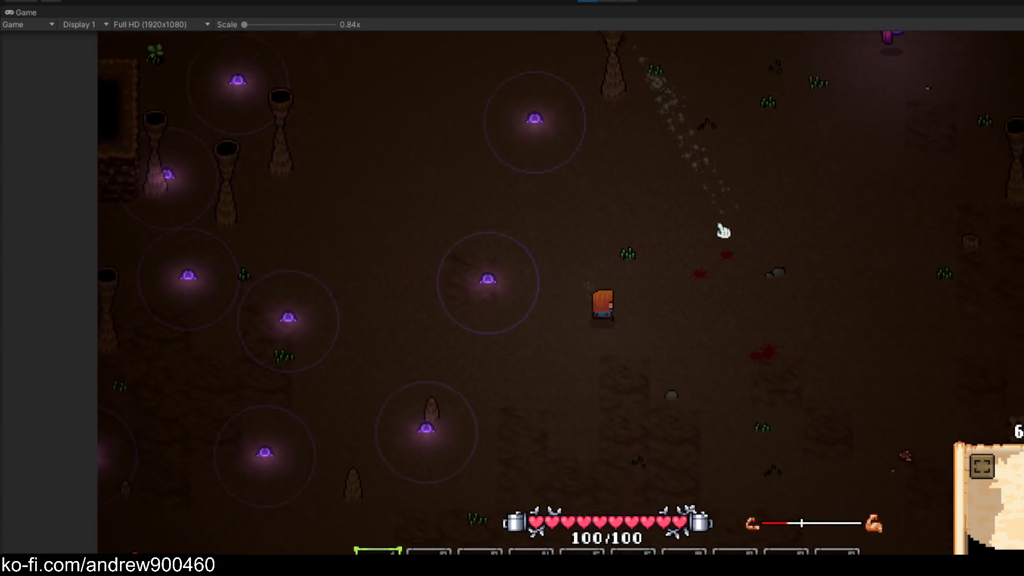
key(w)
key(a)
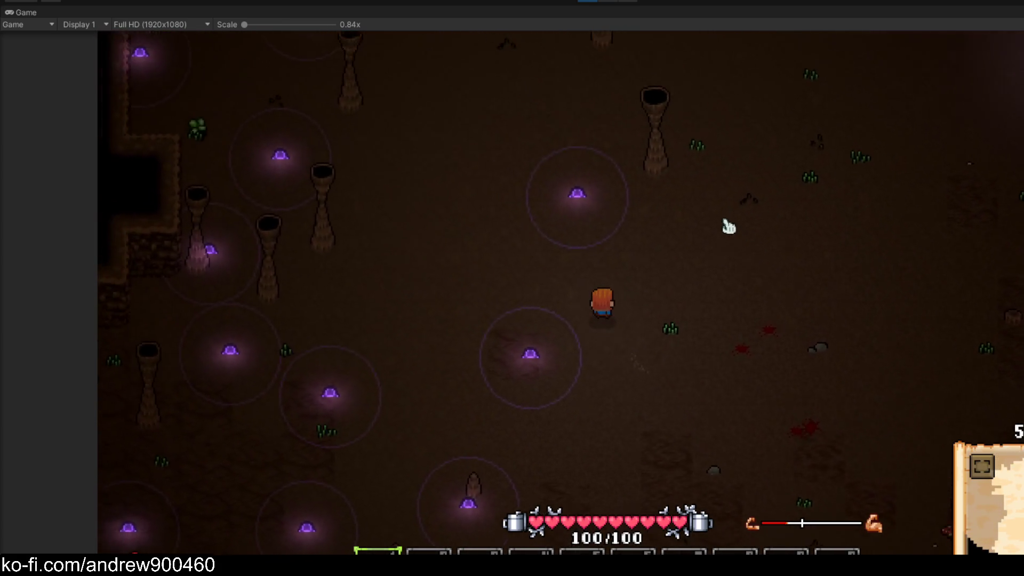
Search the cave for the beholder, walking down-left then up-left
key(w)
key(a)
key(d)
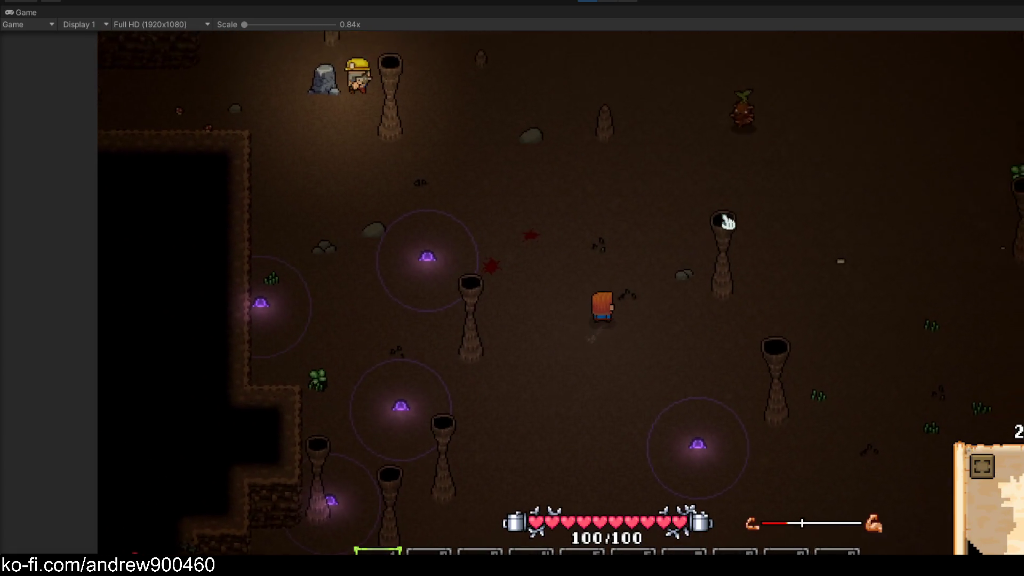
key(s)
key(s)
key(a)
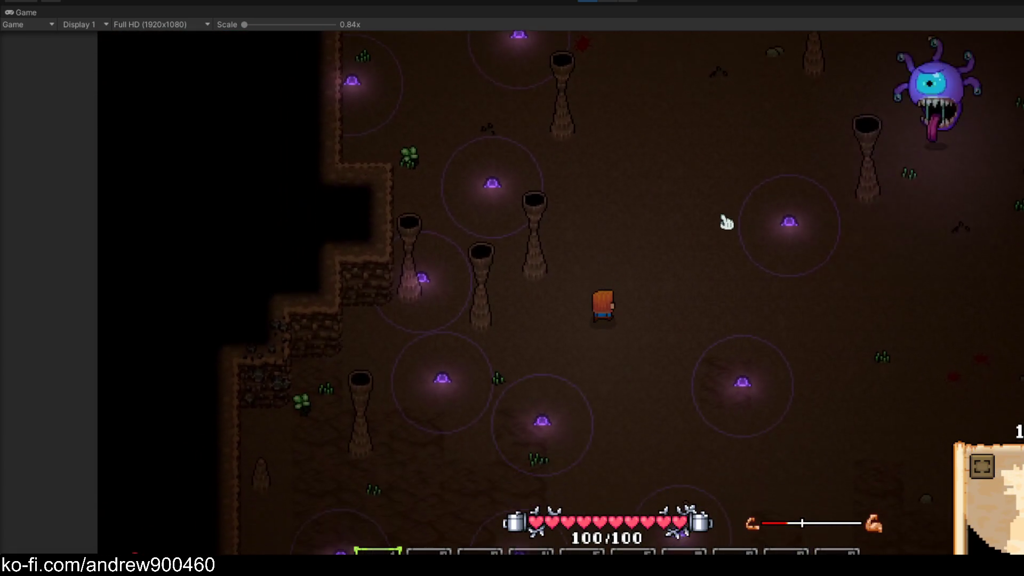
key(w)
key(a)
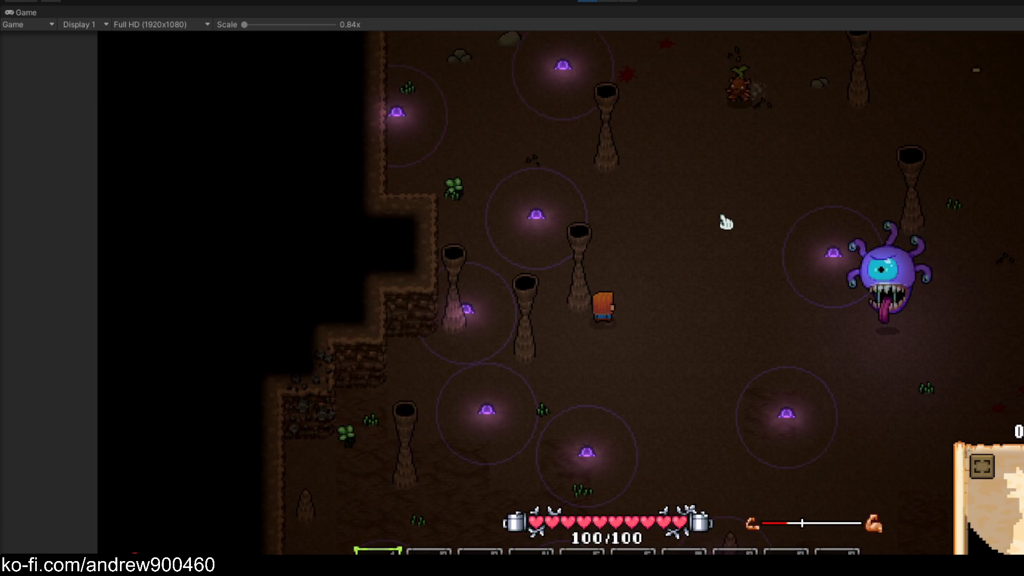
key(d)
Lure the beholder around, collecting Glowweed, and walk up-right to provoke its laser
key(d)
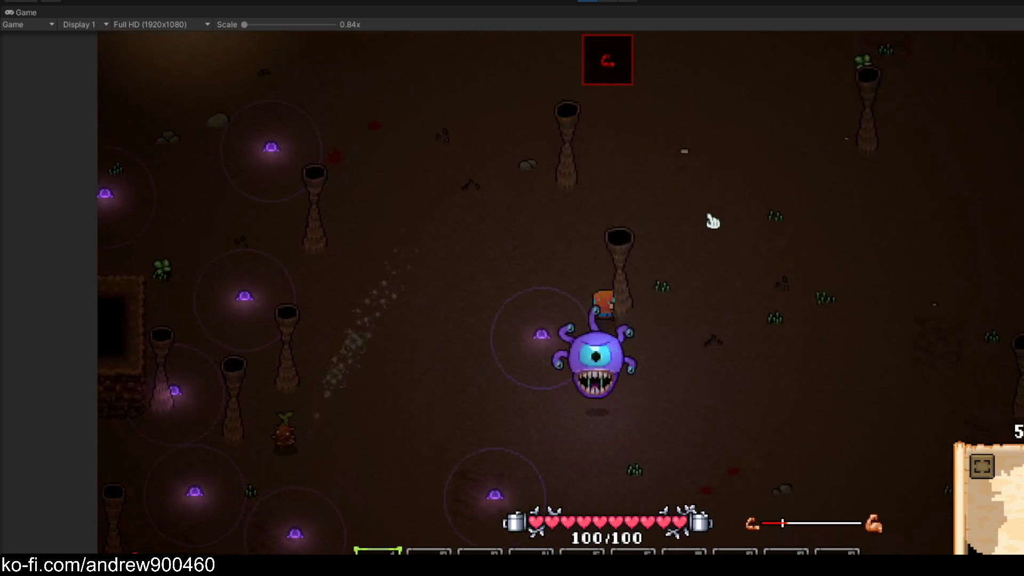
key(w)
key(d)
key(w)
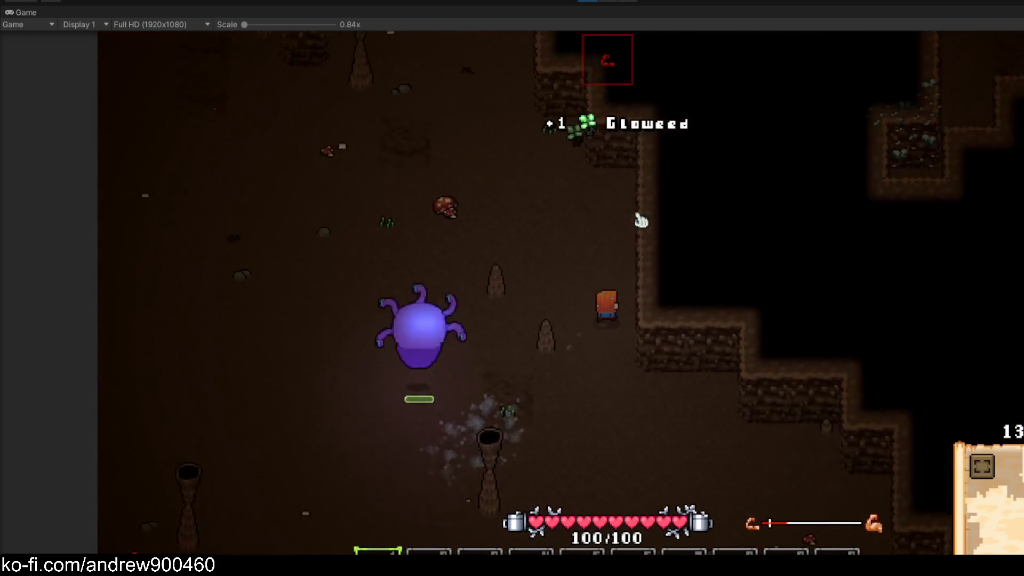
key(s)
key(a)
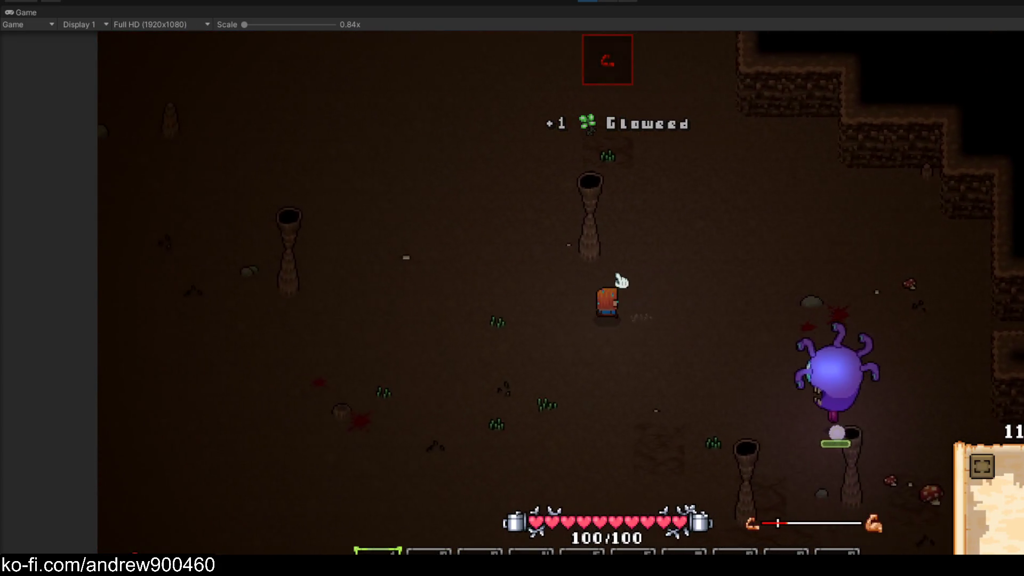
key(a)
key(w)
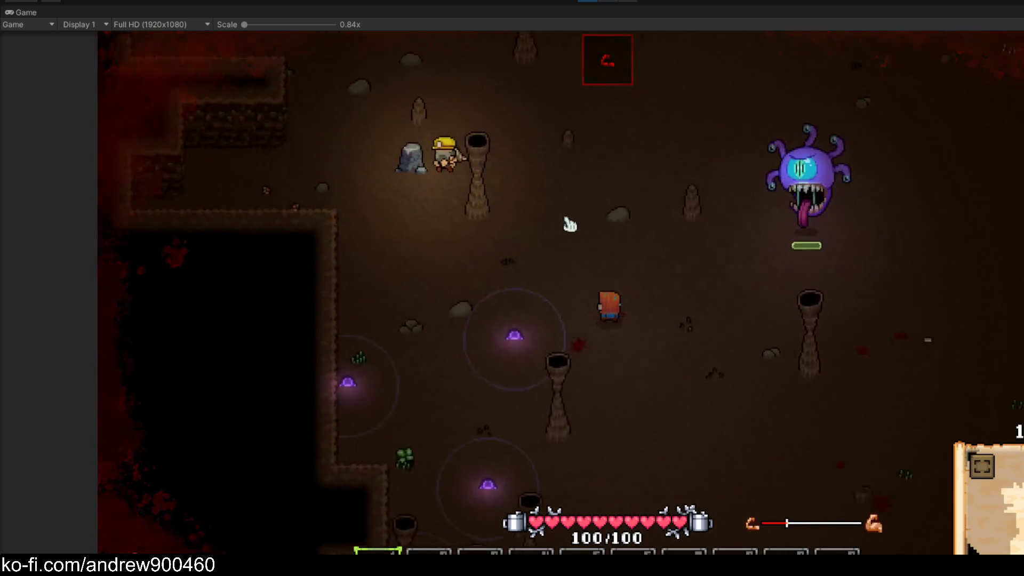
key(d)
key(s)
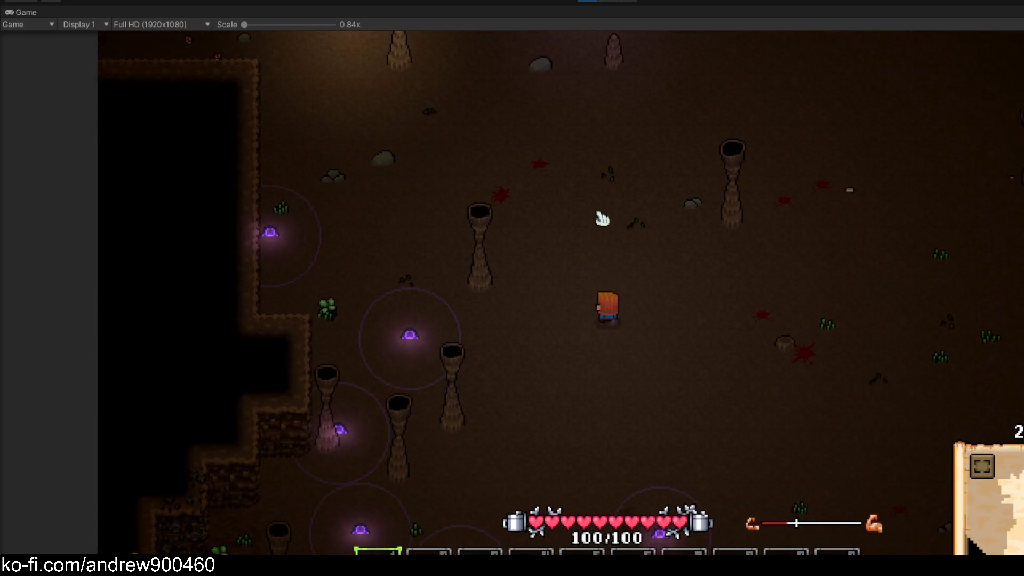
key(w)
key(d)
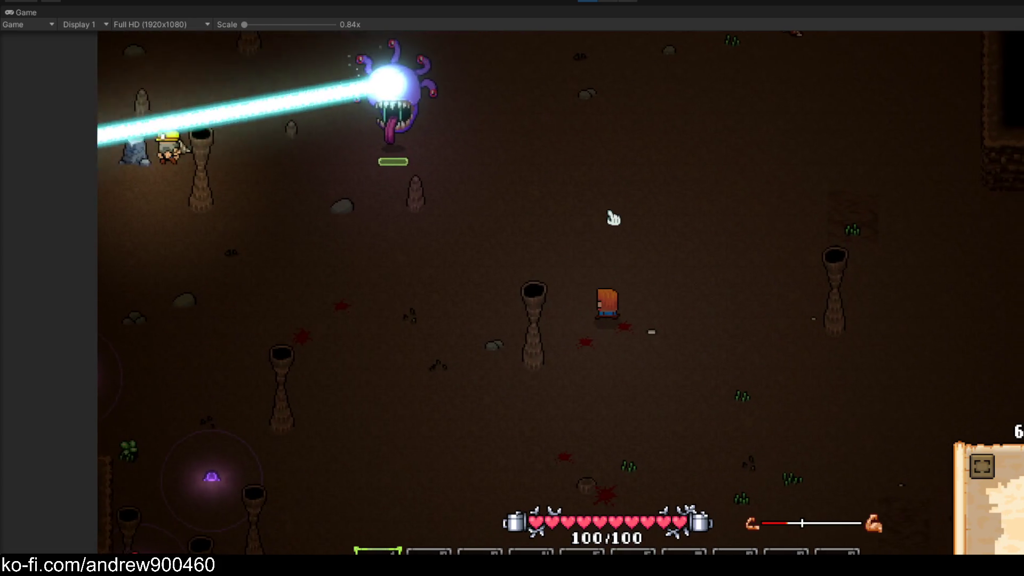
Dodge left, down and up to stay clear of the cyan laser beam
key(a)
key(d)
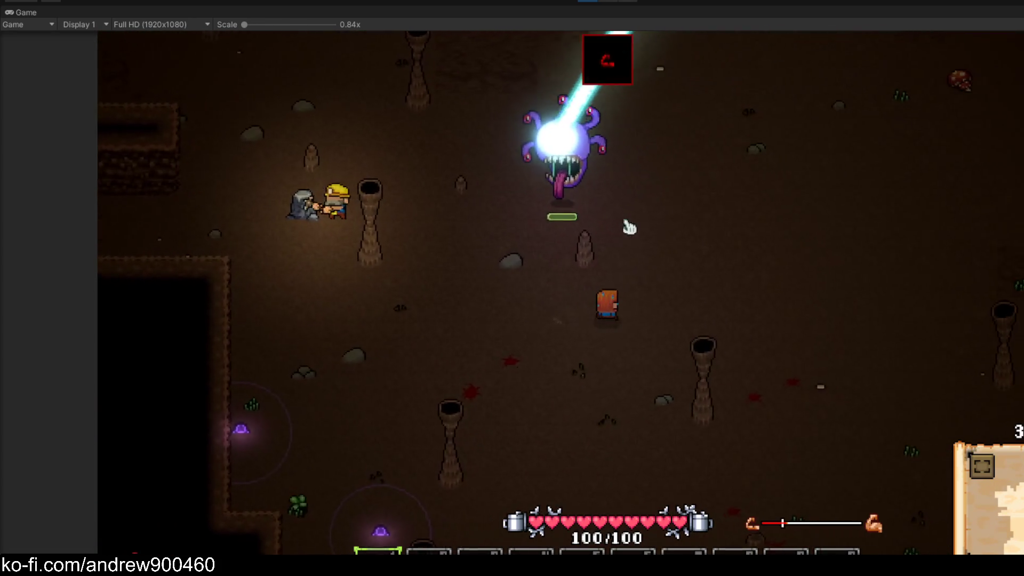
key(w)
key(a)
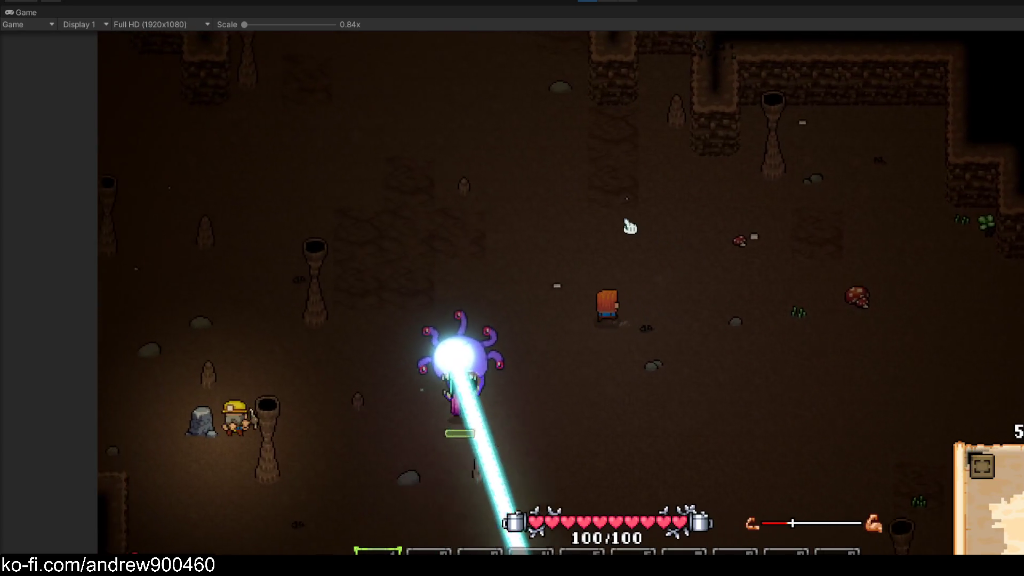
key(a)
key(s)
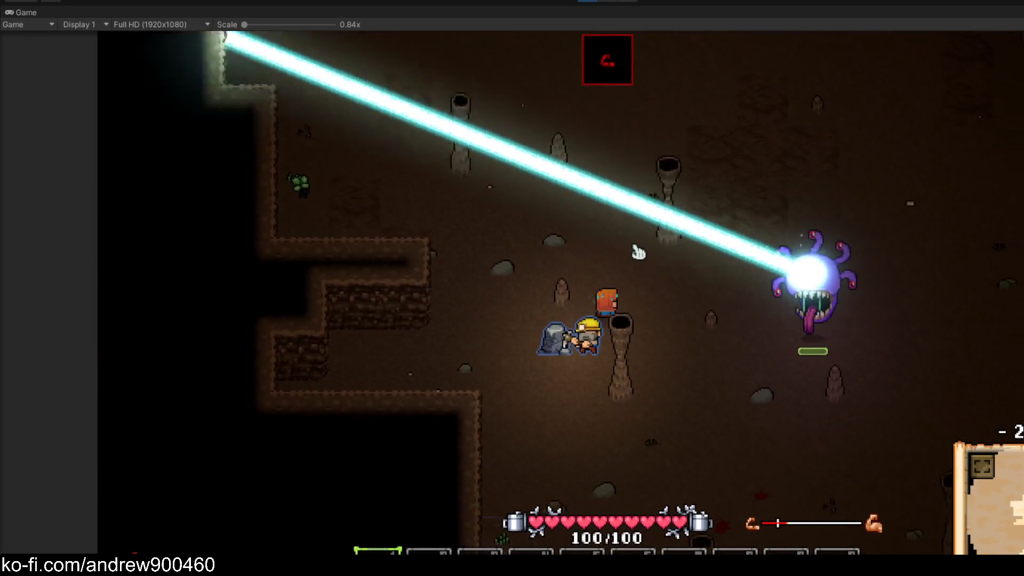
key(d)
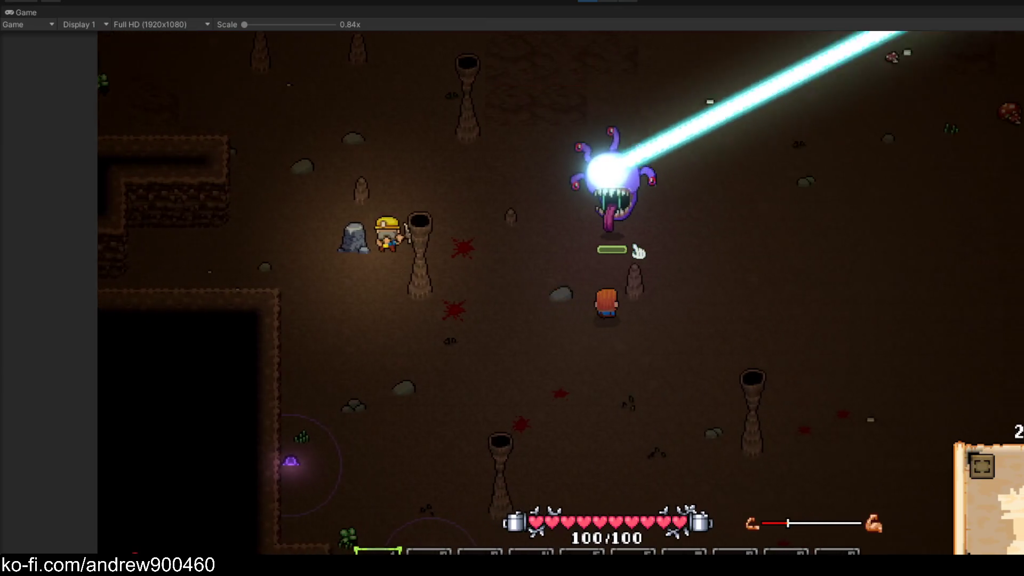
key(w)
key(w)
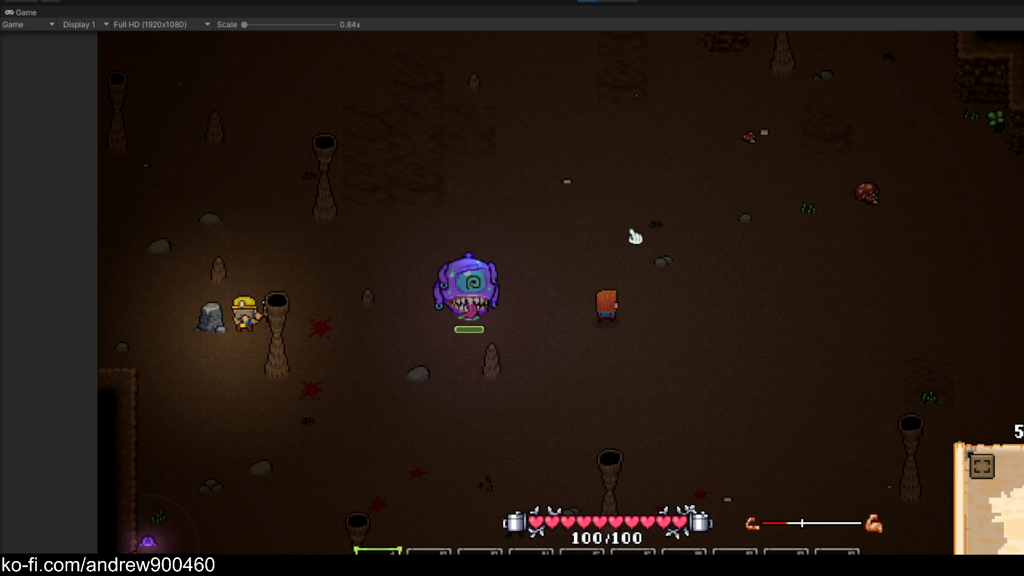
Walk the player around the beholder with WASD, dodging its cyan laser beams
key(d)
key(s)
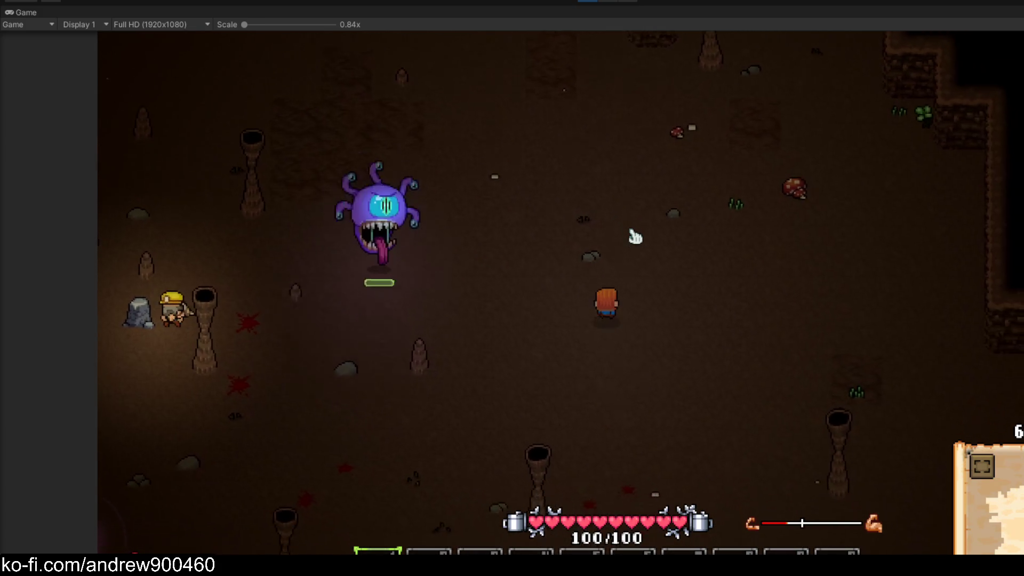
key(w)
key(a)
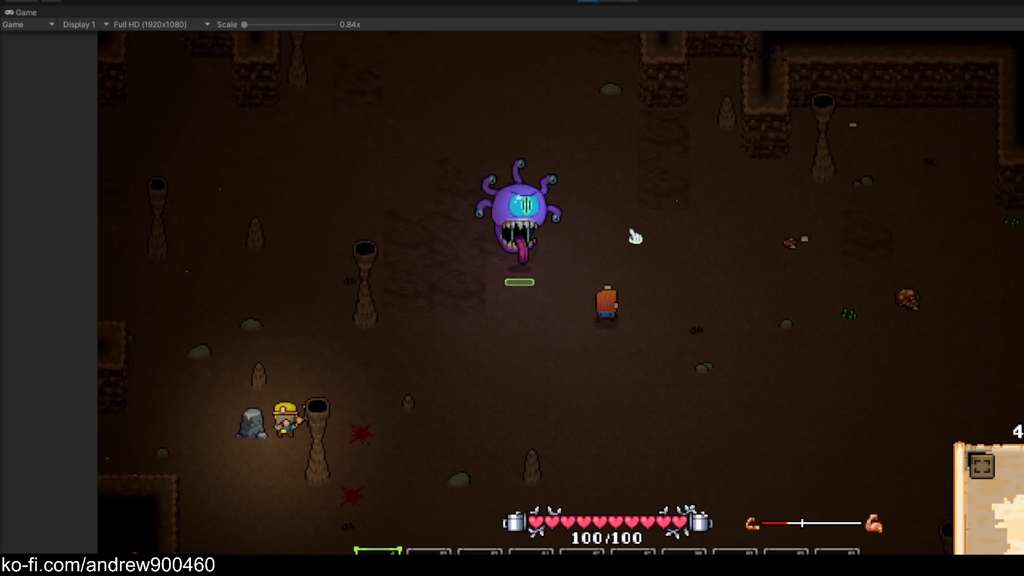
key(s)
key(a)
key(s)
key(d)
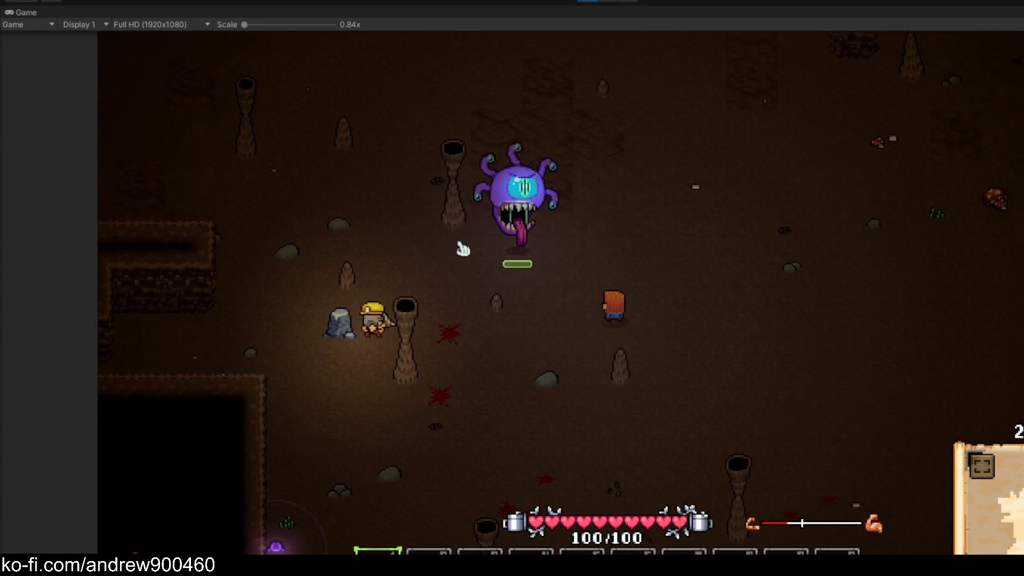
key(s)
key(a)
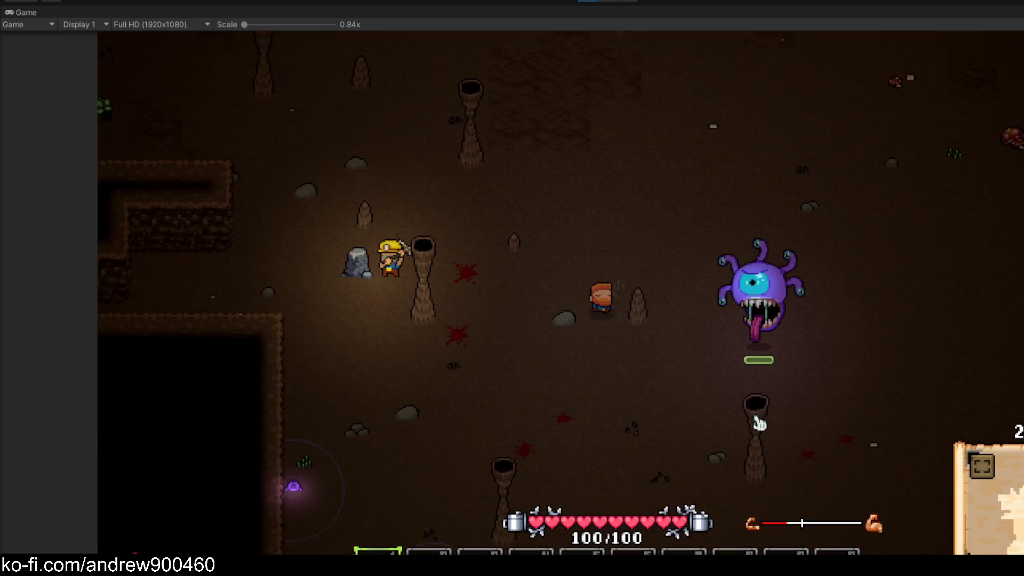
key(s)
key(d)
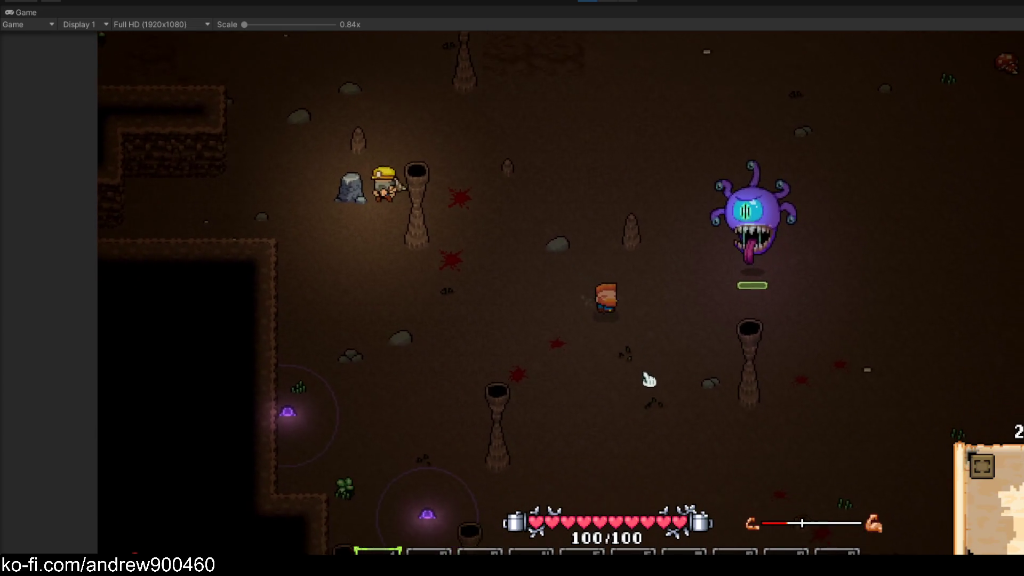
key(s)
key(d)
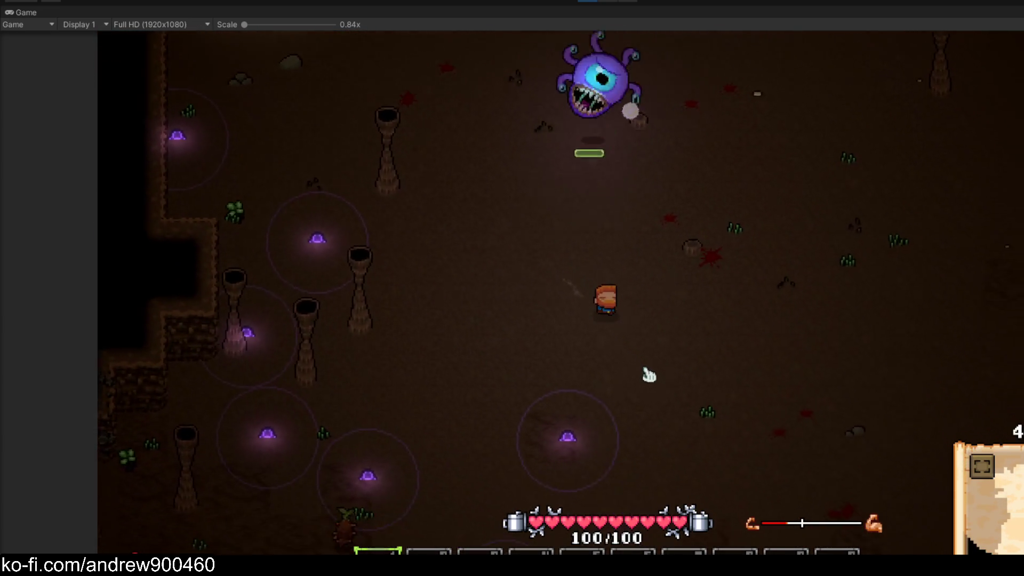
key(a)
key(w)
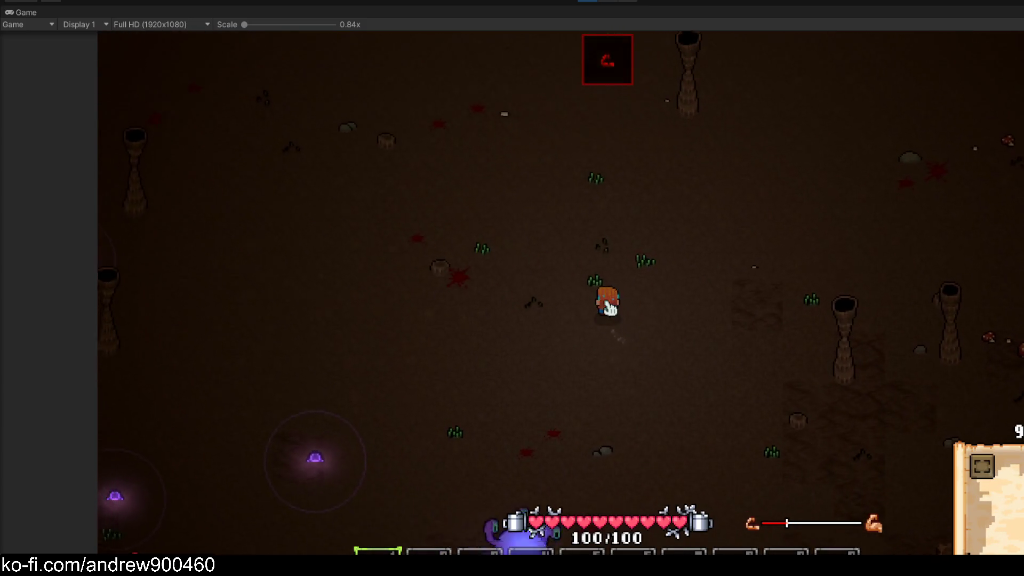
key(a)
key(w)
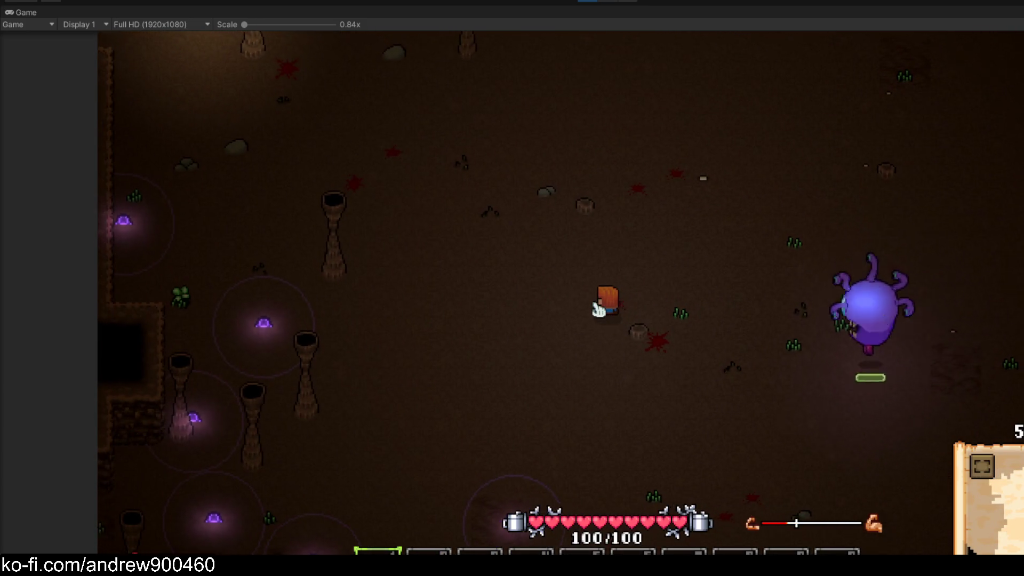
key(d)
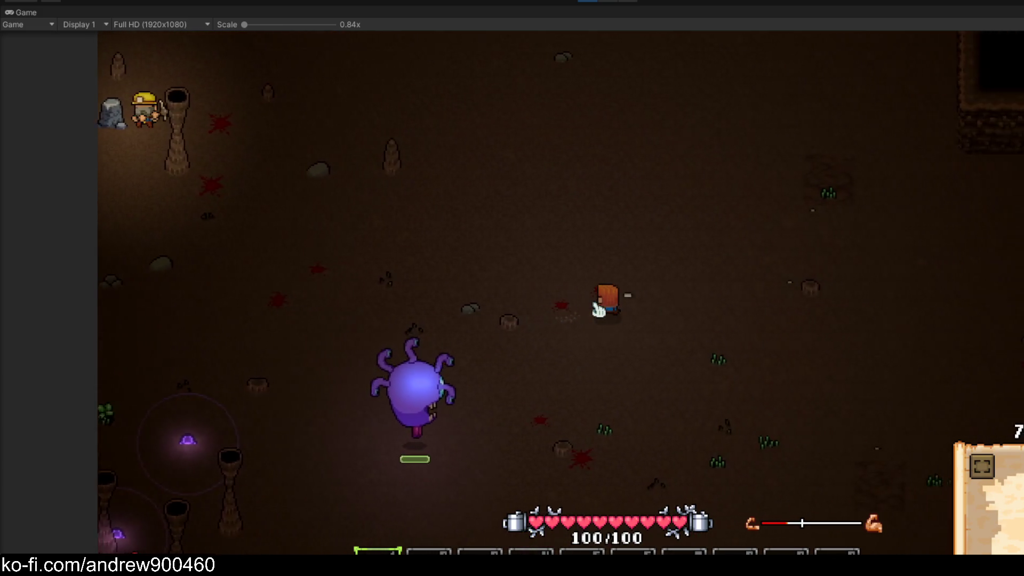
key(s)
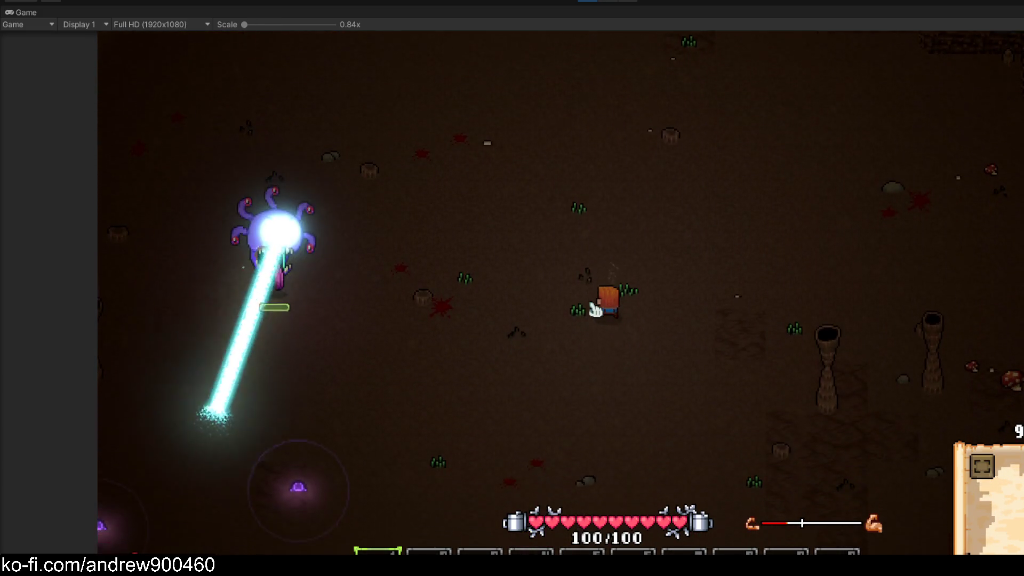
key(a)
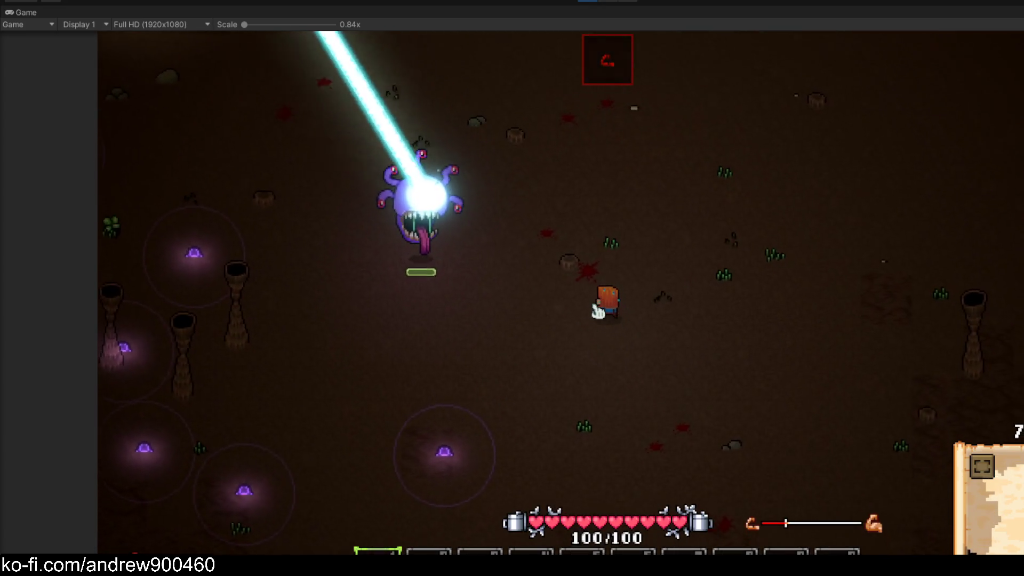
key(w)
key(a)
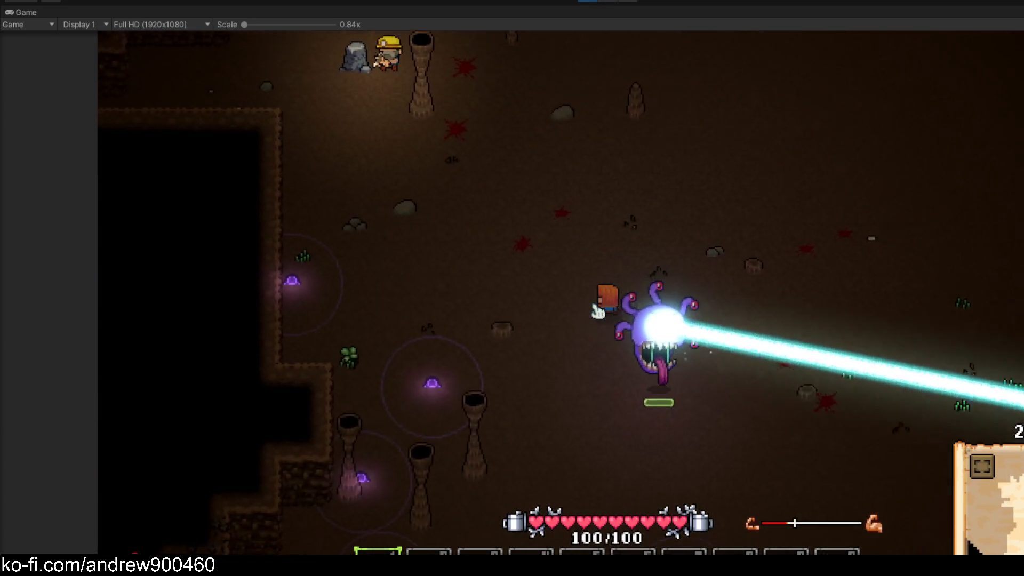
key(s)
key(d)
key(w)
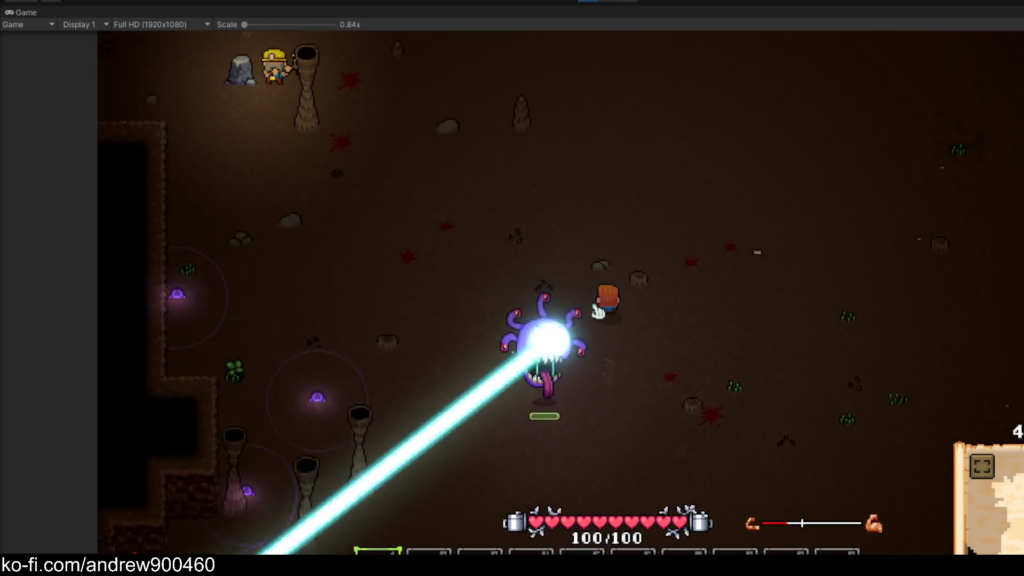
key(a)
key(s)
key(d)
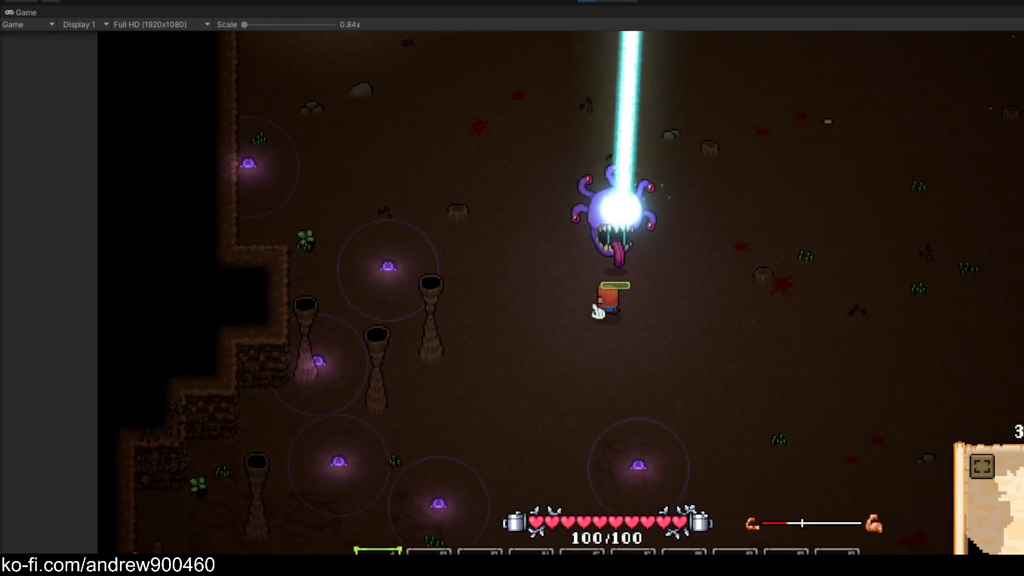
key(d)
key(w)
key(a)
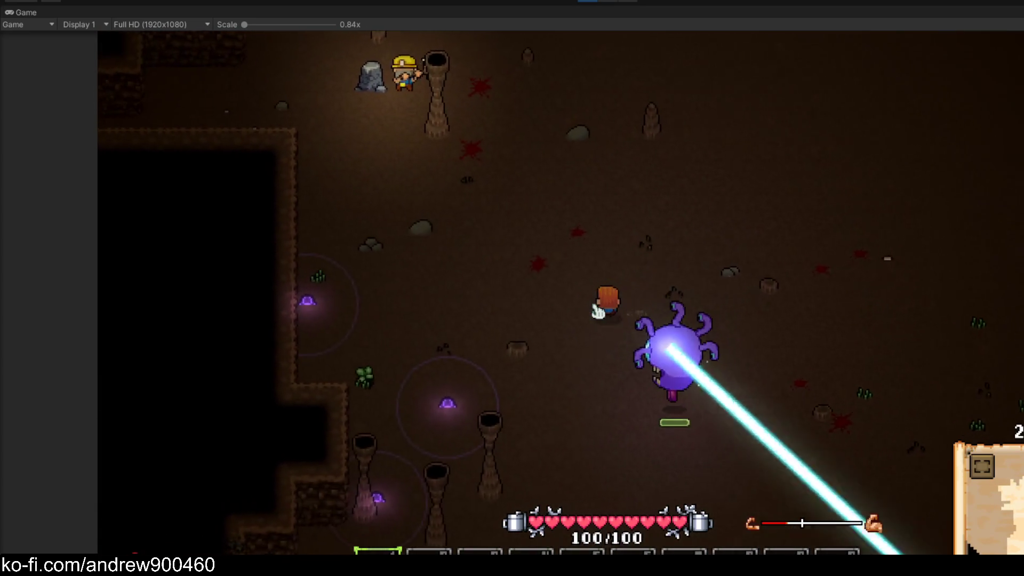
key(s)
key(a)
key(s)
key(a)
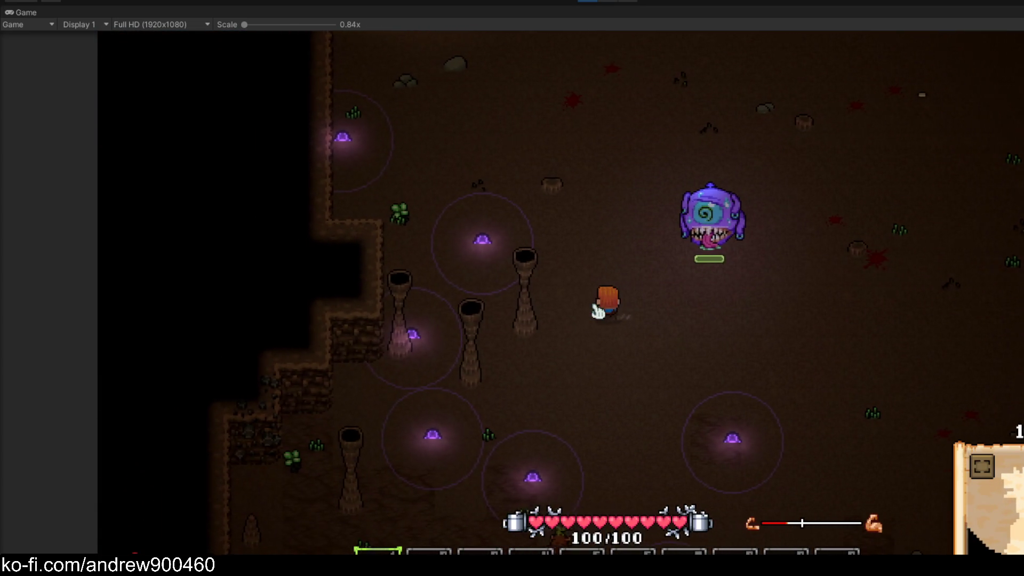
key(w)
key(d)
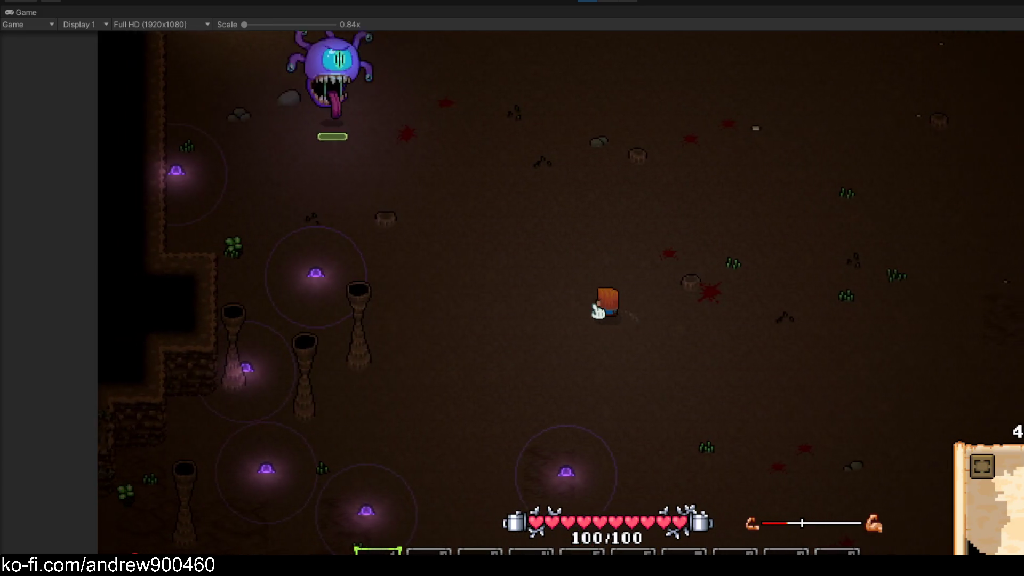
key(a)
key(d)
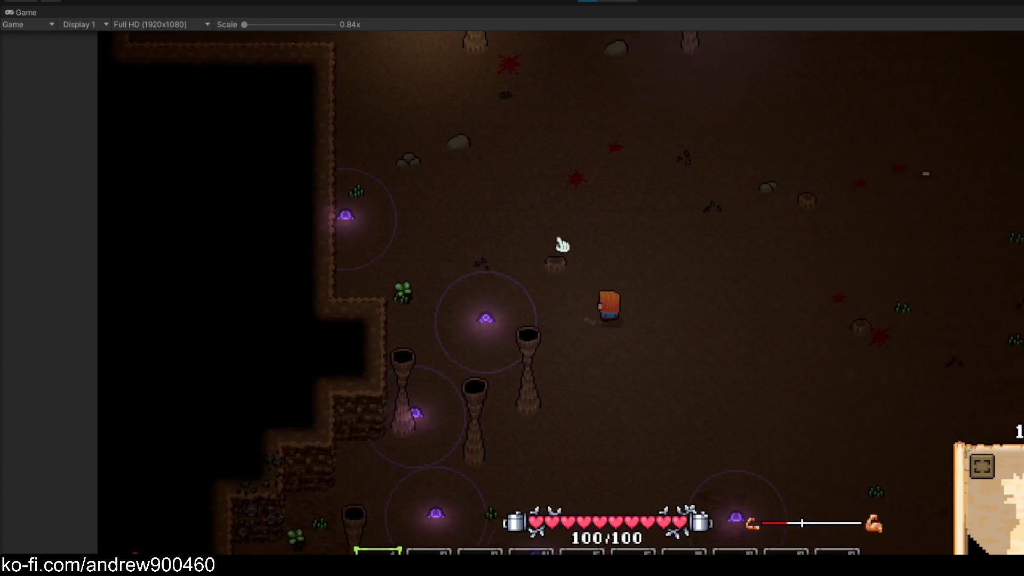
key(w)
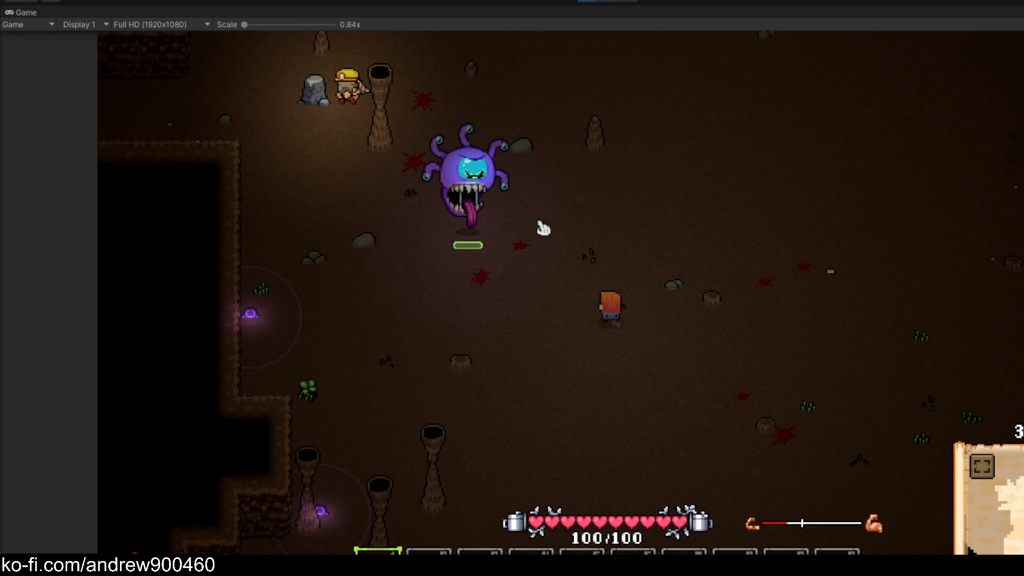
key(w)
key(d)
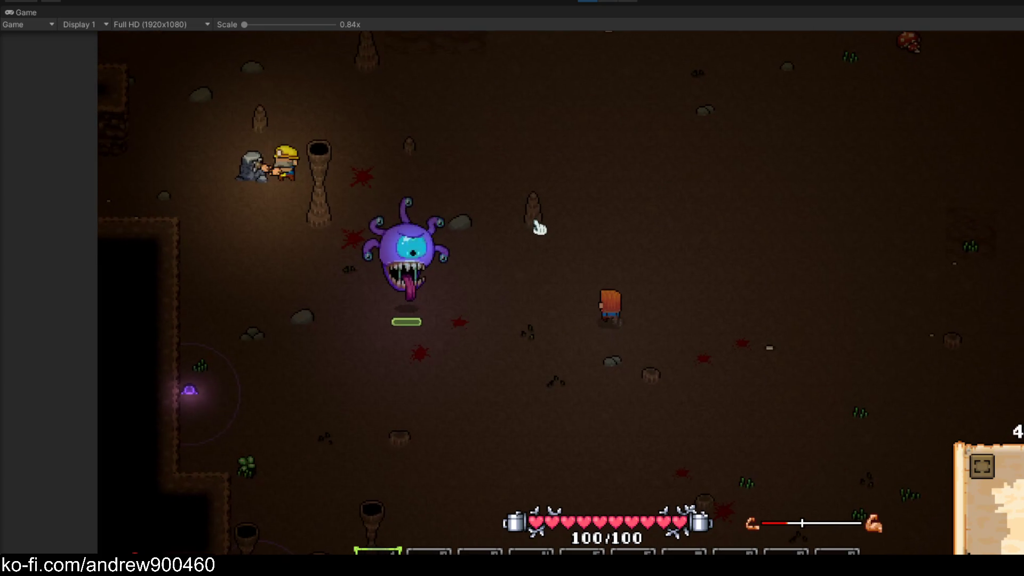
key(d)
key(a)
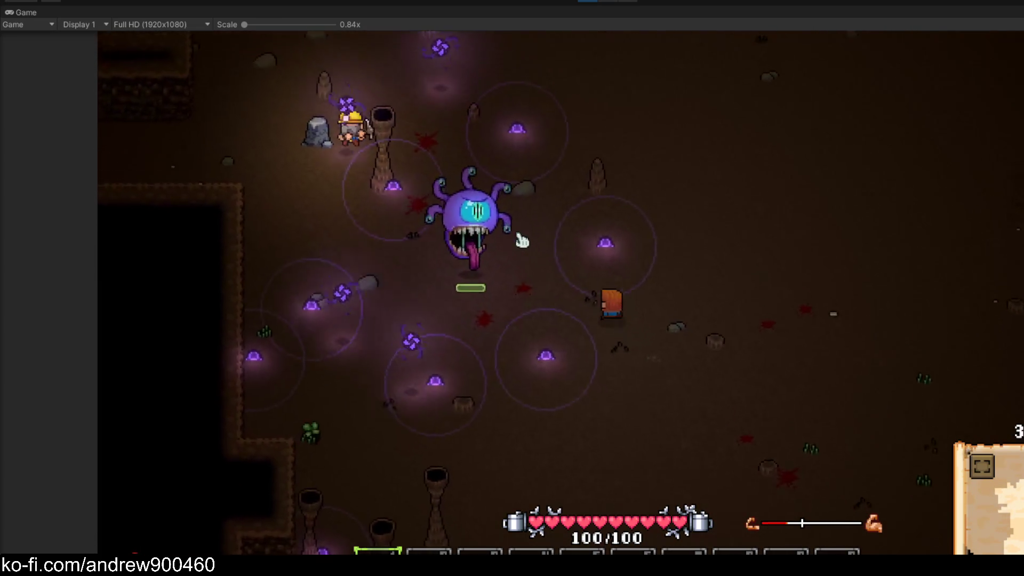
key(d)
key(w)
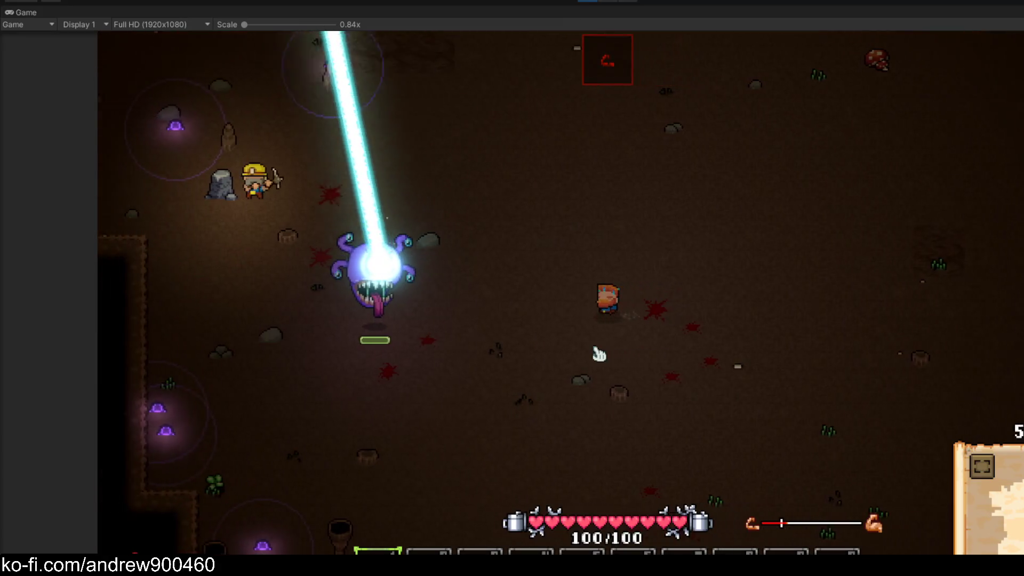
key(a)
key(s)
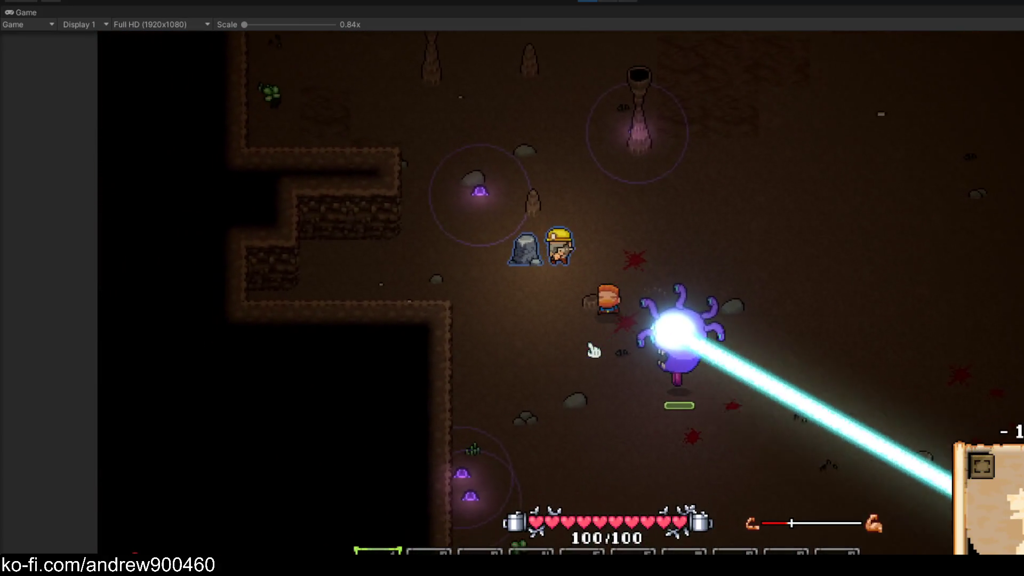
key(d)
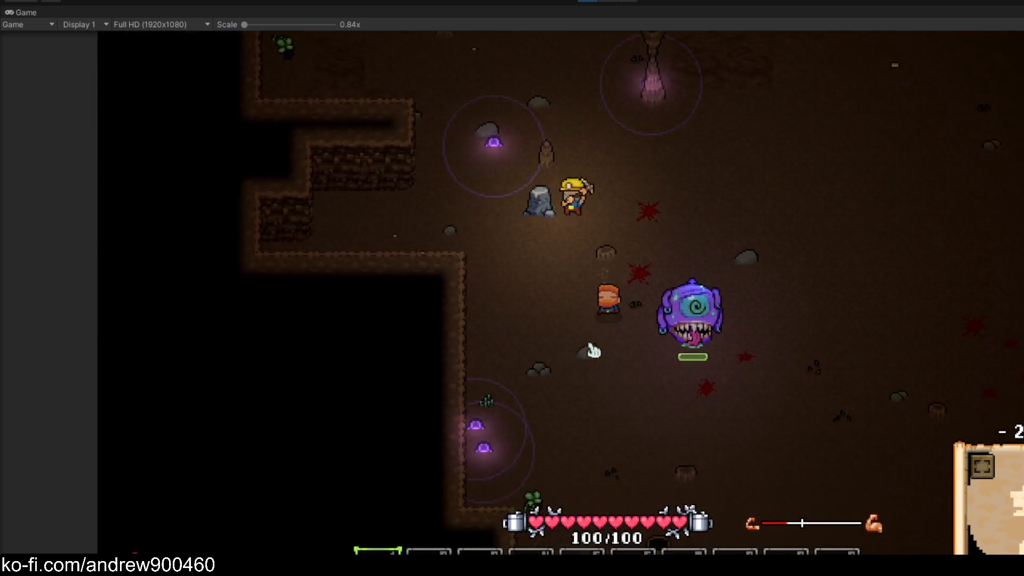
key(s)
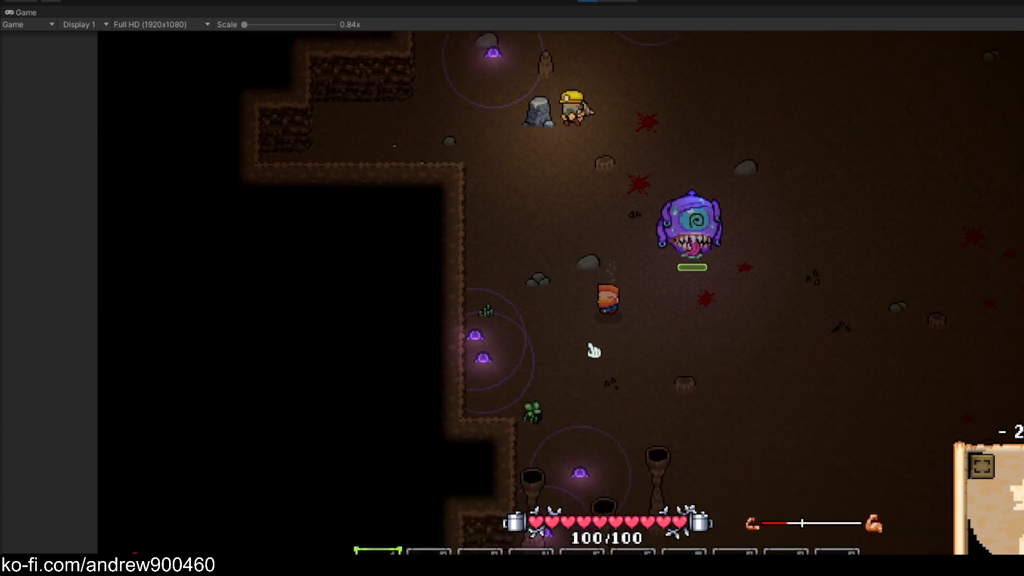
key(d)
key(d)
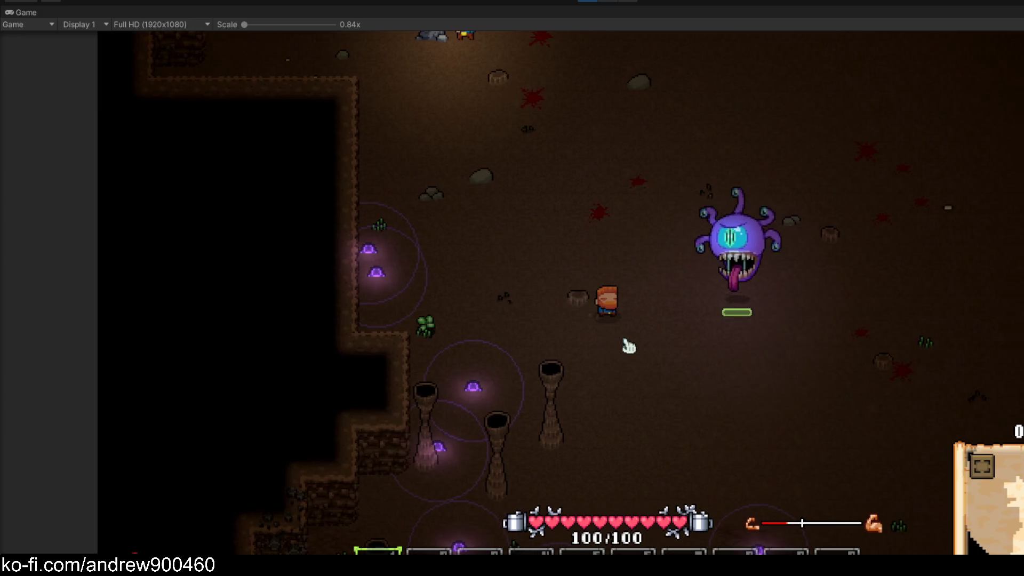
key(s)
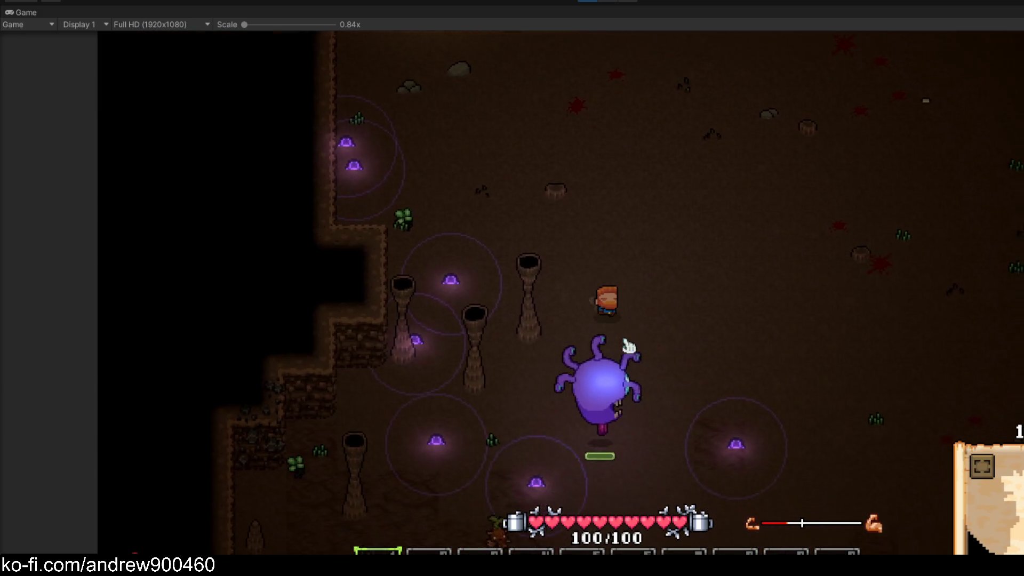
key(w)
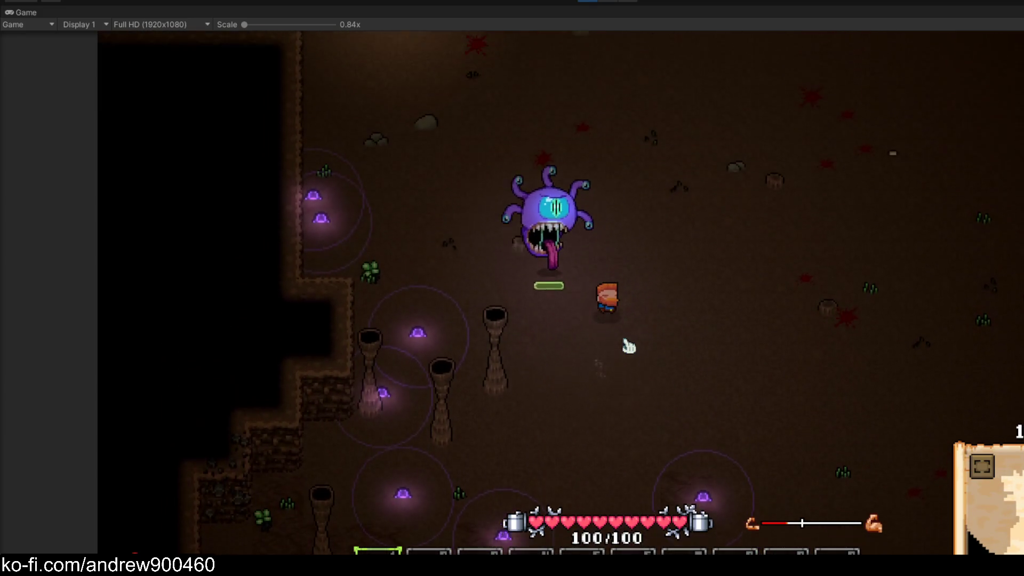
key(d)
key(s)
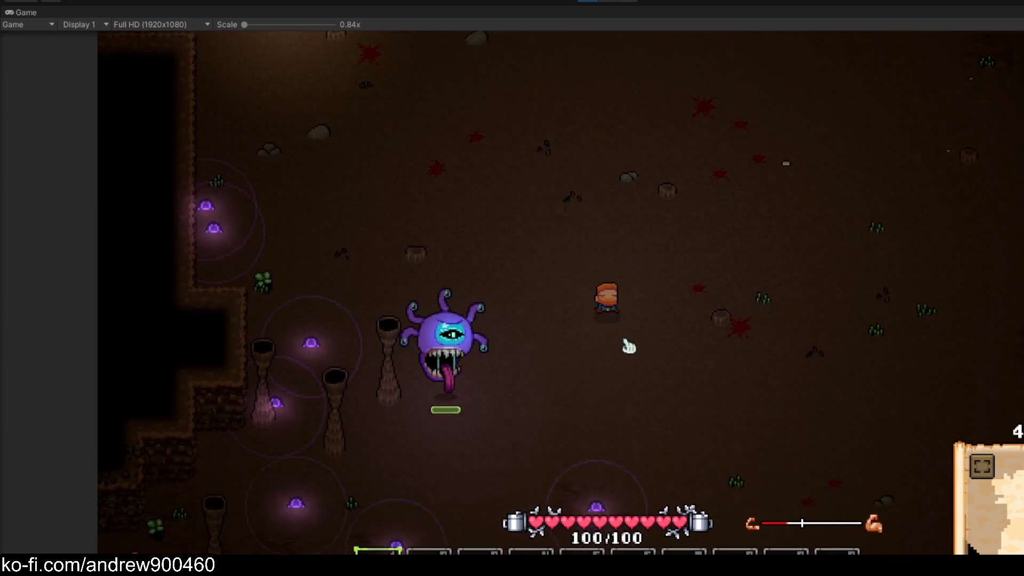
key(d)
key(a)
key(s)
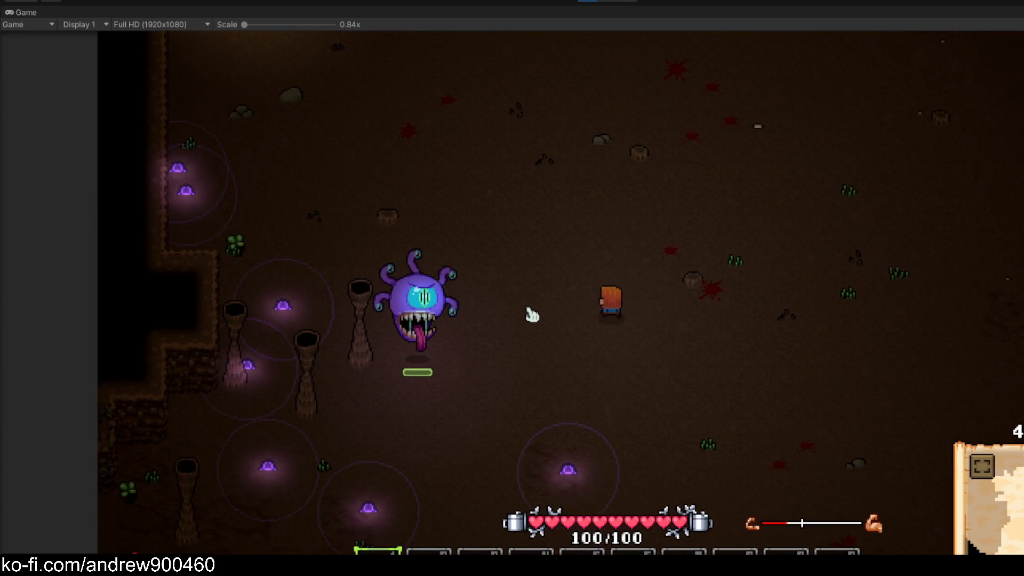
key(d)
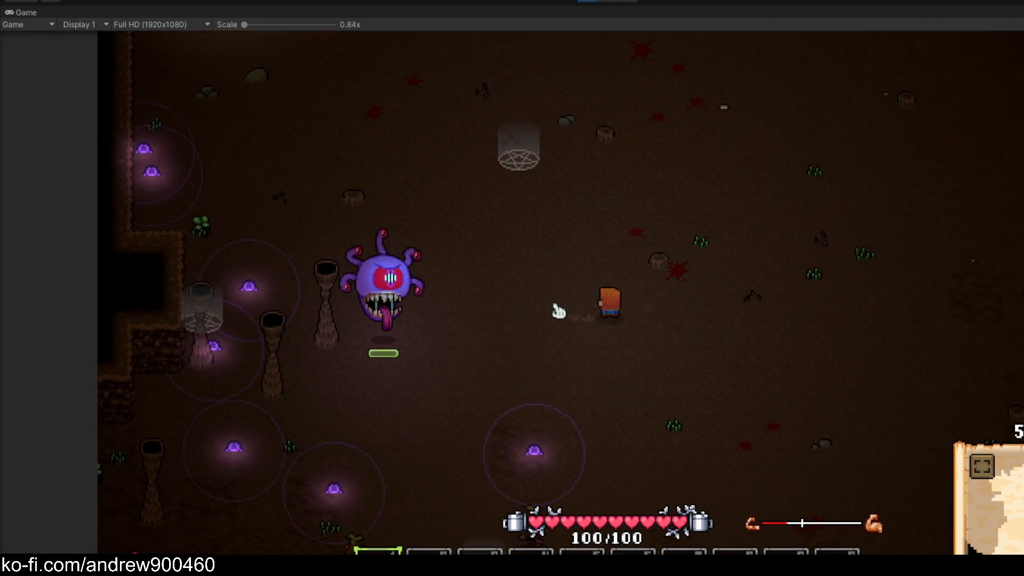
key(s)
key(a)
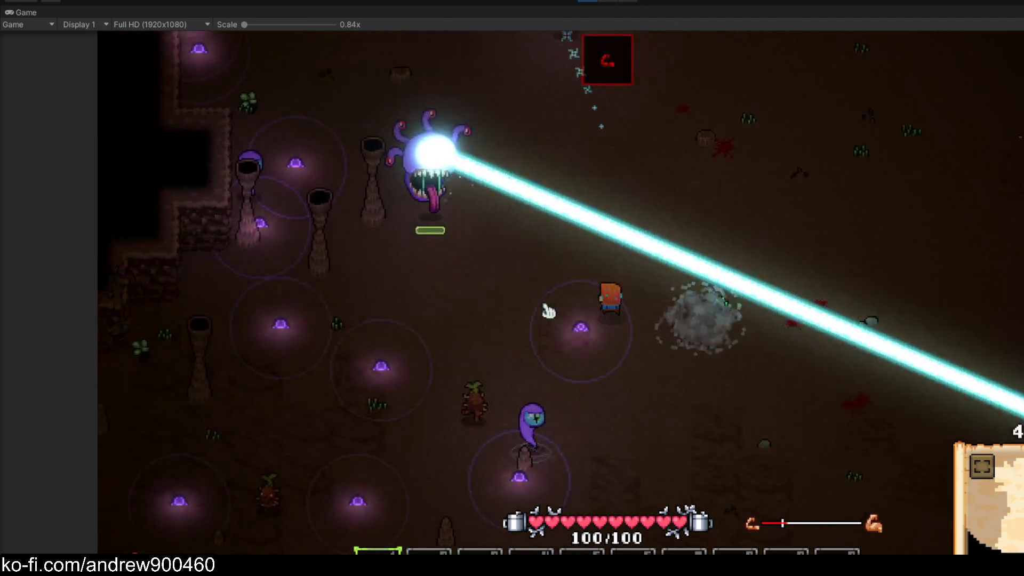
key(a)
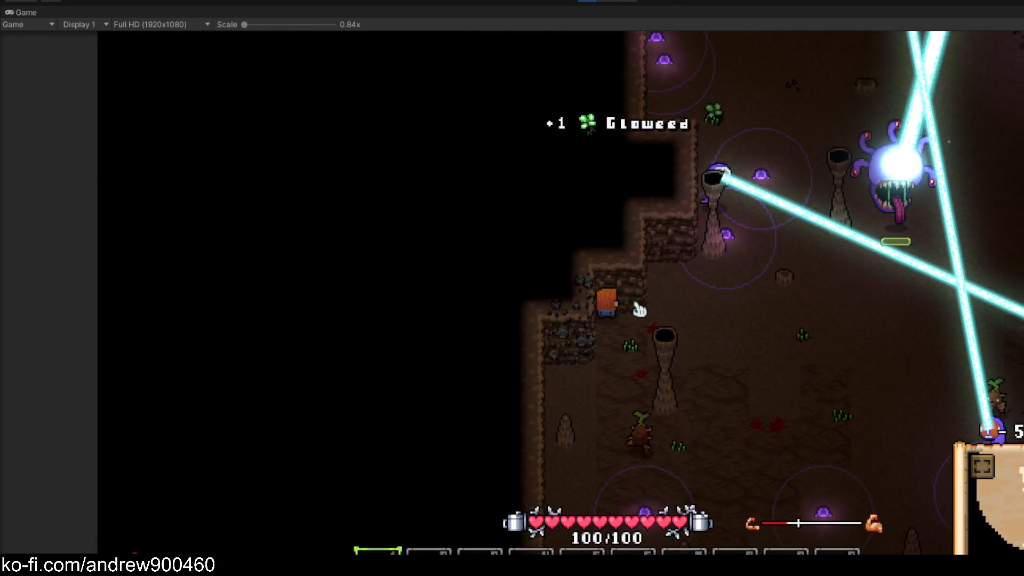
Attack the walking root enemy, then keep moving through the cave away from the lasers
click(629, 434)
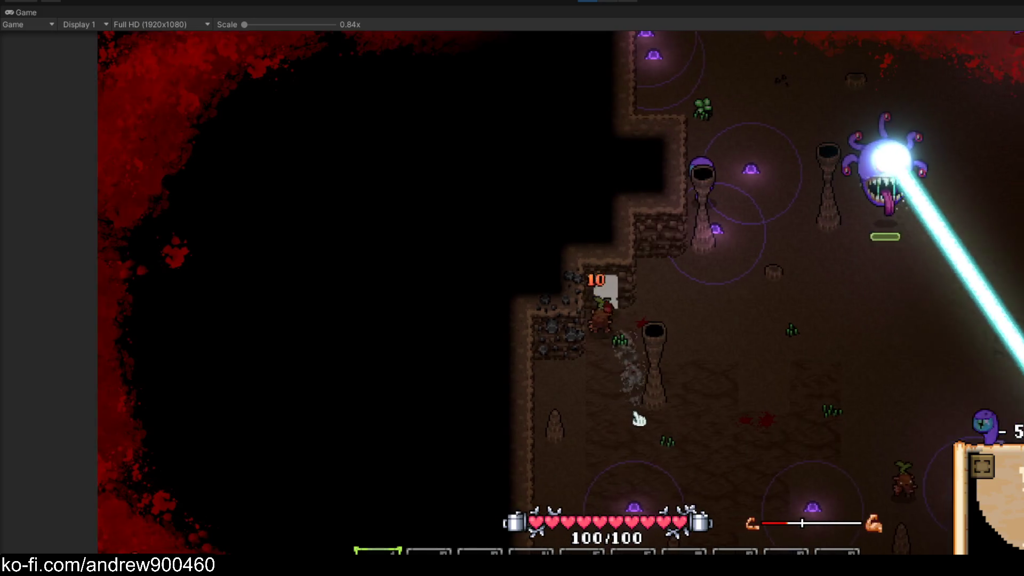
key(d)
key(a)
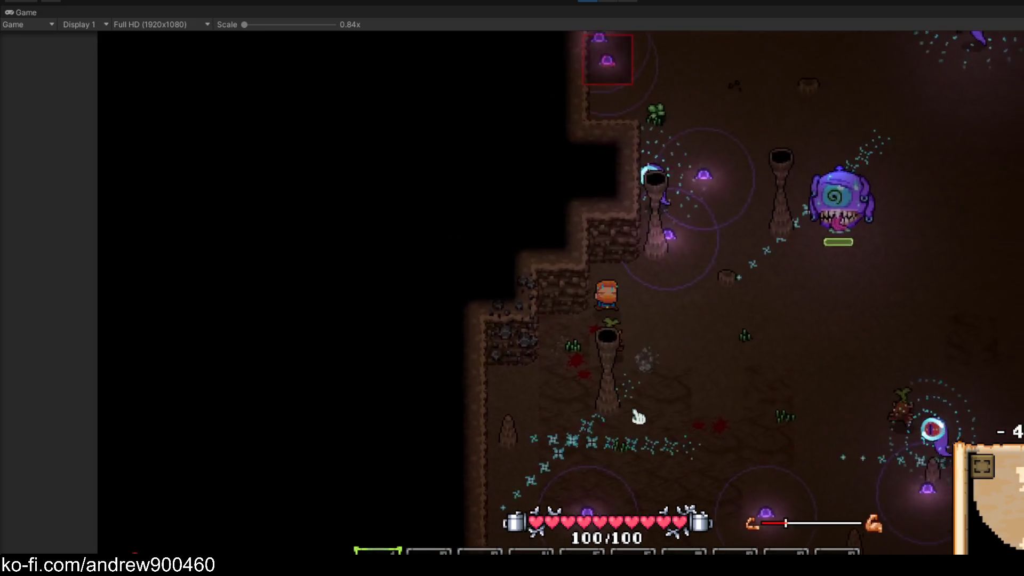
key(w)
key(d)
key(s)
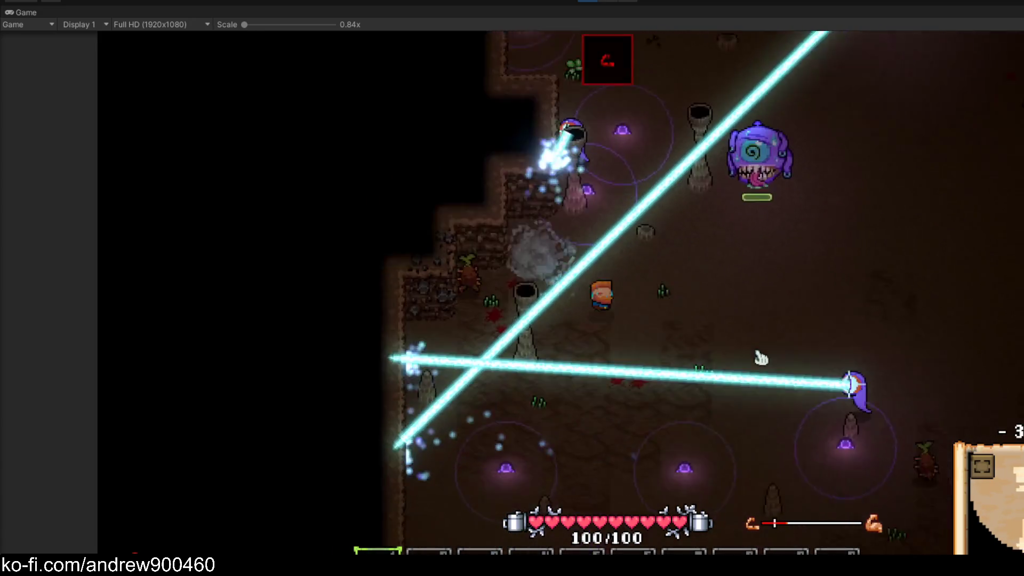
key(w)
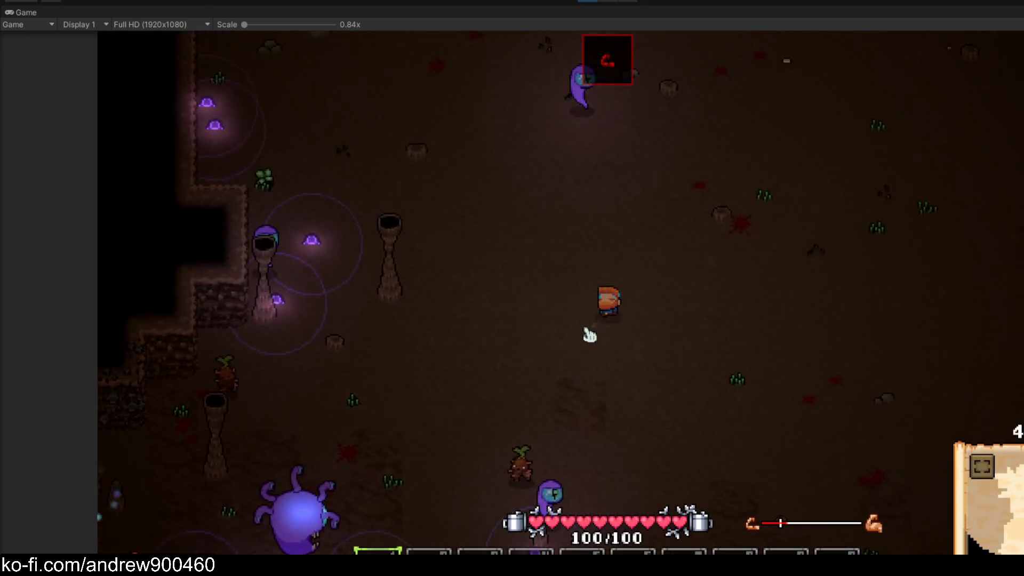
key(d)
key(s)
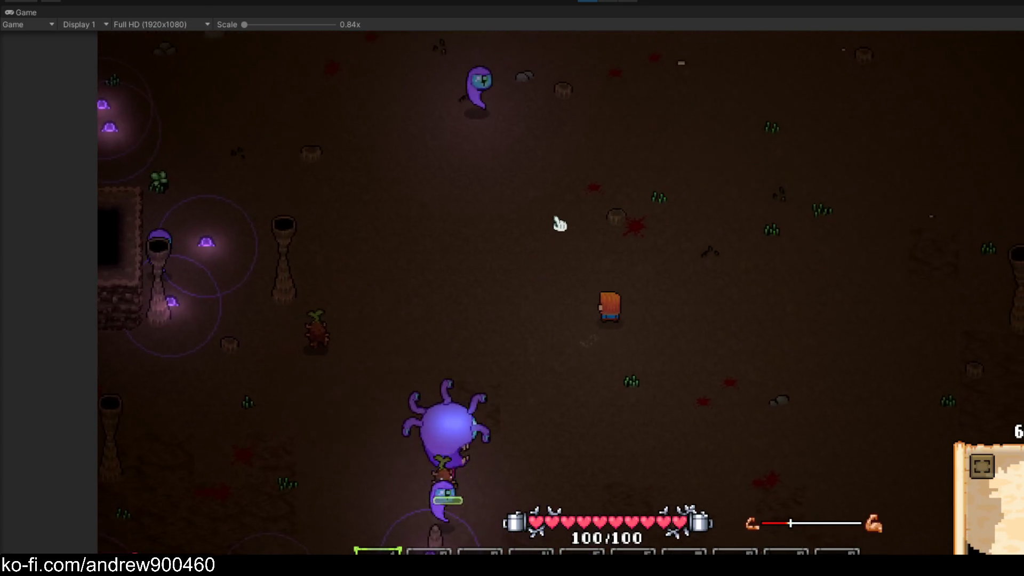
key(d)
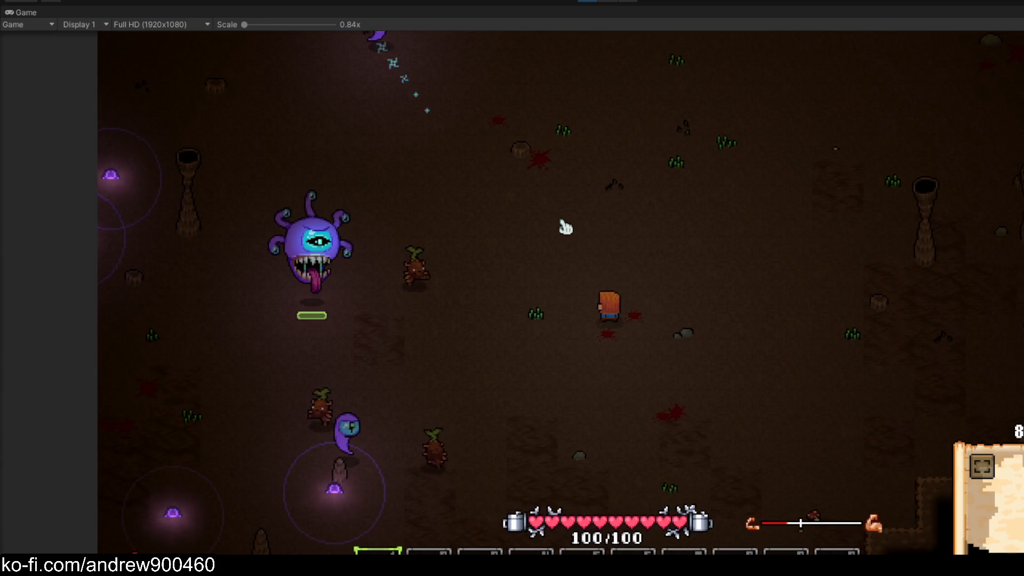
key(s)
key(a)
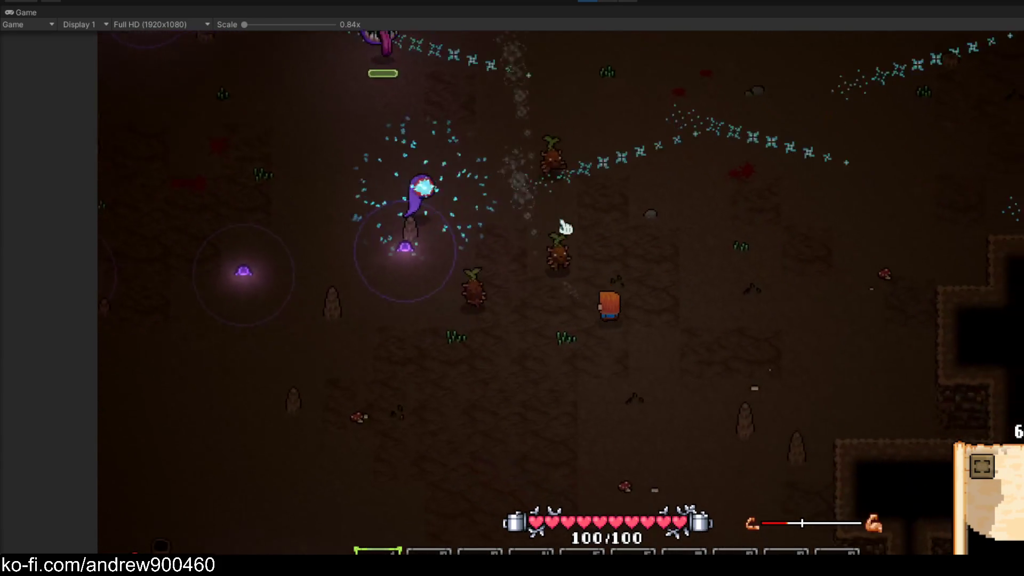
key(w)
key(d)
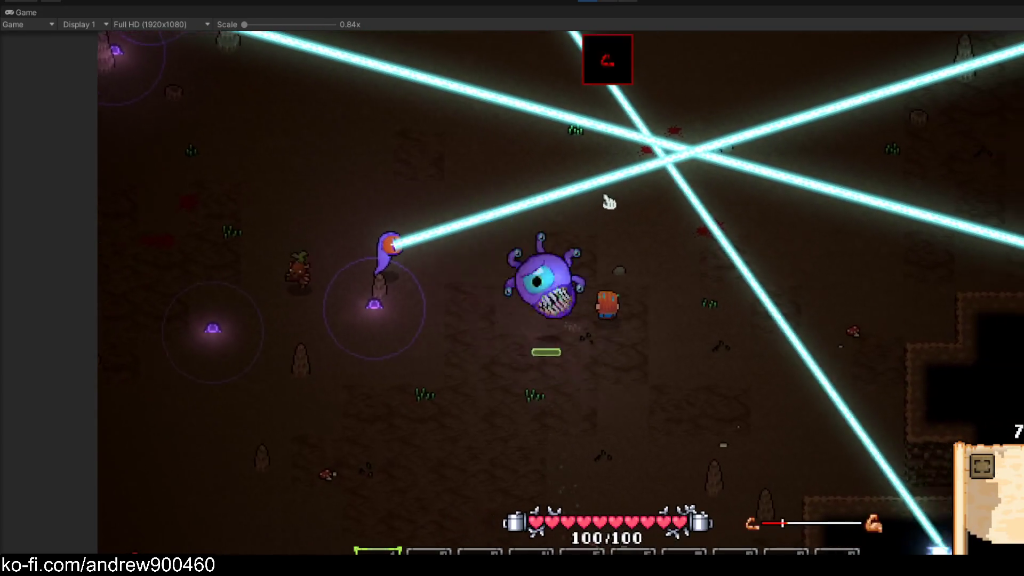
key(a)
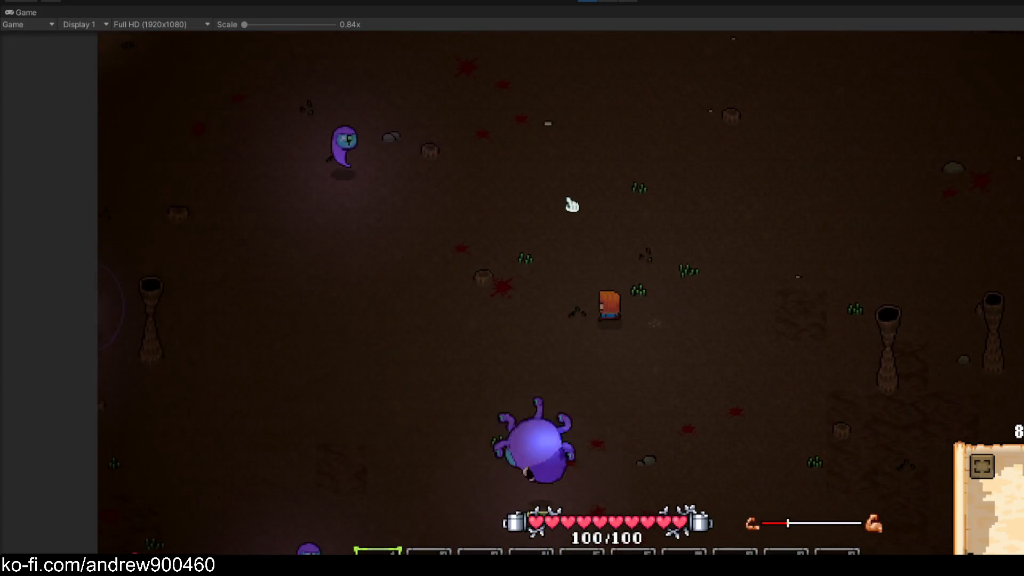
key(a)
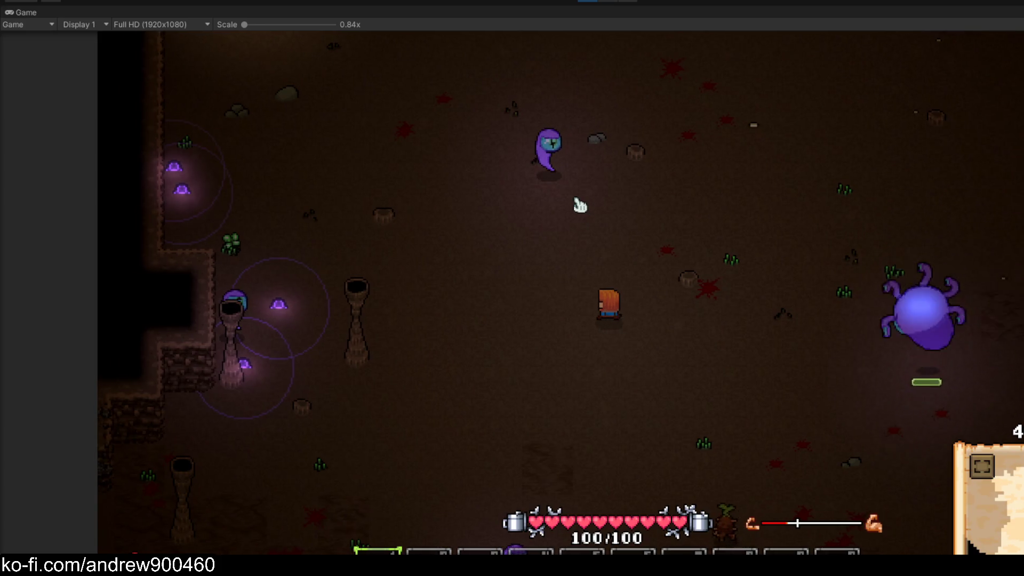
key(w)
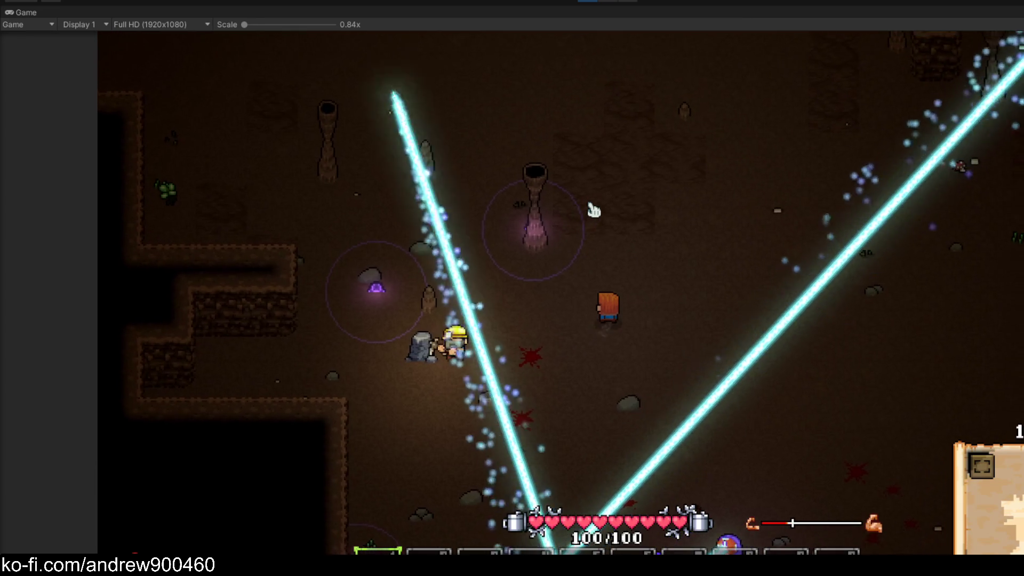
key(d)
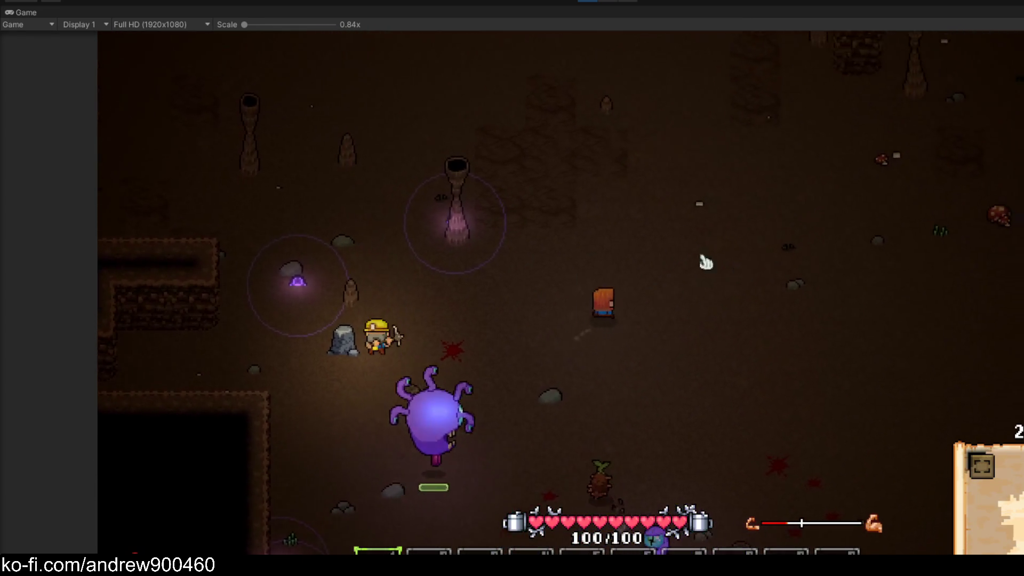
key(d)
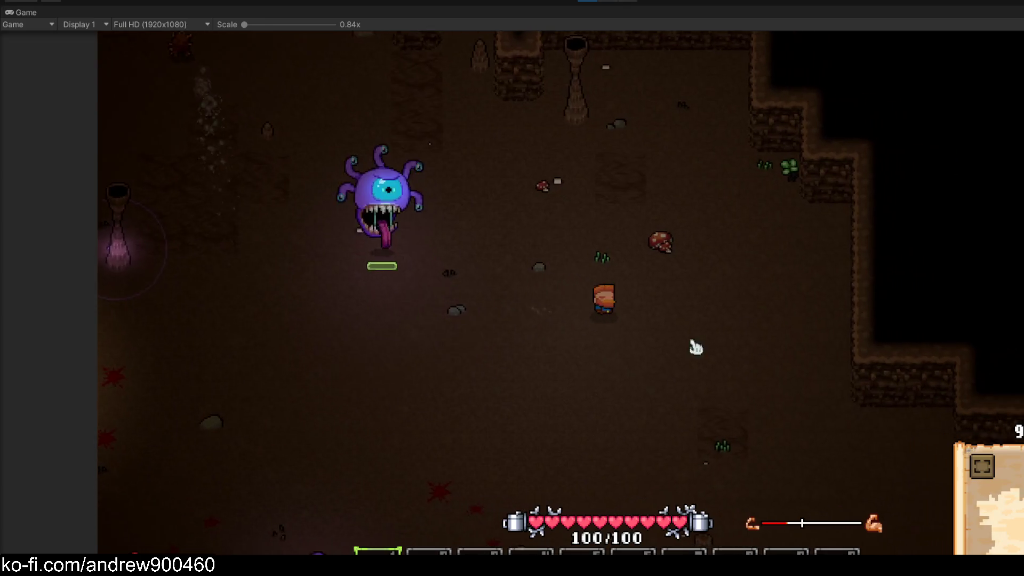
key(d)
key(s)
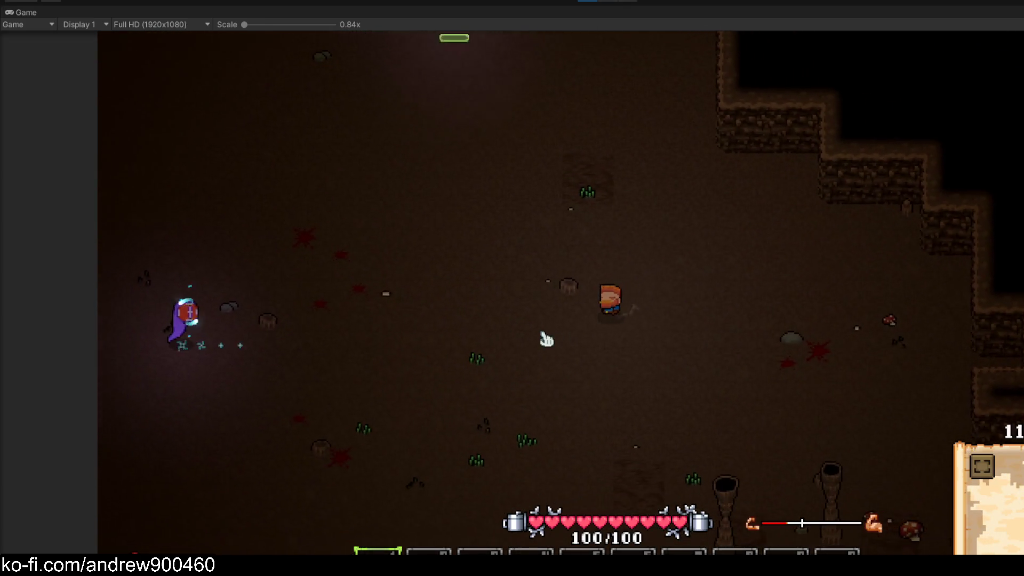
key(a)
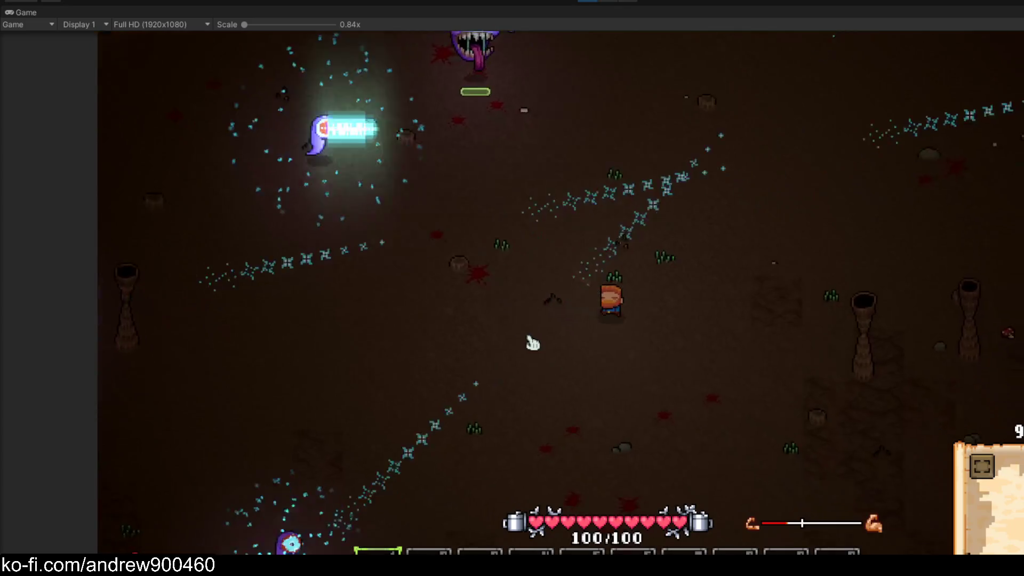
key(d)
key(w)
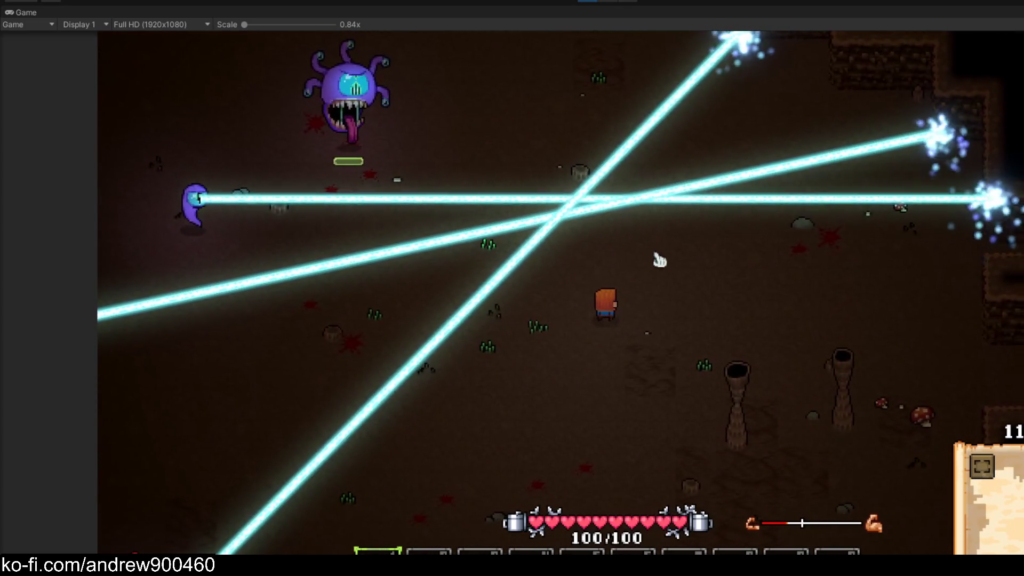
key(s)
key(a)
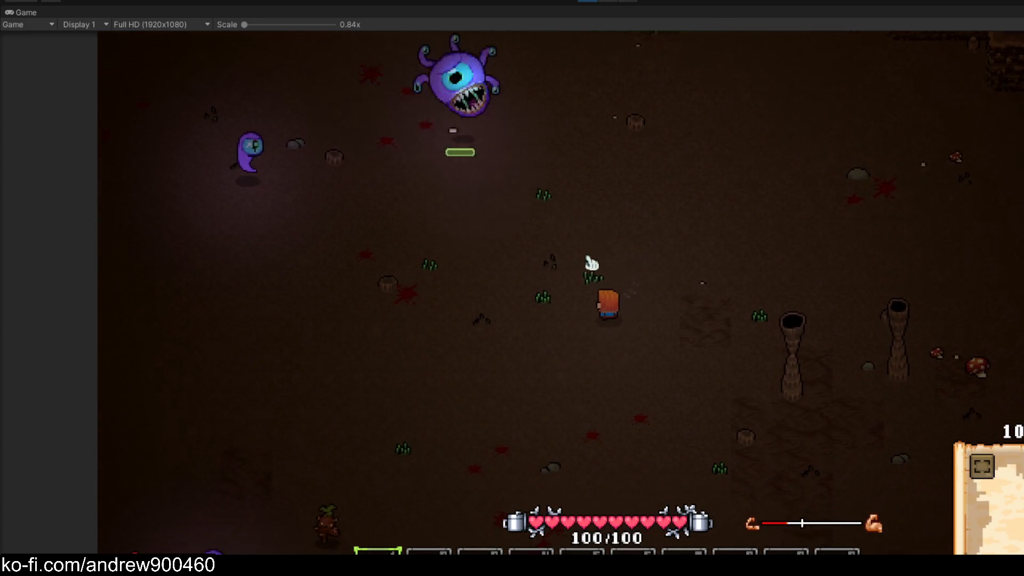
key(a)
key(w)
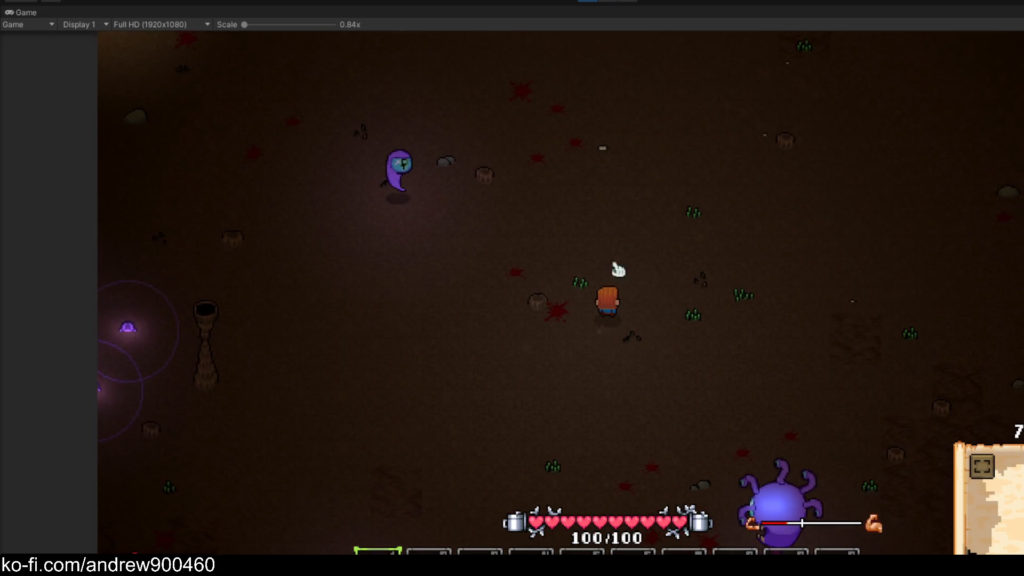
key(s)
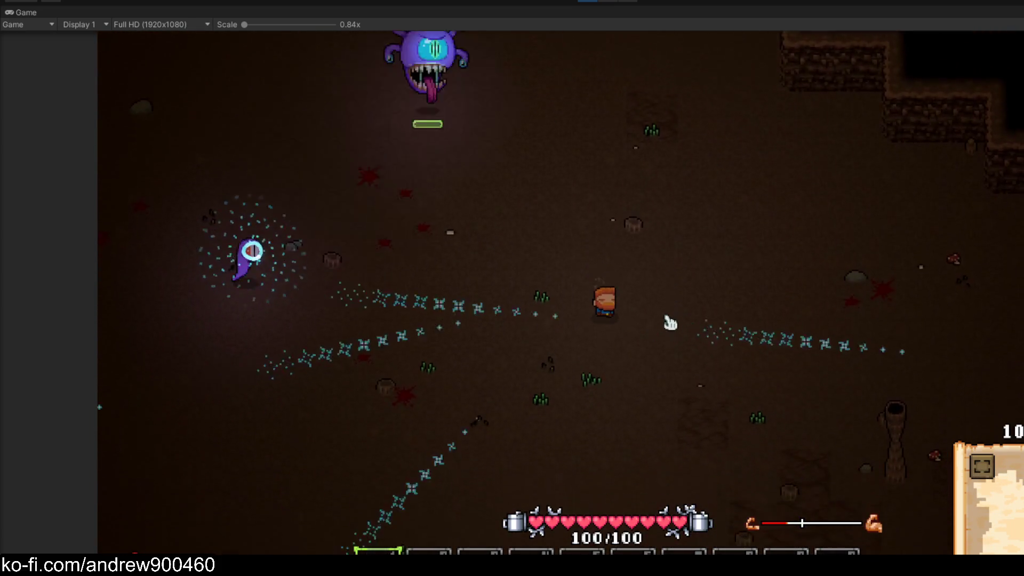
key(a)
key(w)
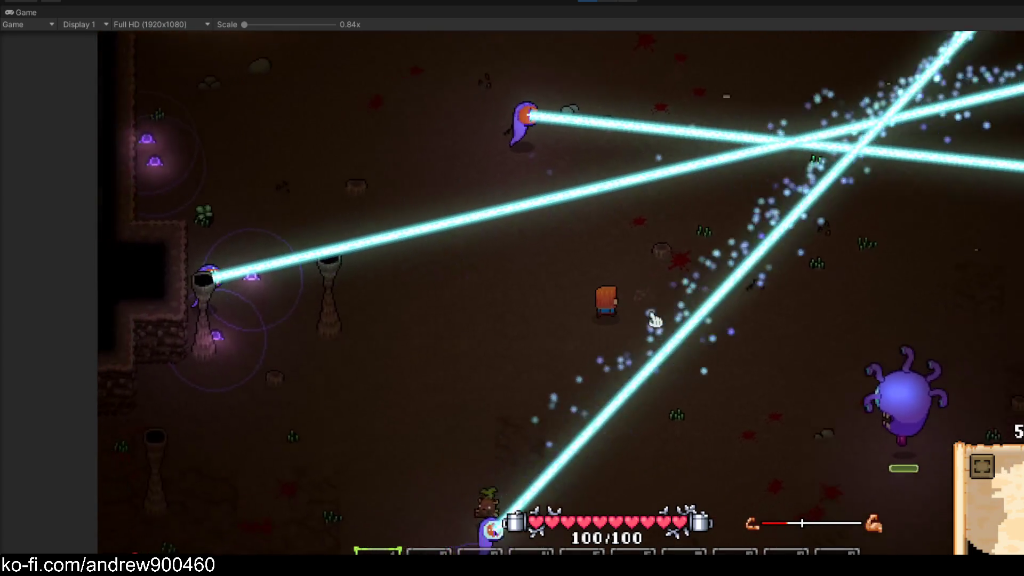
key(a)
key(s)
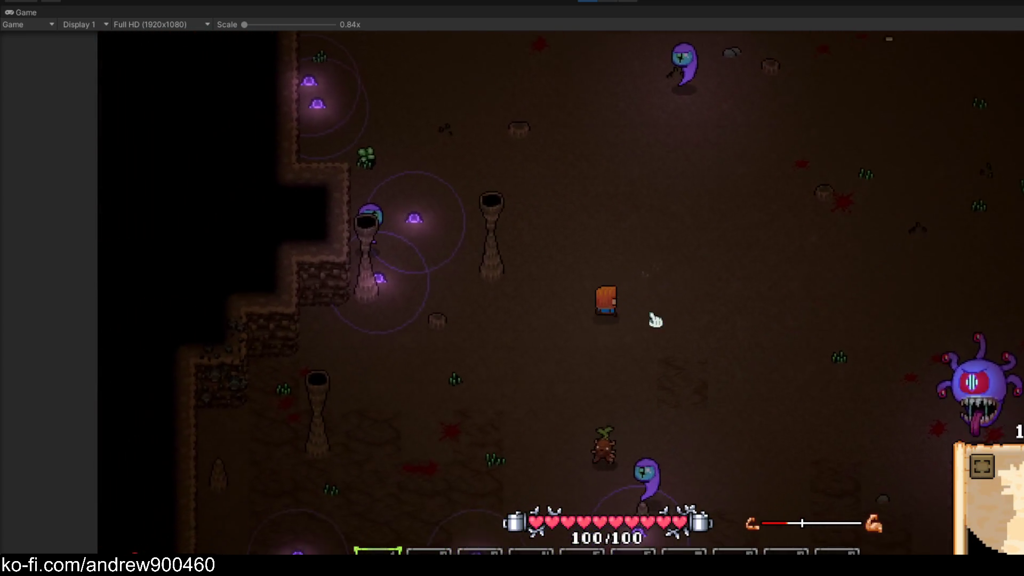
key(d)
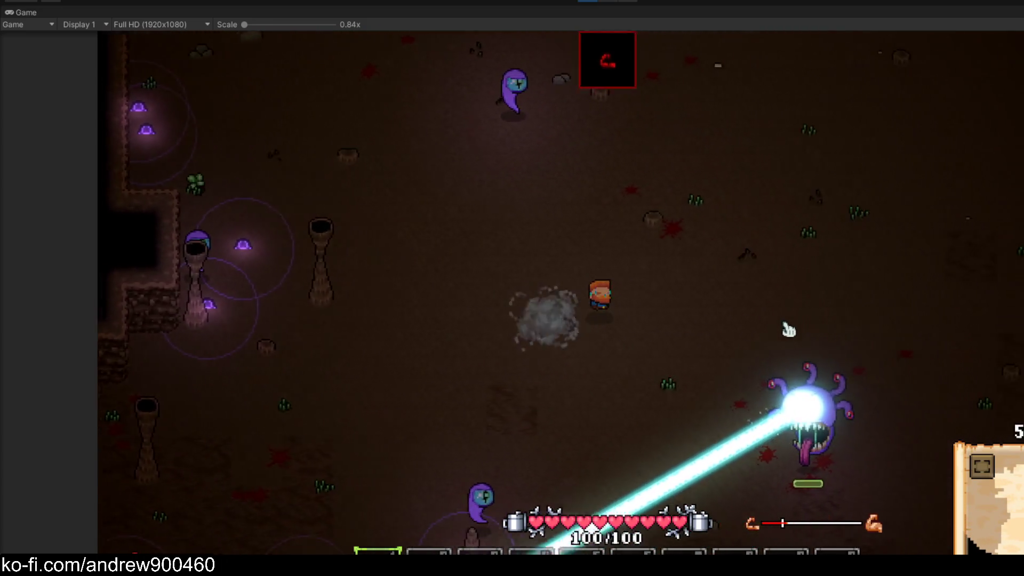
key(s)
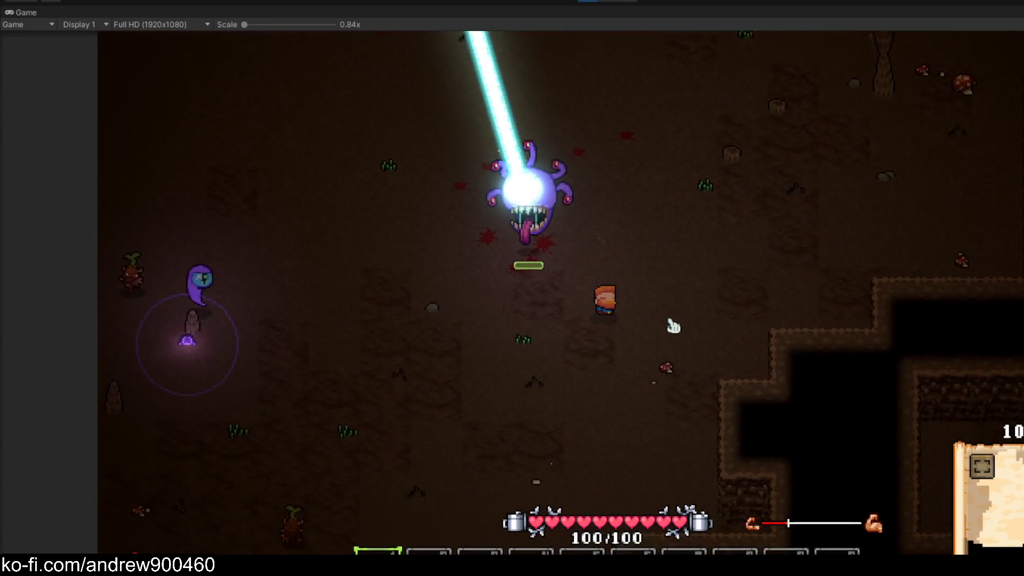
key(a)
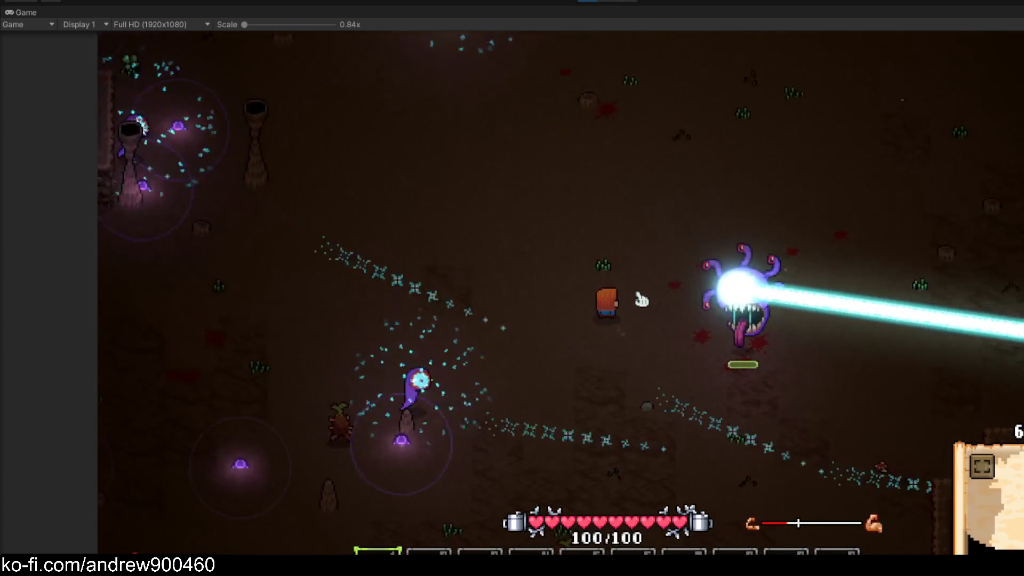
key(w)
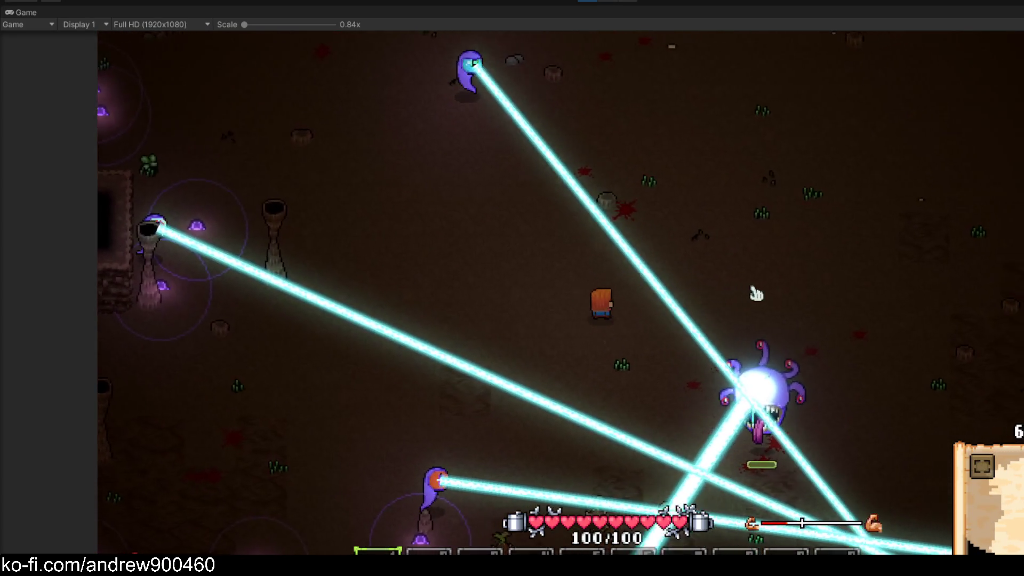
key(w)
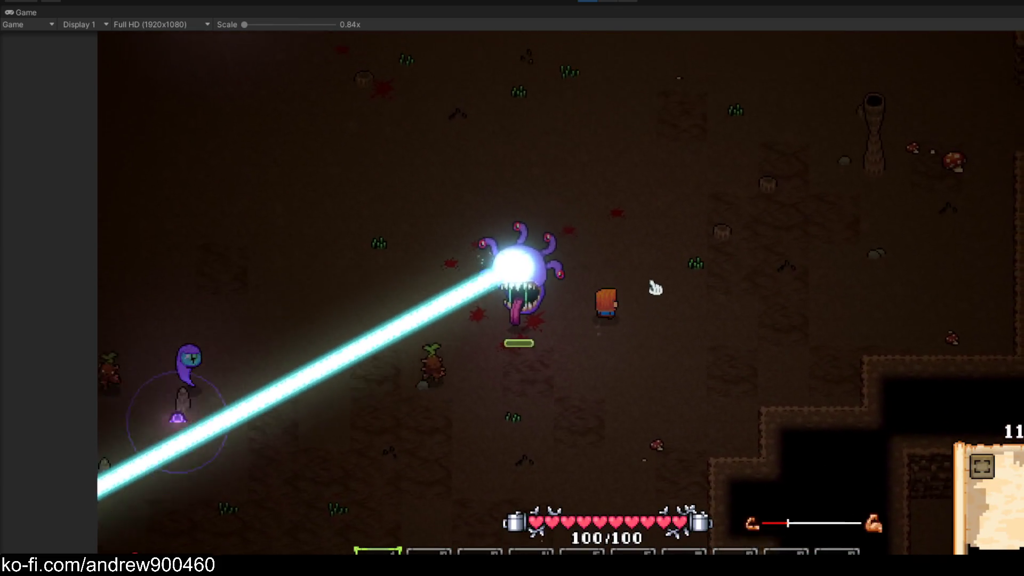
key(a)
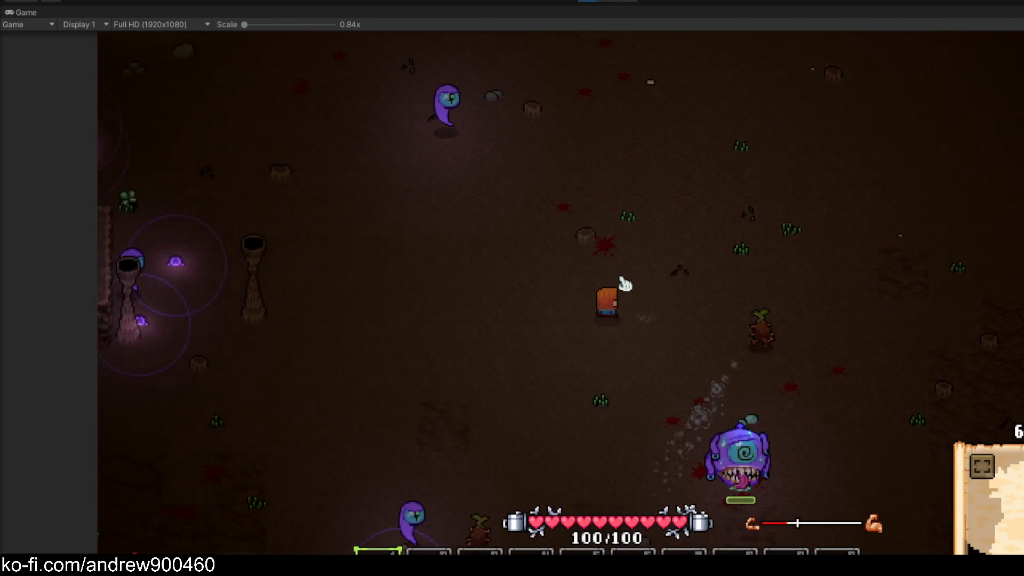
key(d)
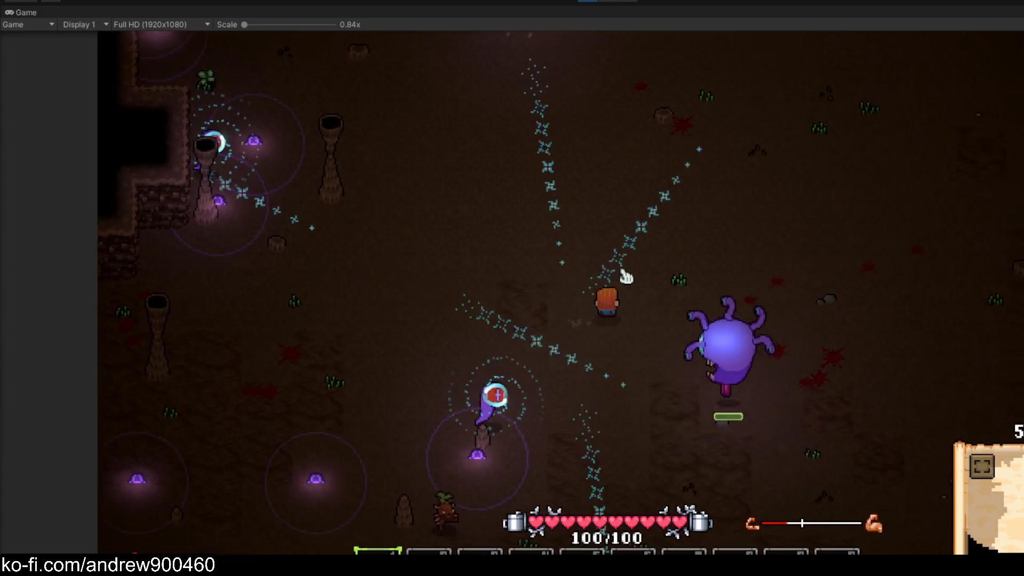
key(s)
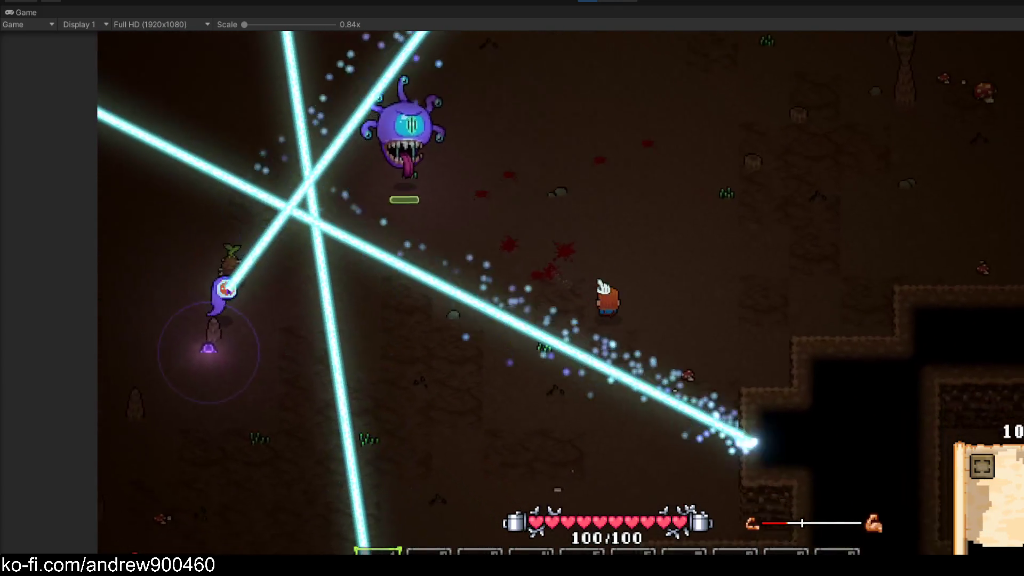
key(w)
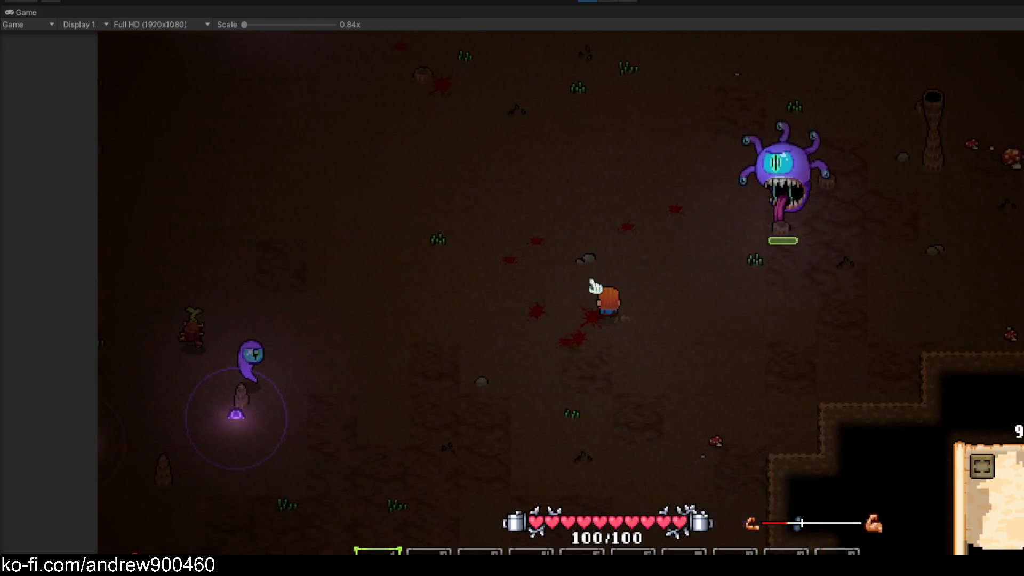
Open the F3 debug console and run 'set titanium' to equip the titanium armour set
key(F3)
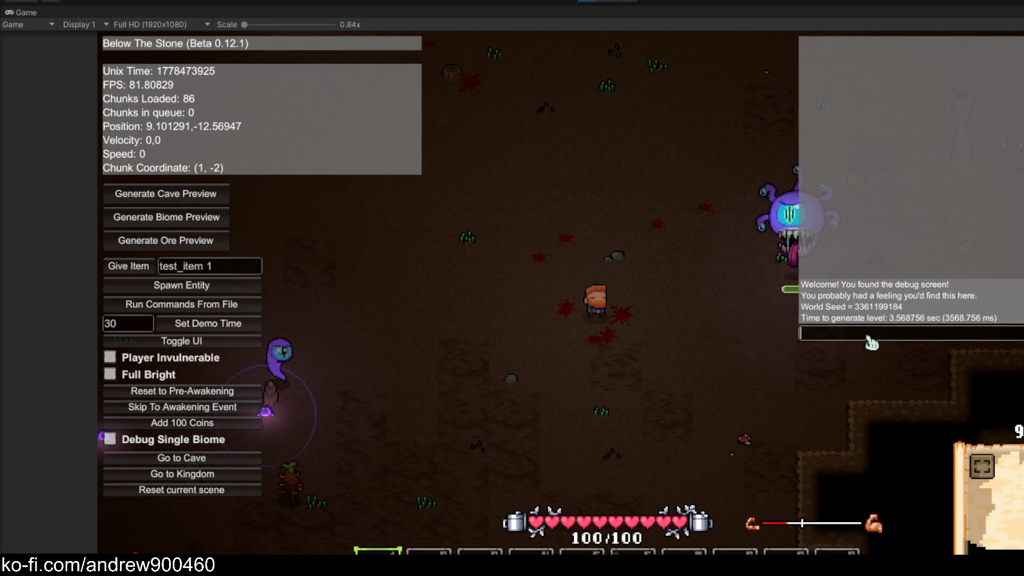
text(giveset titanium)
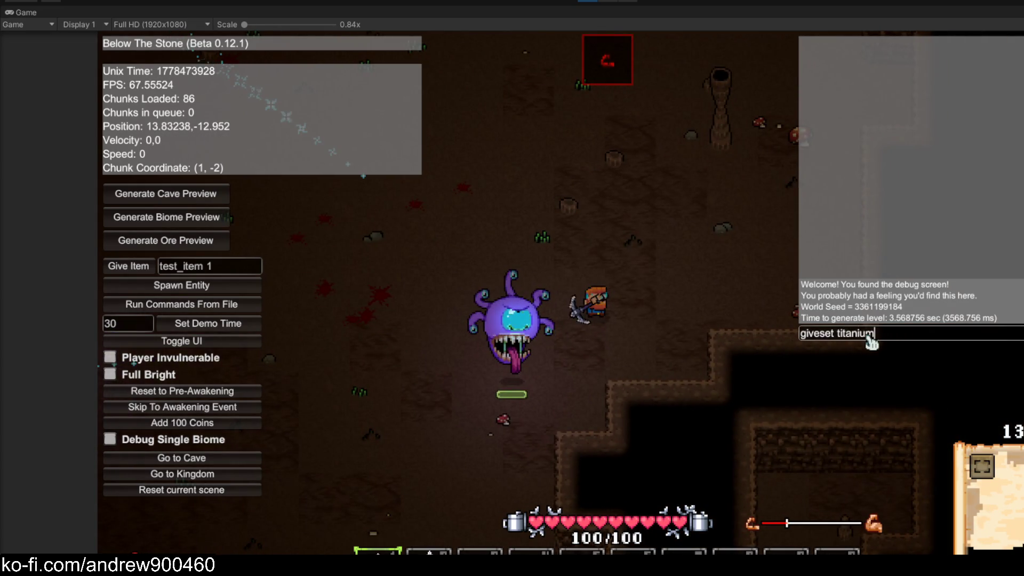
key(Return)
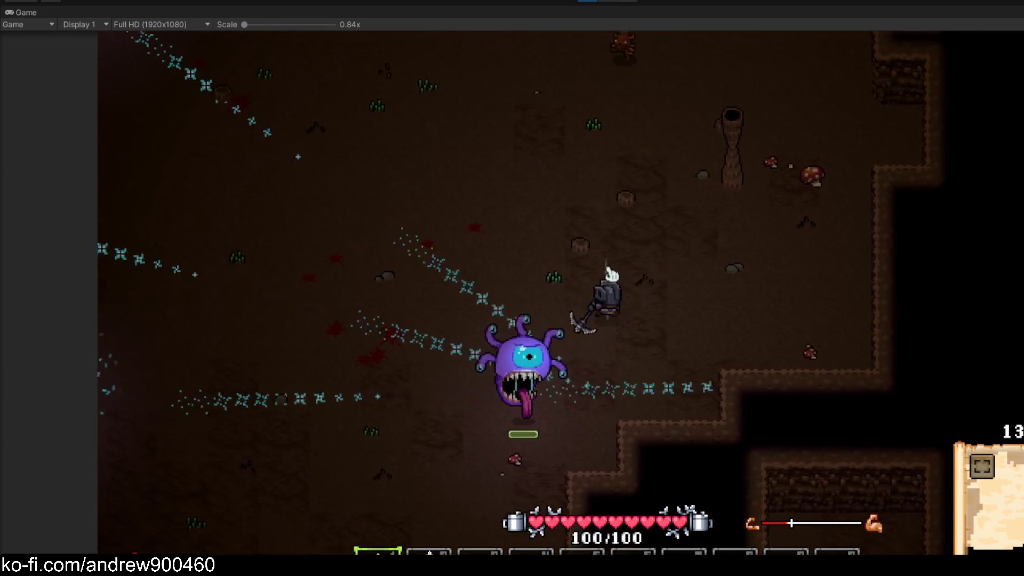
Switch to the crossbow and fire bolts at the beholder and nearby enemies while dodging
key(w)
key(a)
key(3)
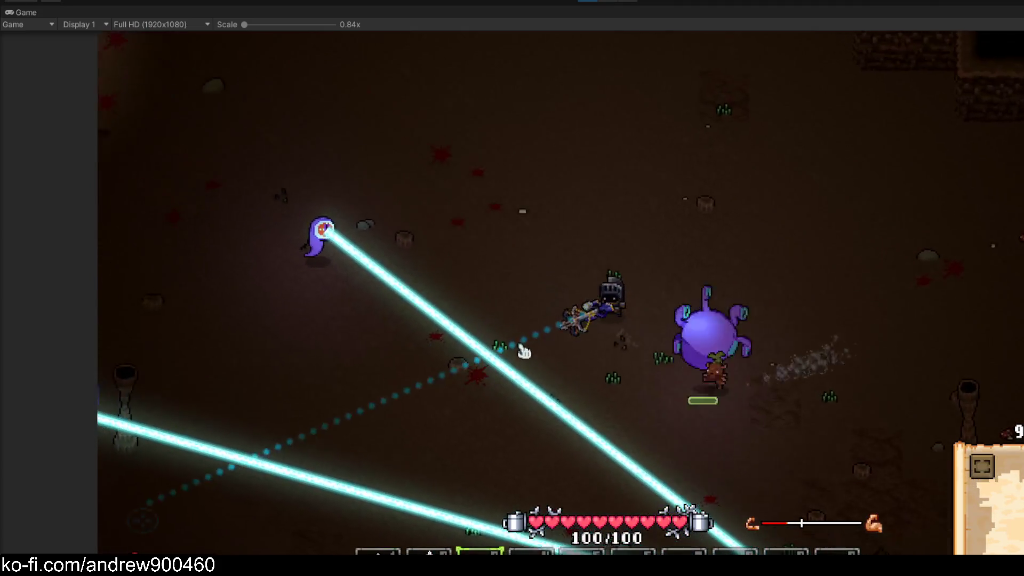
click(801, 163)
key(d)
key(s)
key(a)
key(w)
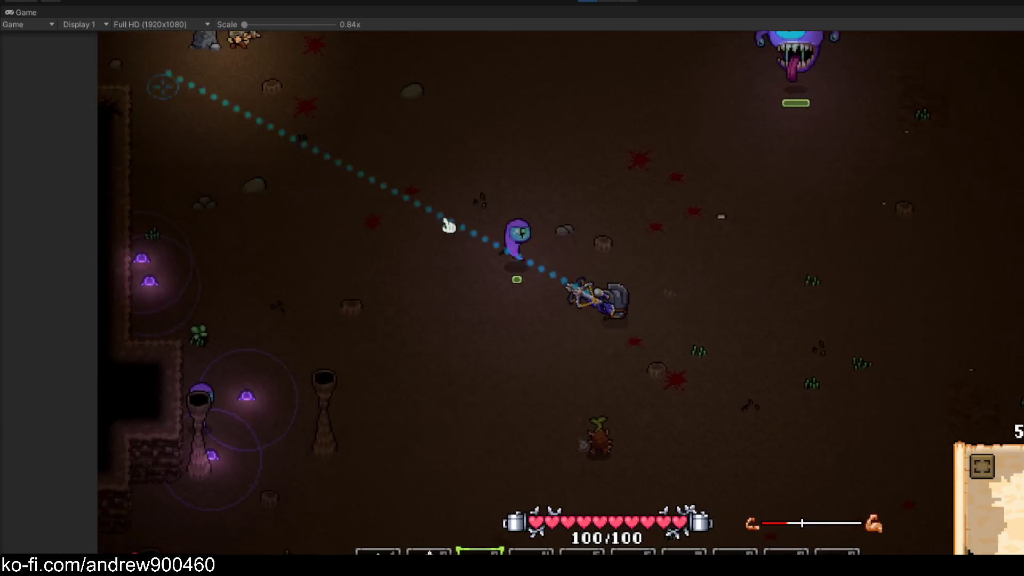
key(a)
key(s)
click(727, 178)
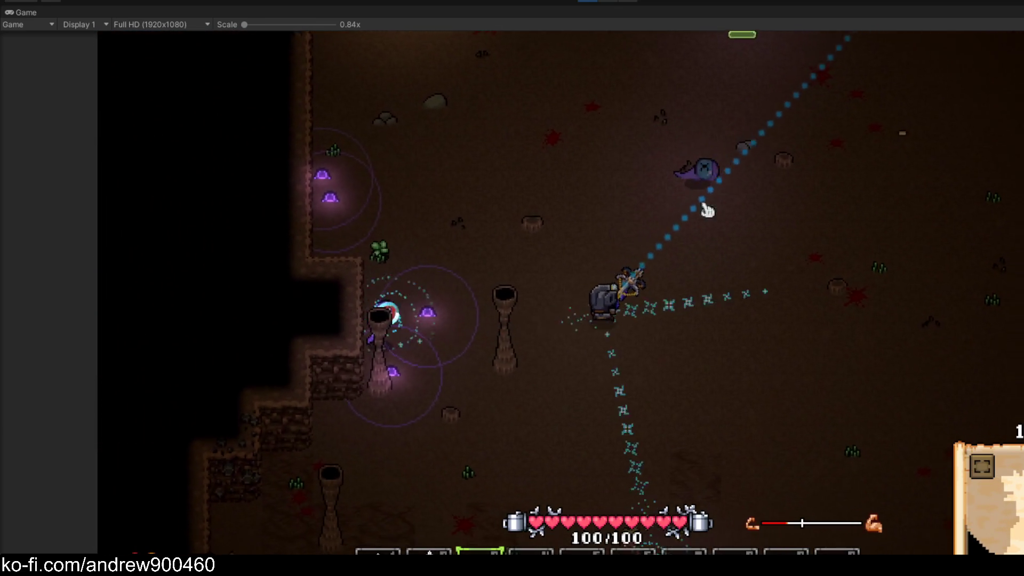
key(a)
key(s)
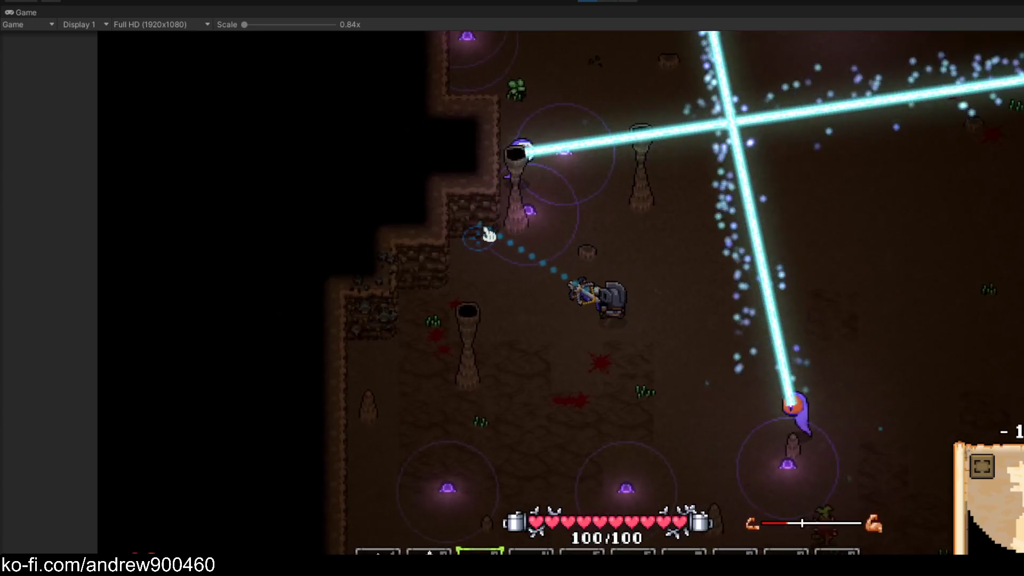
key(d)
key(s)
click(488, 232)
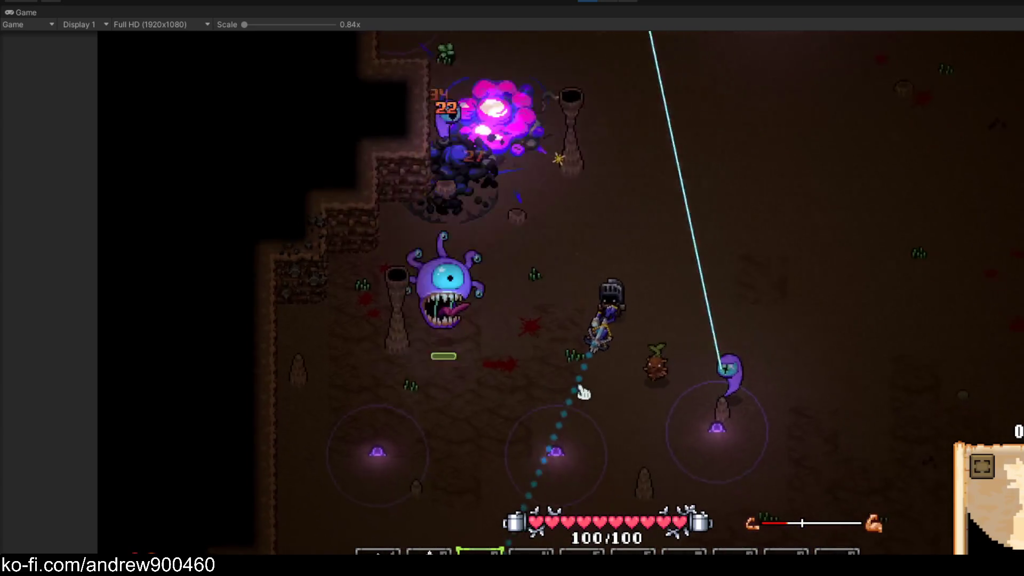
Keep moving around the cave, then pause the game with Escape
key(w)
key(d)
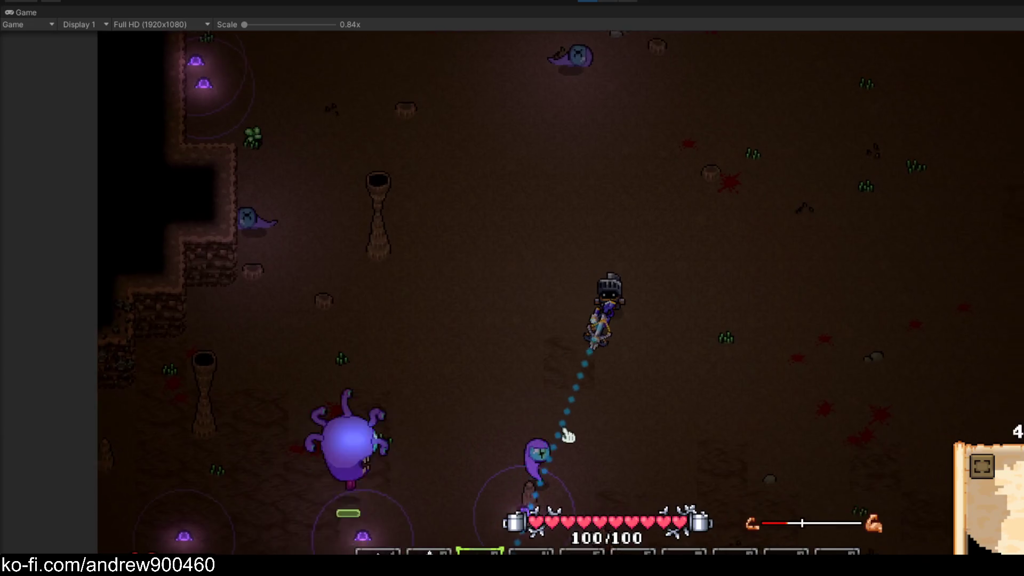
key(s)
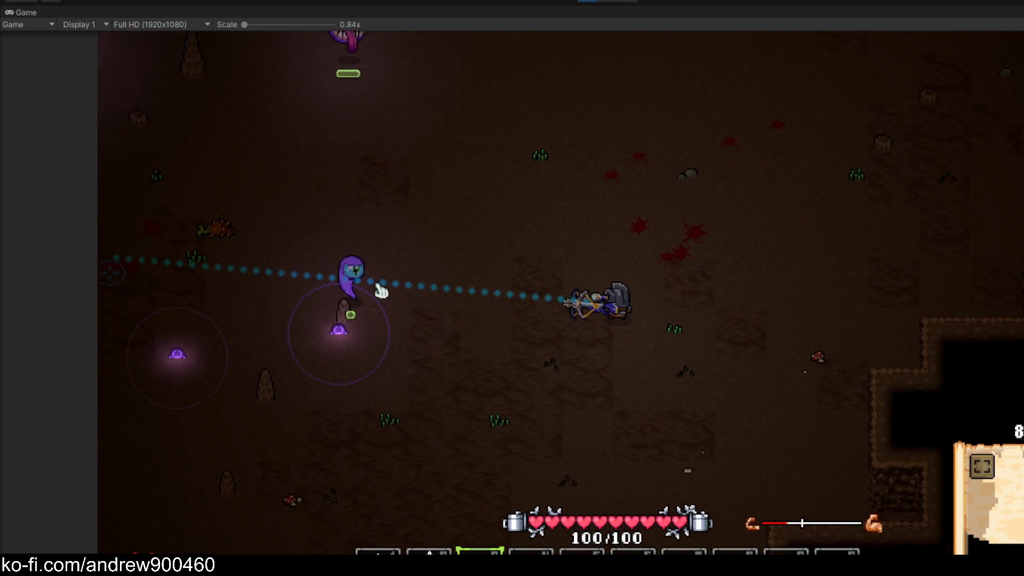
key(w)
key(a)
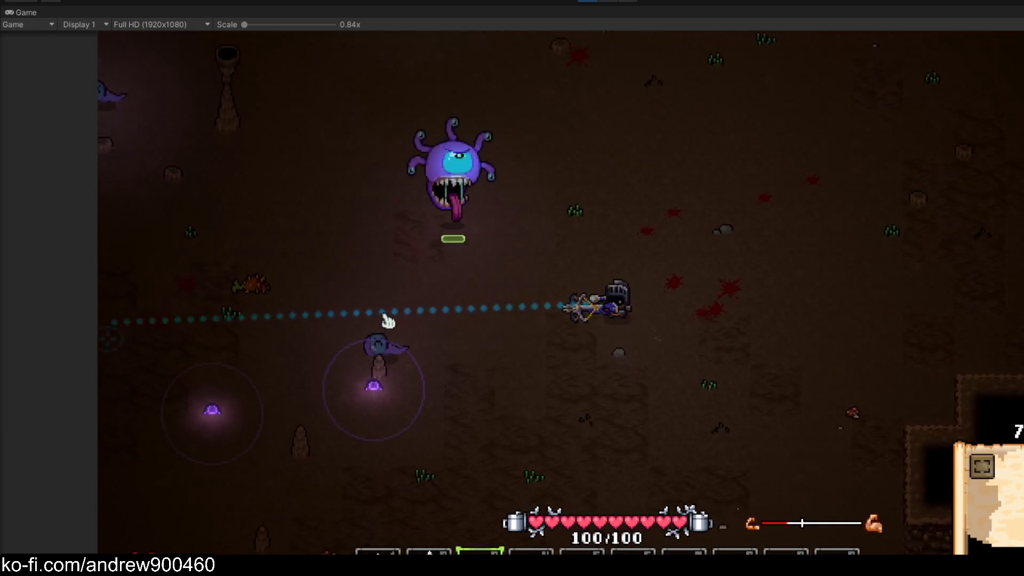
key(w)
key(d)
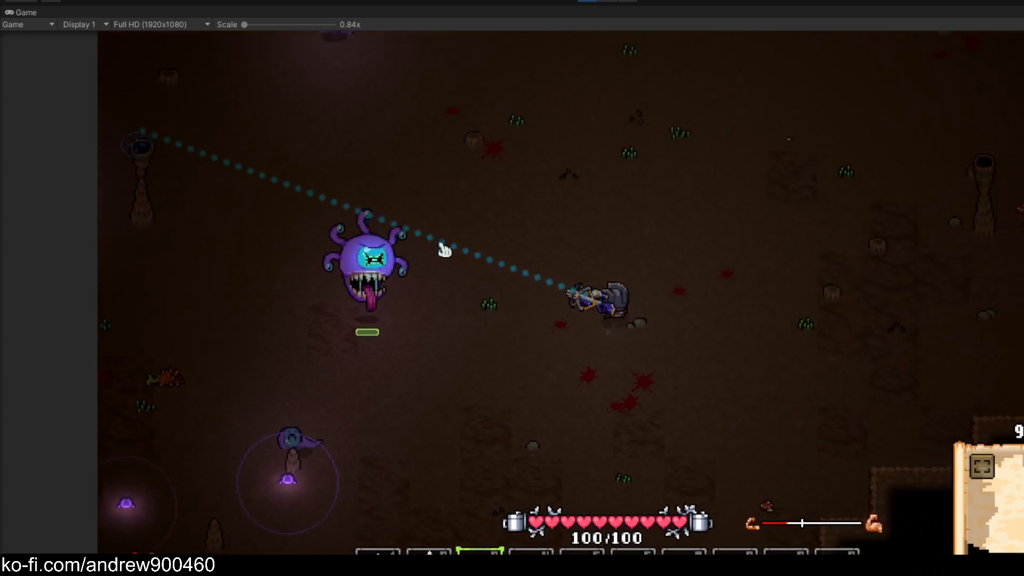
key(Escape)
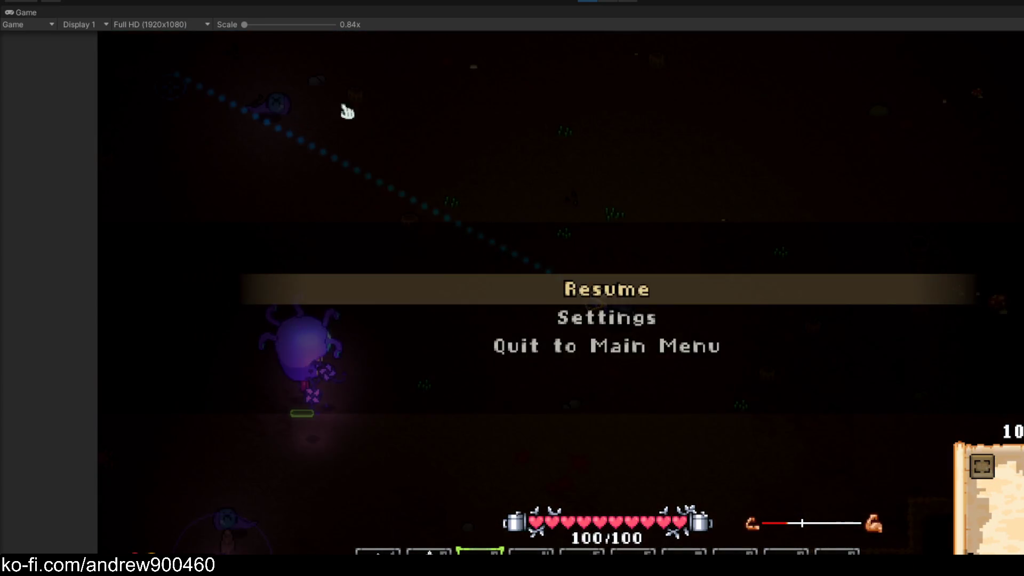
Restore the editor layout to view the cave in the Scene view, then re-maximize Game and resume
double_click(21, 11)
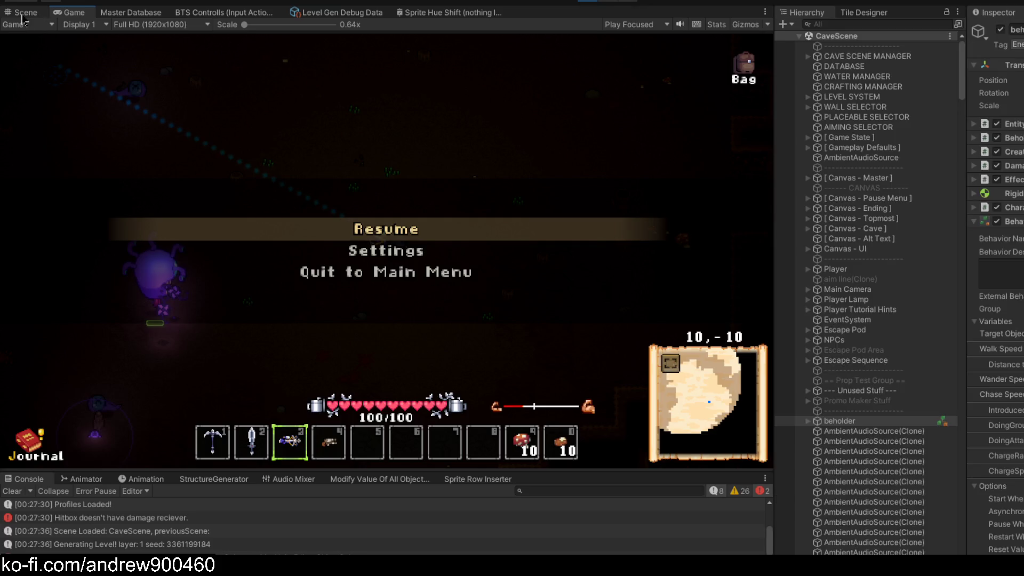
click(25, 12)
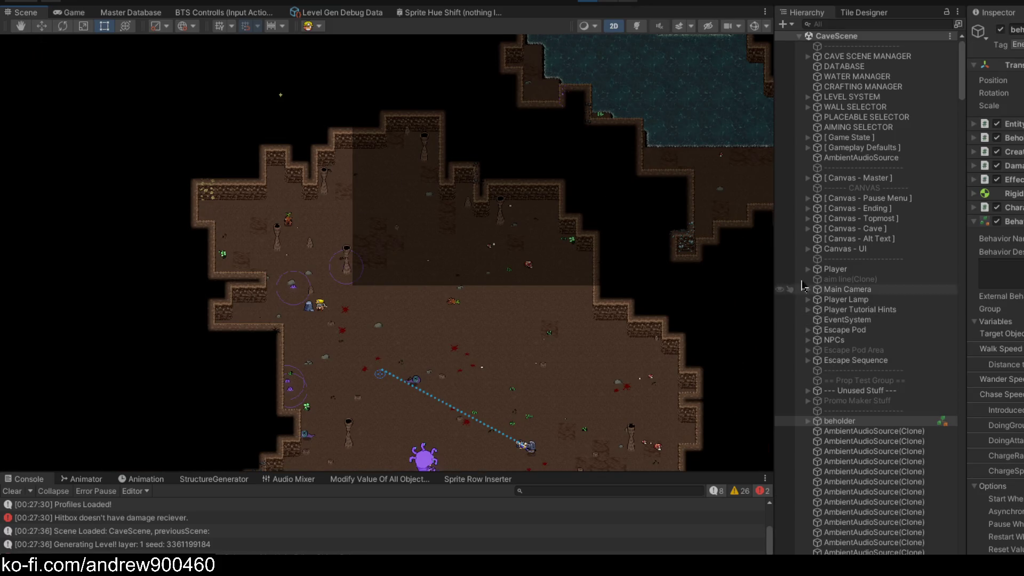
scroll(1019, 241, down, 1)
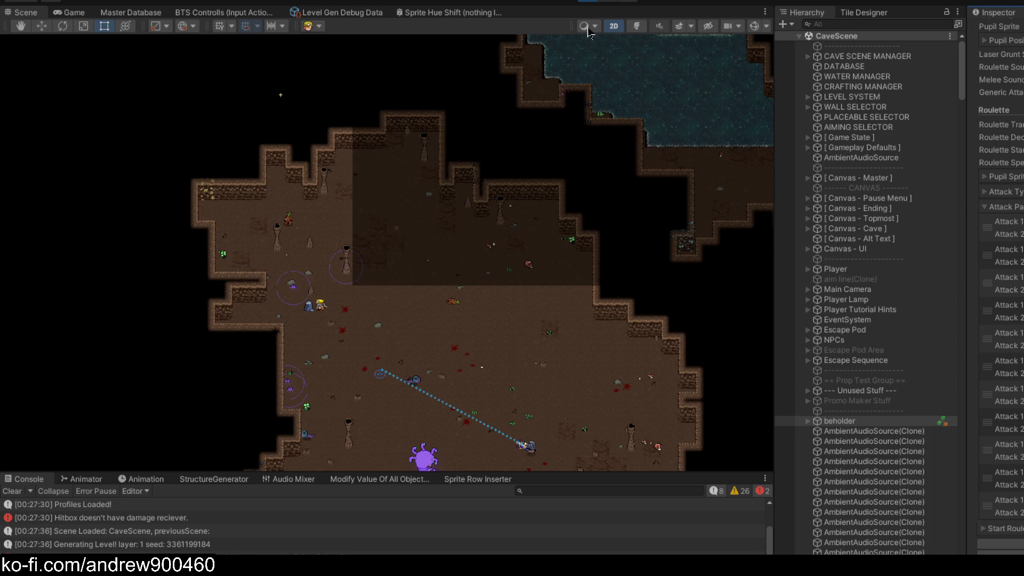
double_click(74, 13)
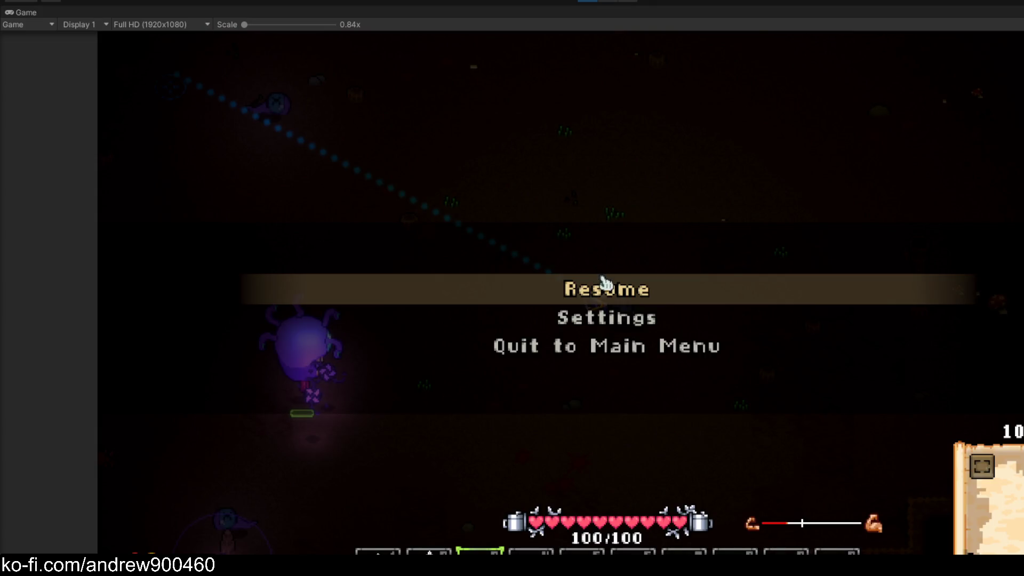
click(604, 282)
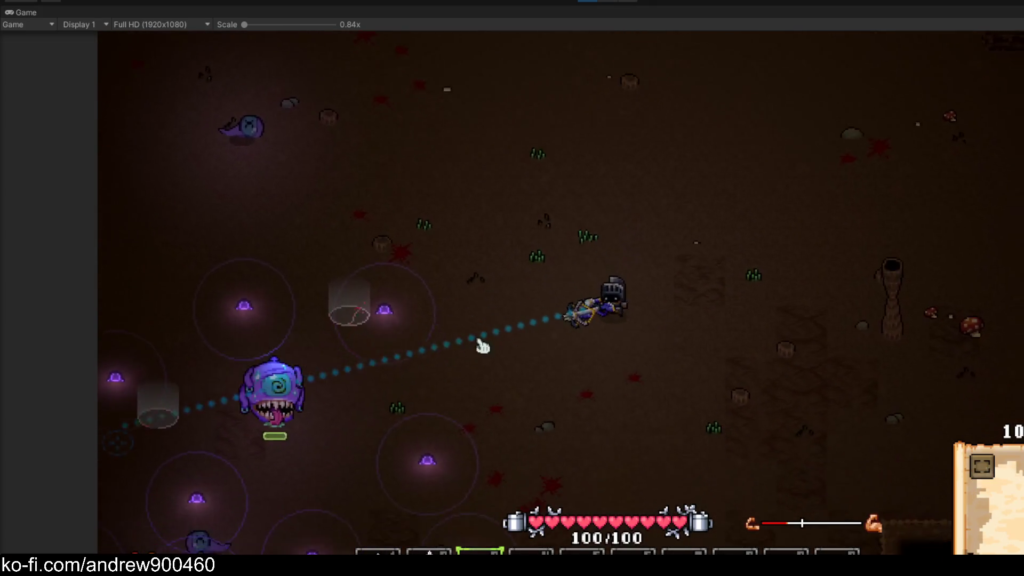
Walk the player around the cave with WASD and shoot the ghost enemy
key(s)
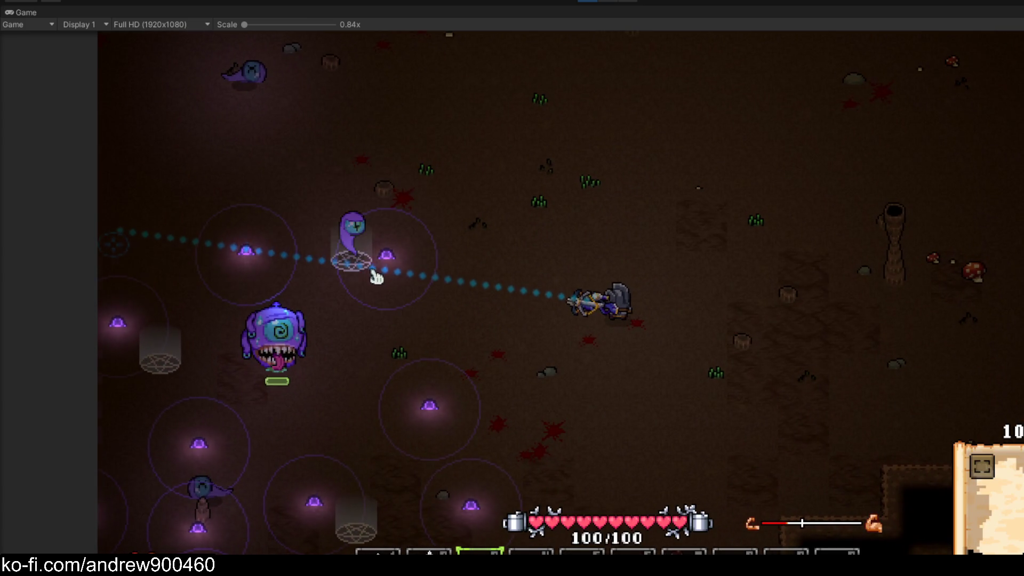
key(a)
click(376, 245)
key(w)
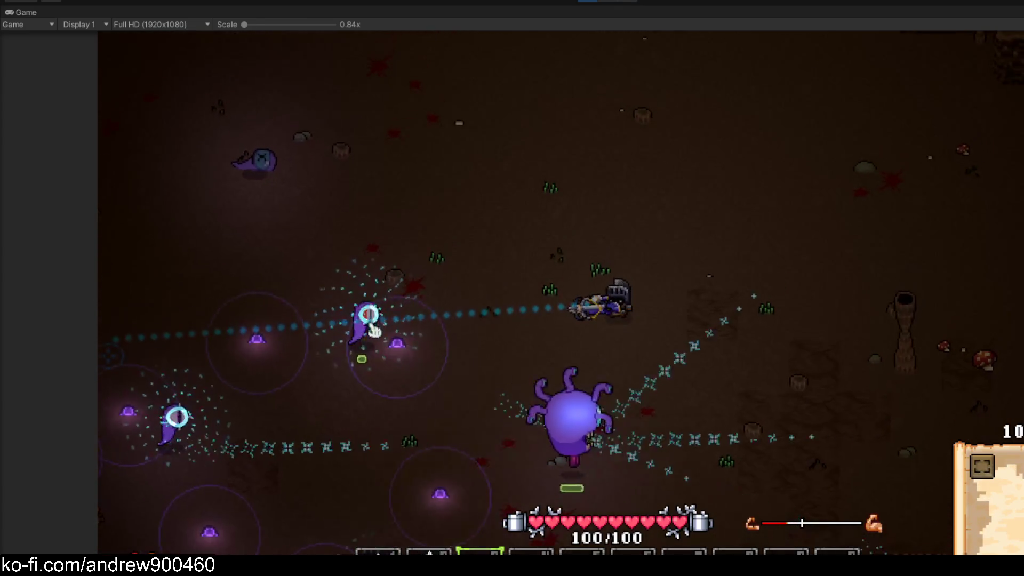
key(a)
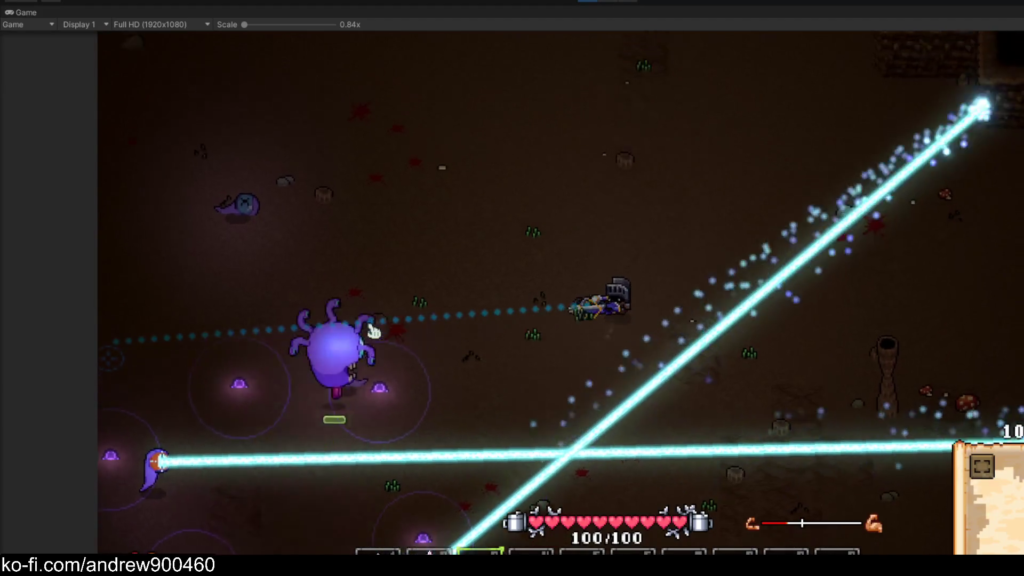
key(a)
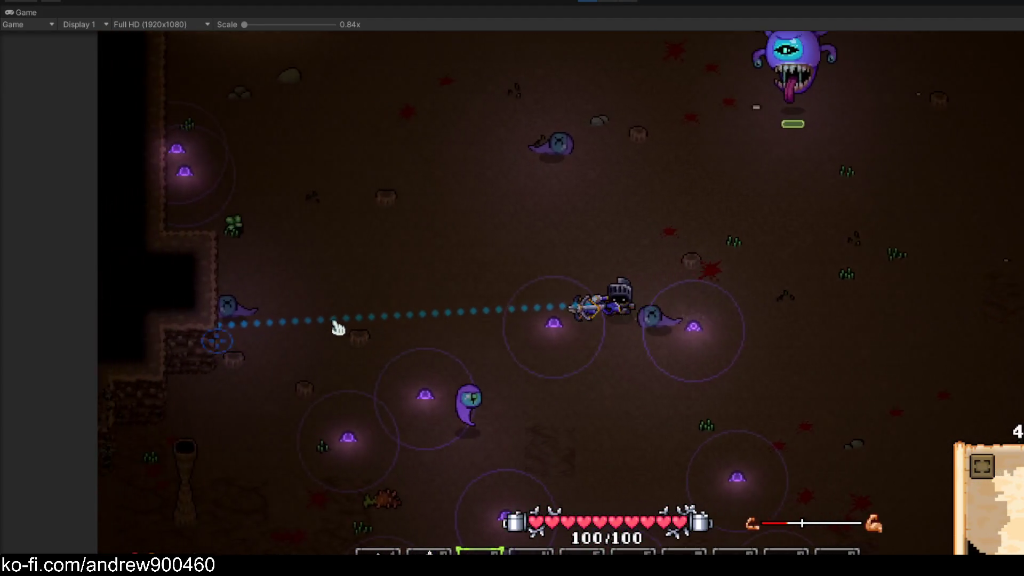
key(w)
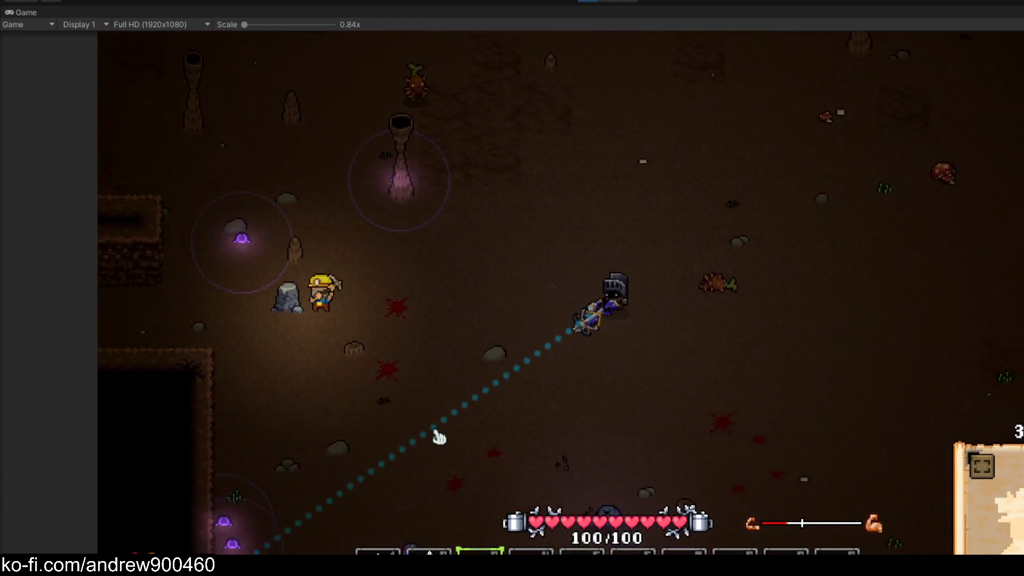
key(s)
key(d)
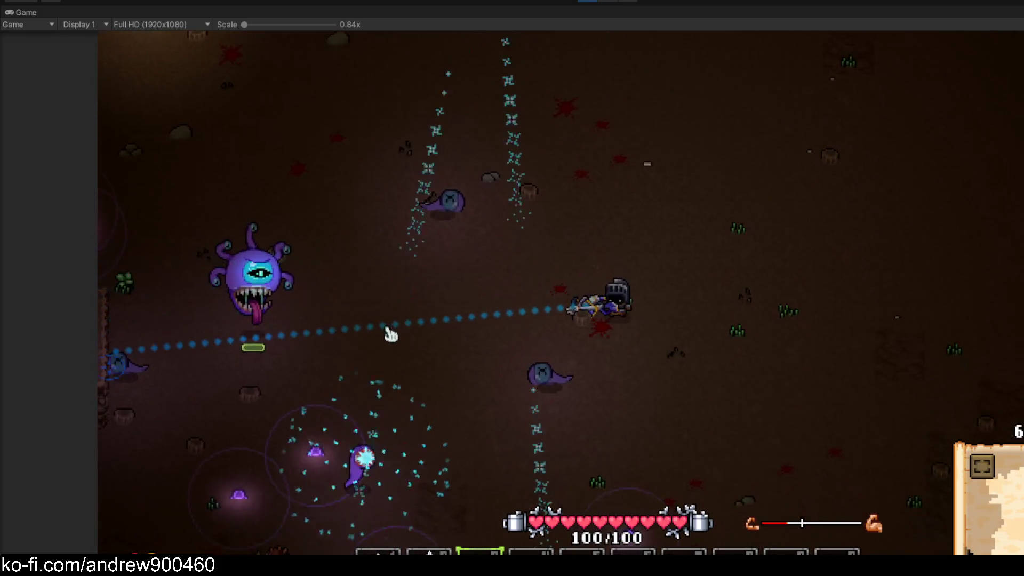
key(s)
key(d)
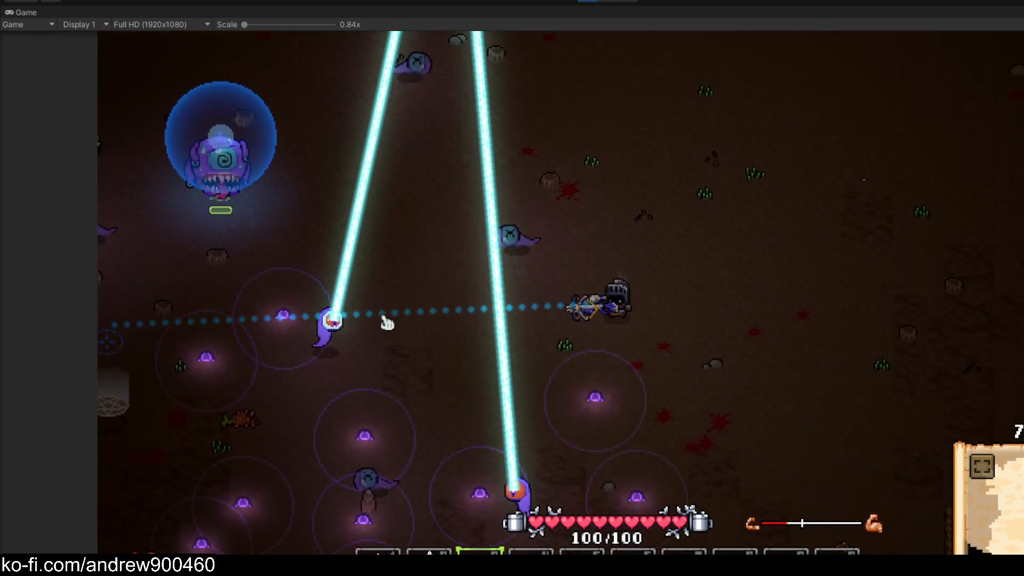
key(a)
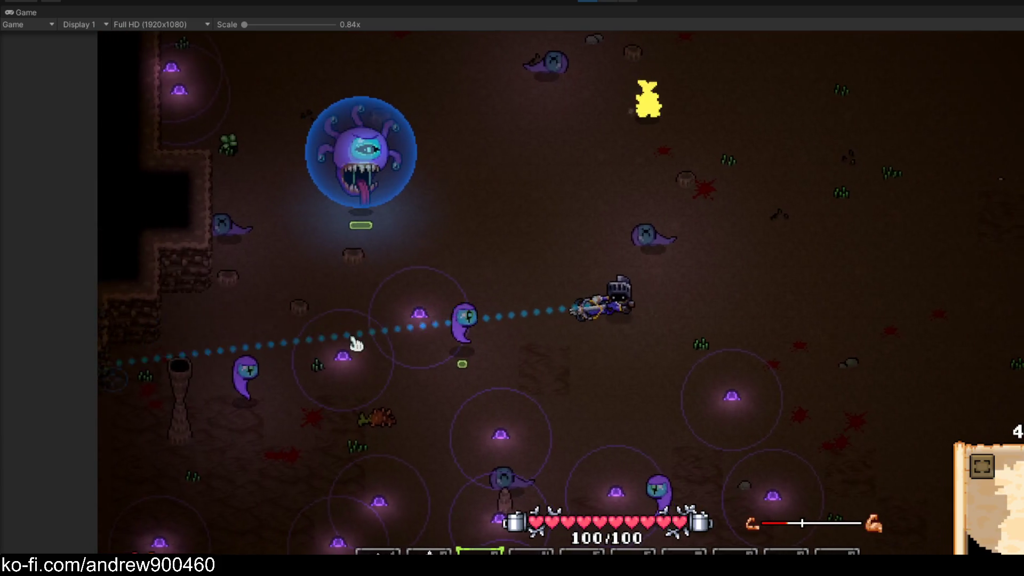
Keep moving the player around, sidestepping the beholder's cyan laser beams
key(s)
key(d)
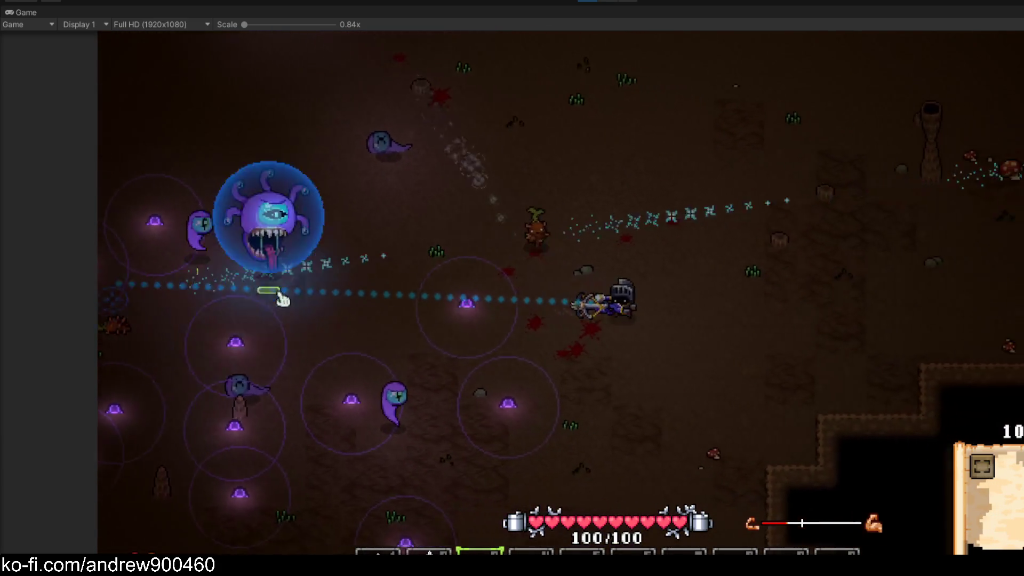
key(s)
key(d)
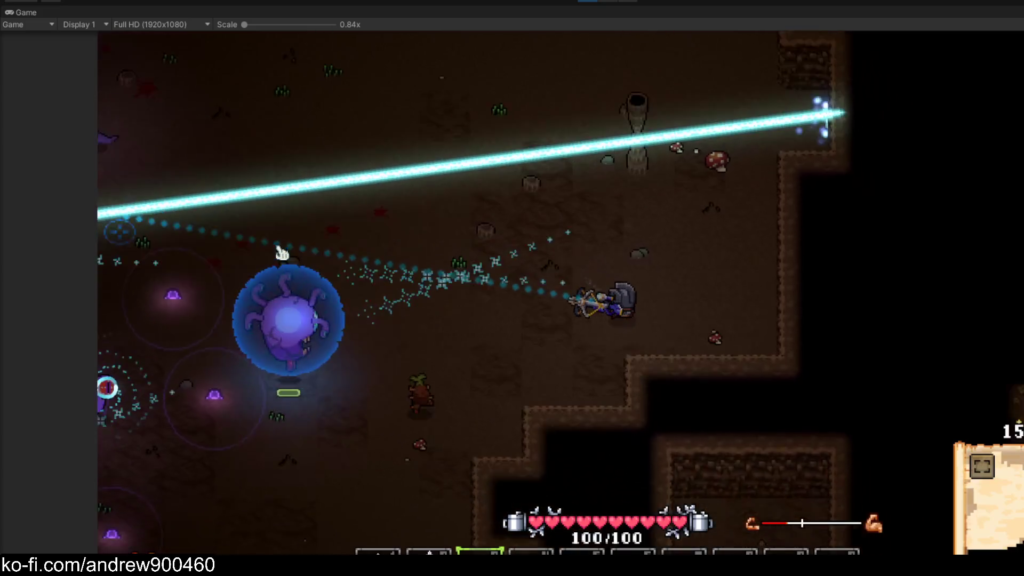
key(d)
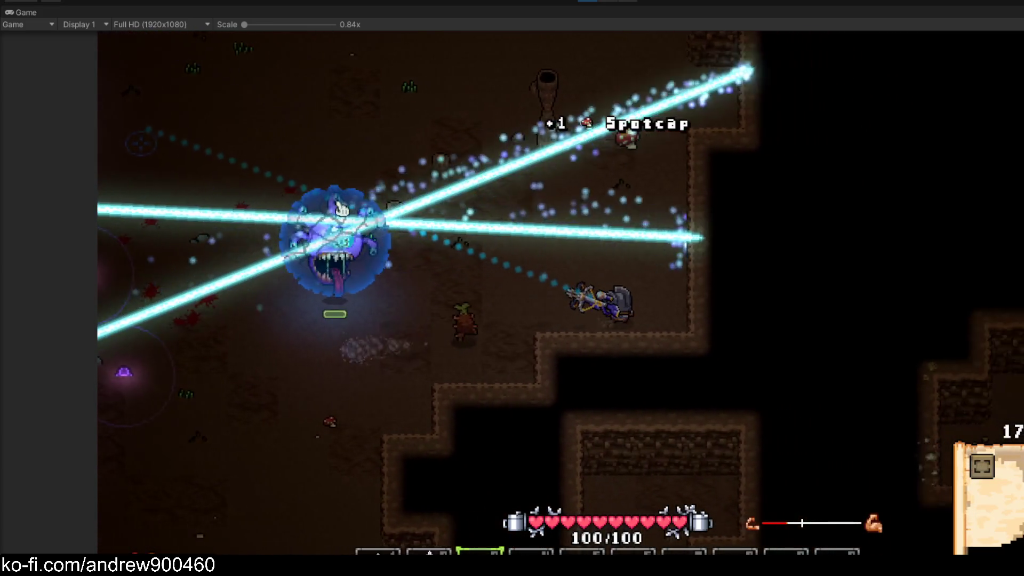
key(a)
key(d)
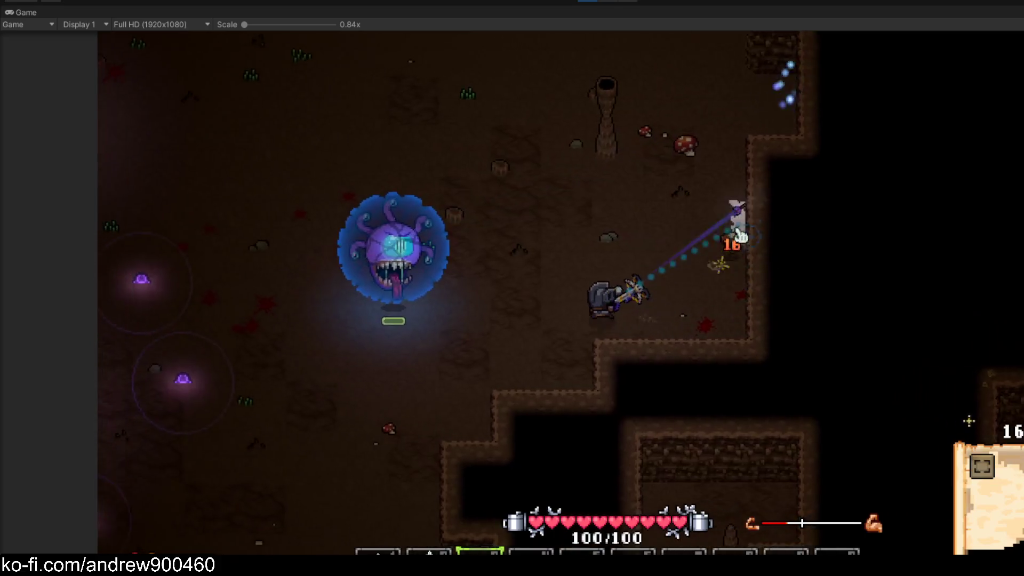
key(a)
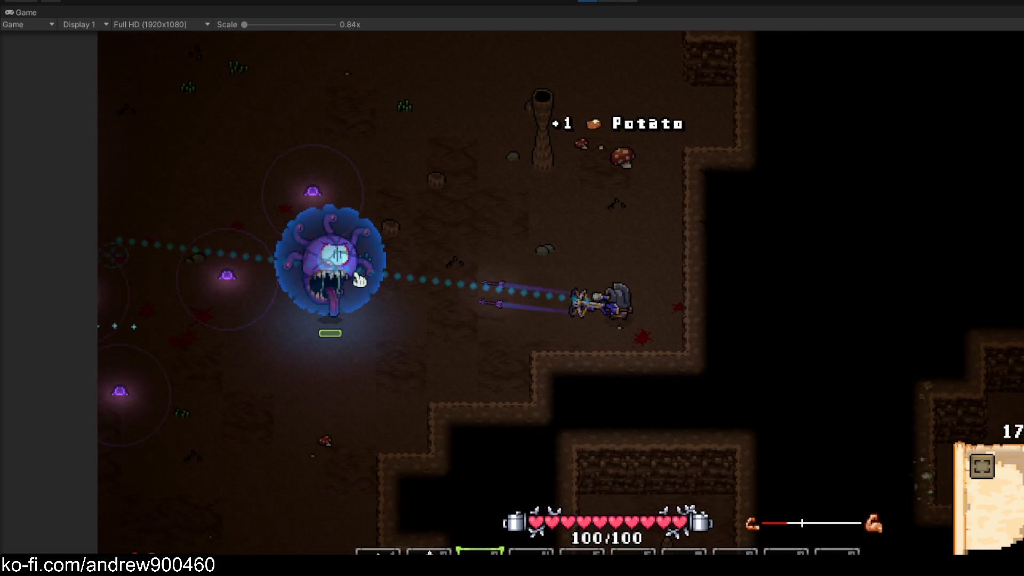
key(w)
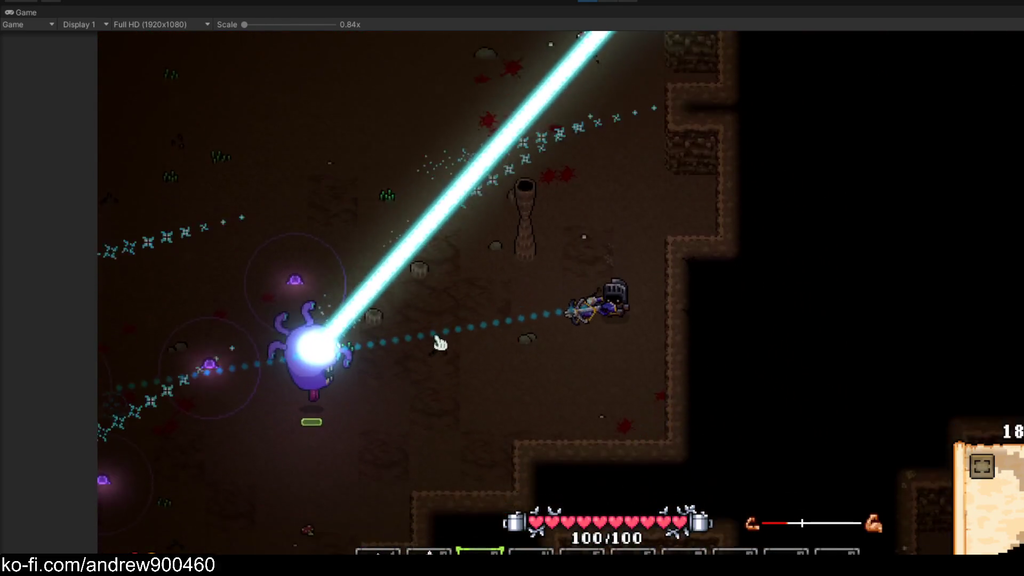
key(w)
key(a)
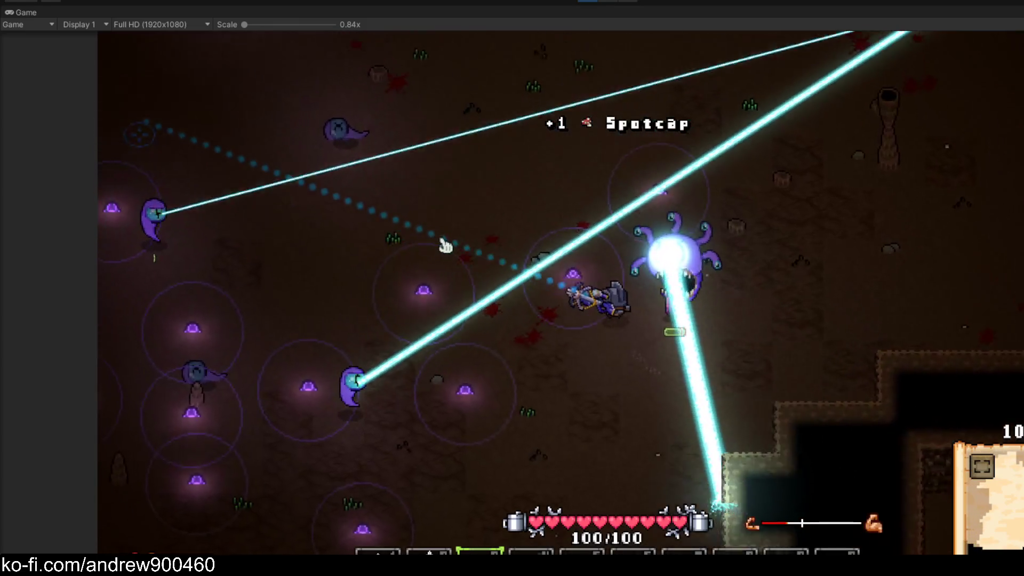
key(d)
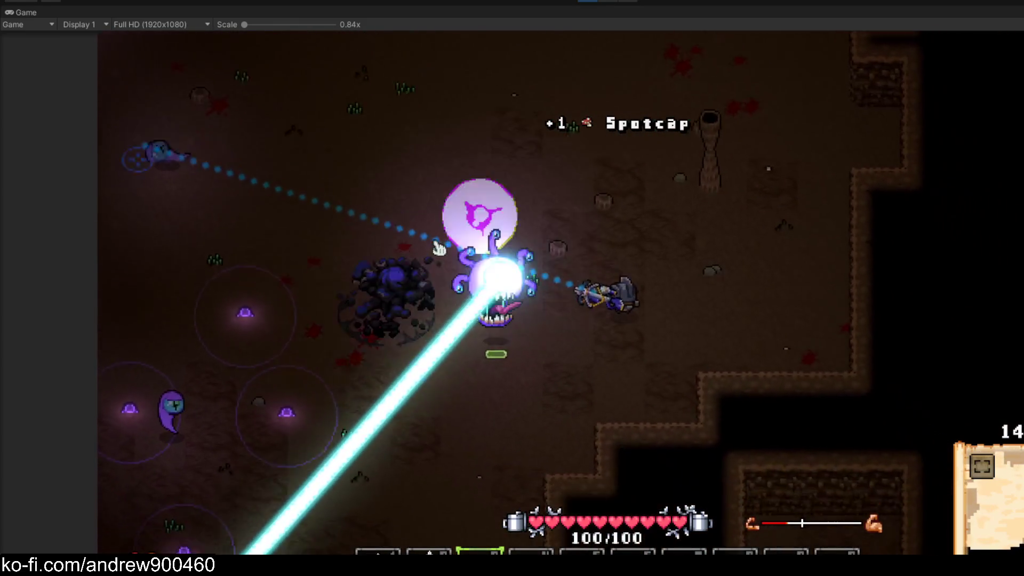
key(w)
key(a)
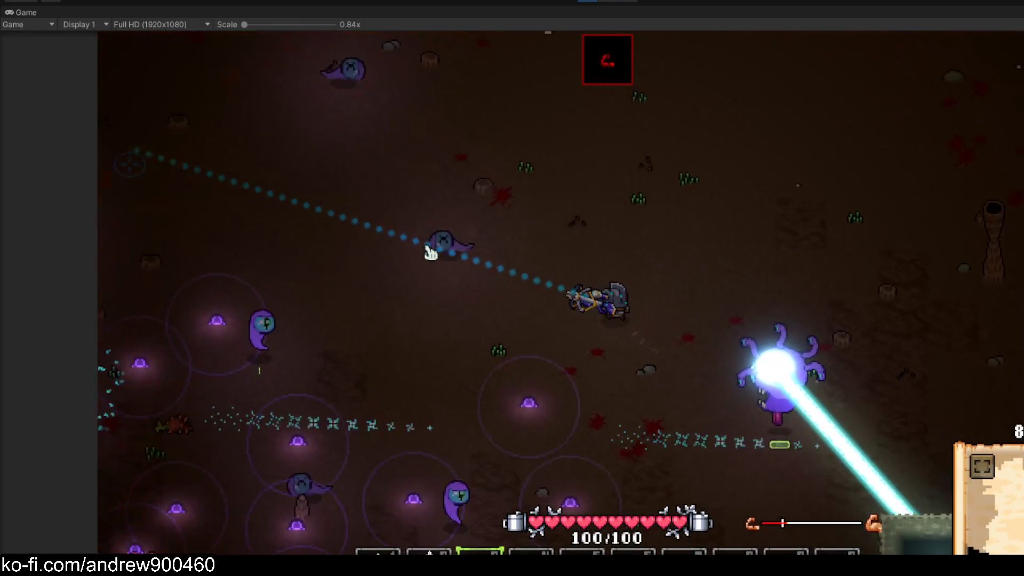
Walk the knight across the cave and pick up the Spotcap
key(w)
key(d)
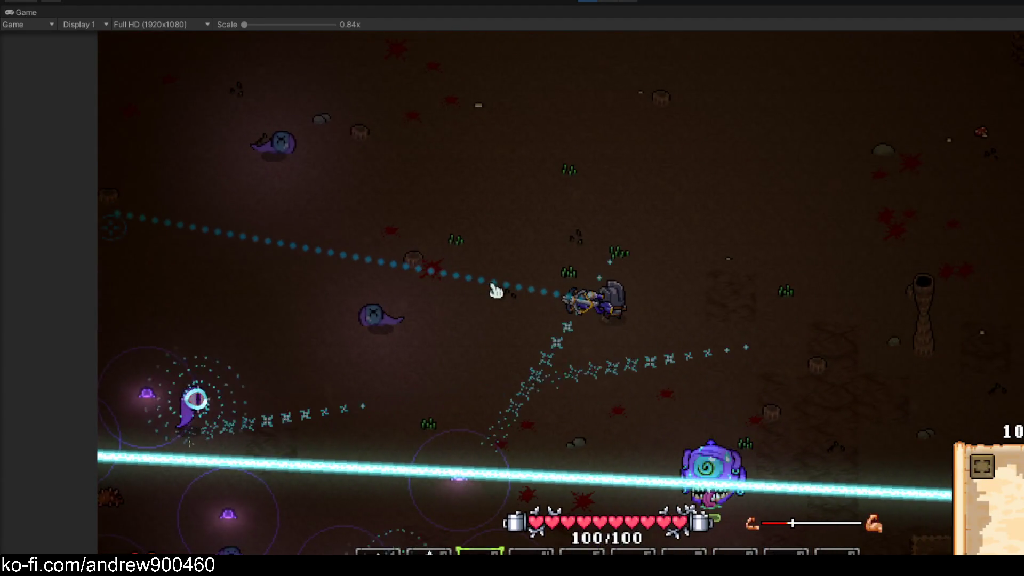
key(d)
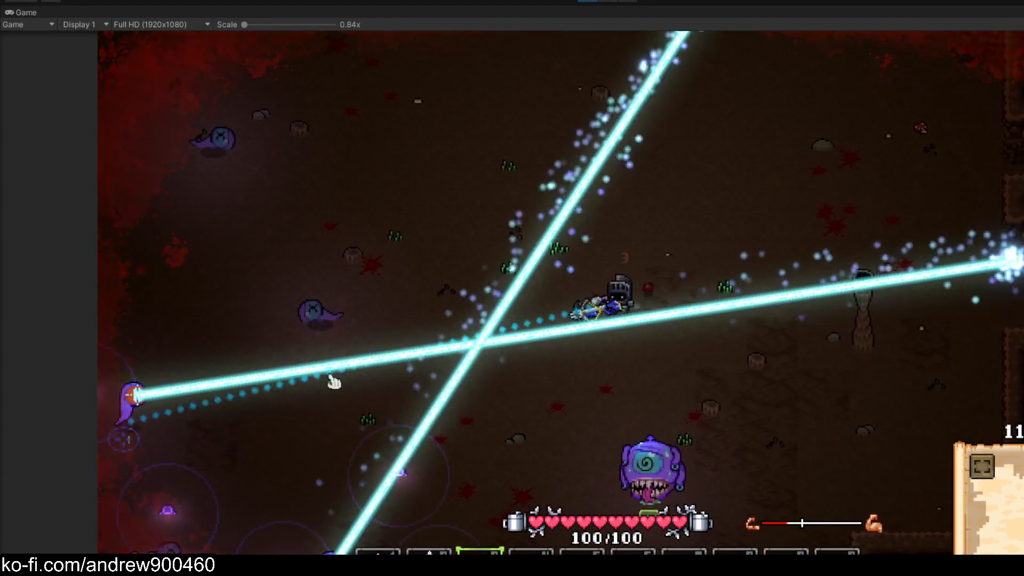
key(w)
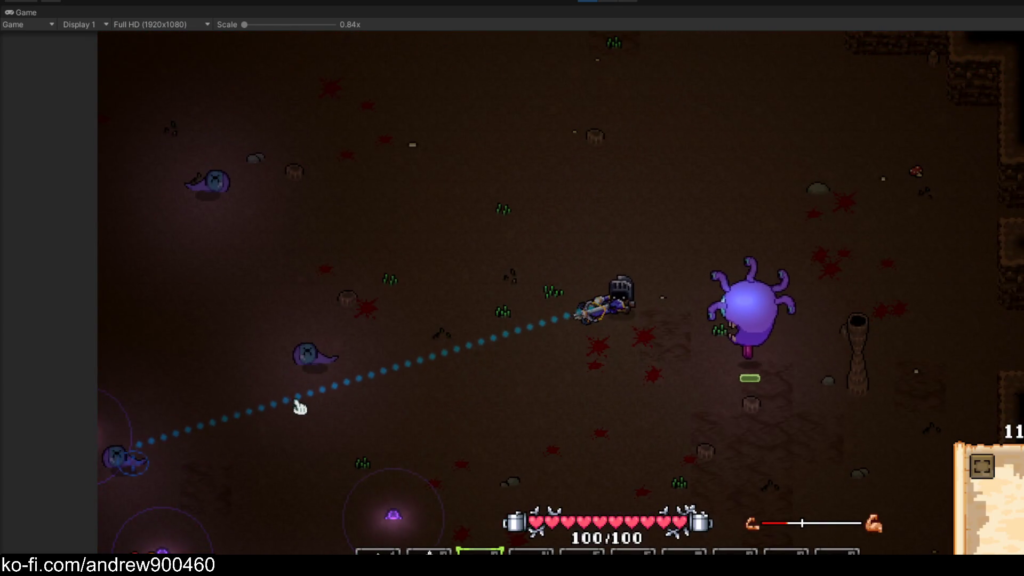
key(s)
key(a)
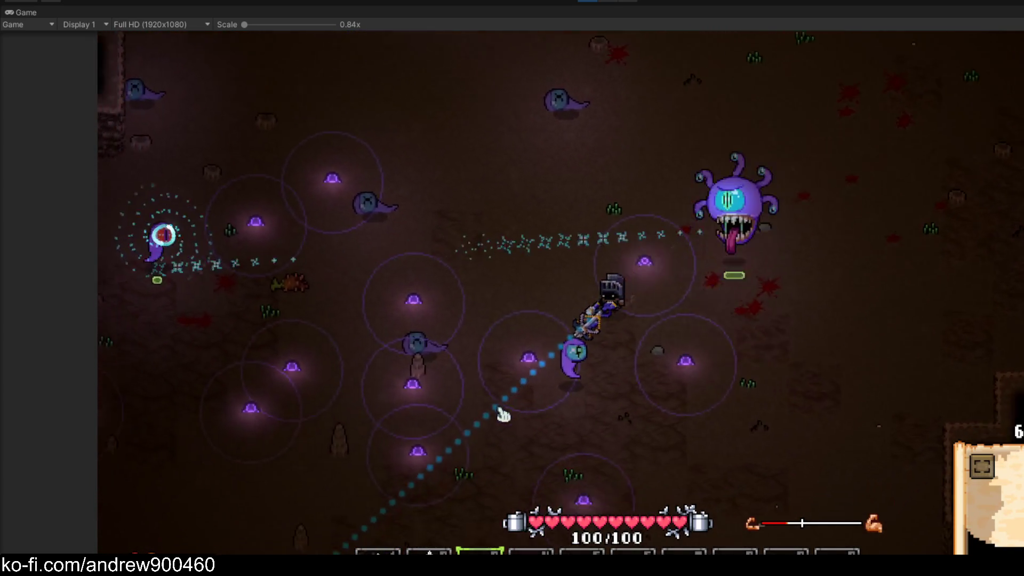
key(s)
key(a)
key(d)
key(w)
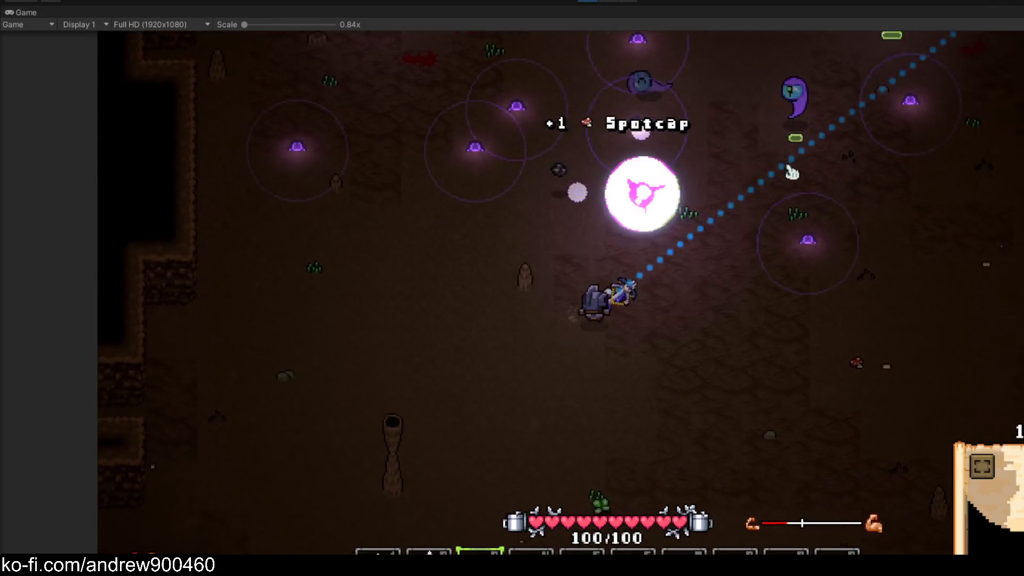
key(a)
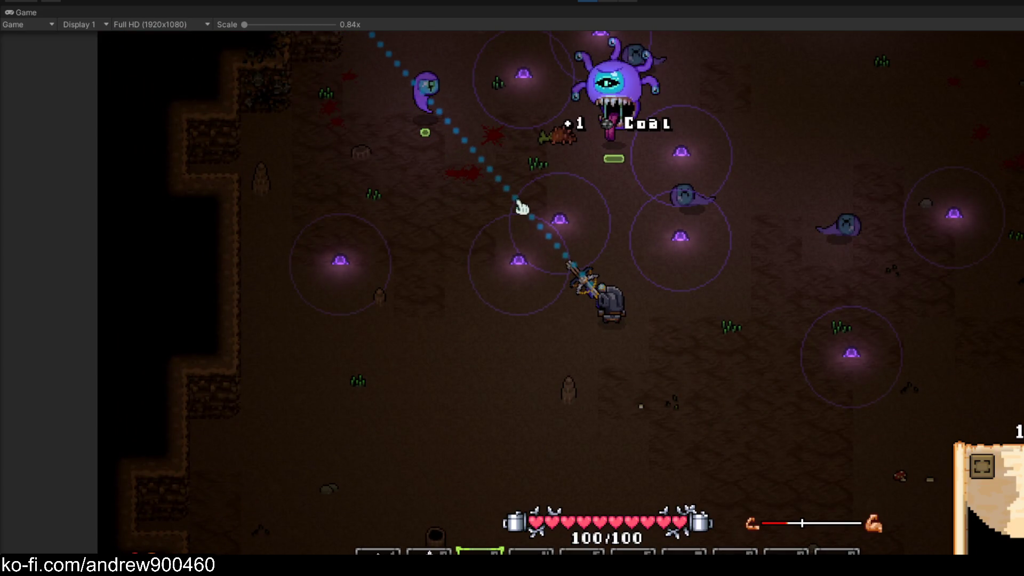
Switch the knight from crossbow to spear and walk toward the beholder
key(2)
key(a)
key(w)
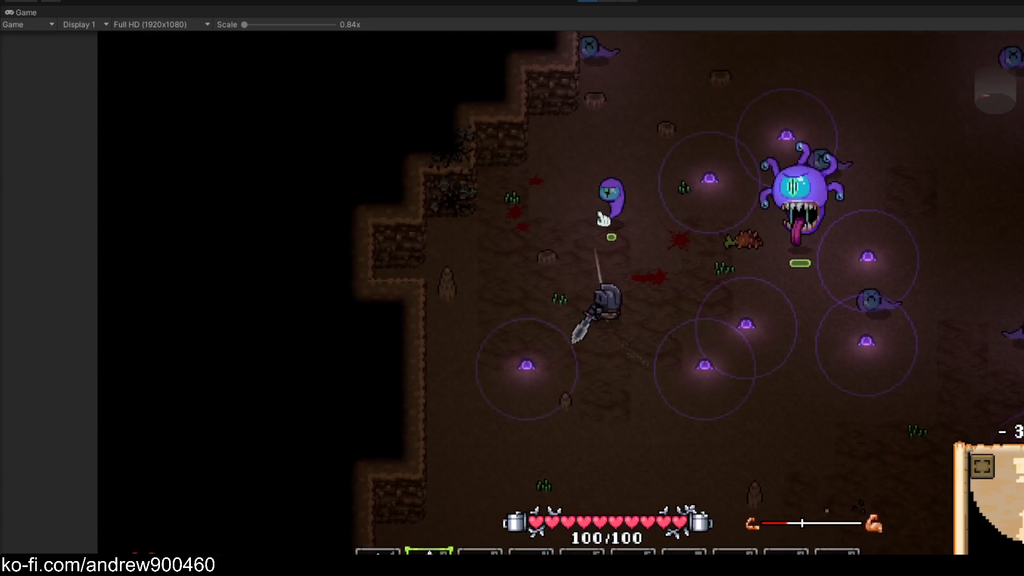
key(w)
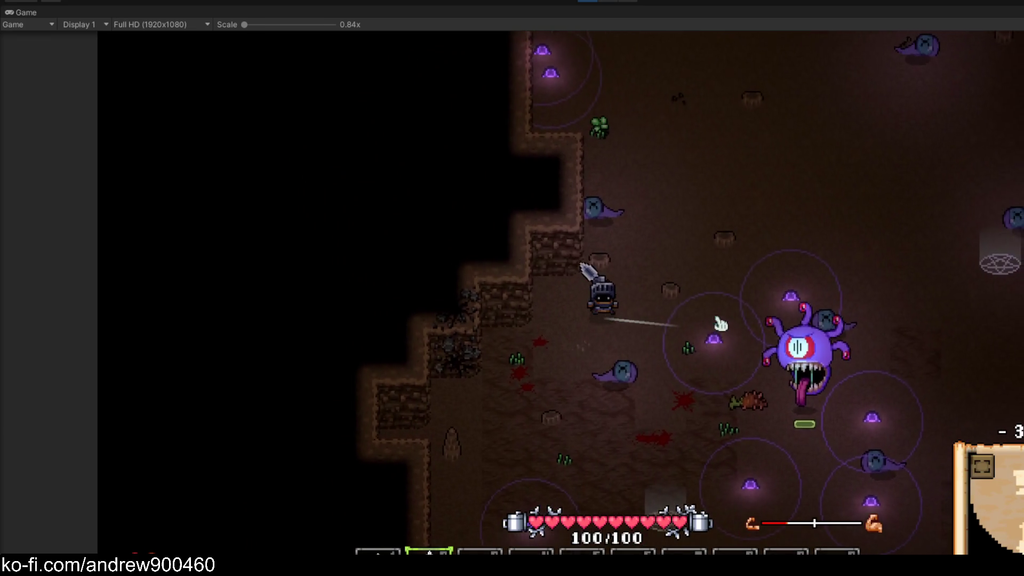
key(d)
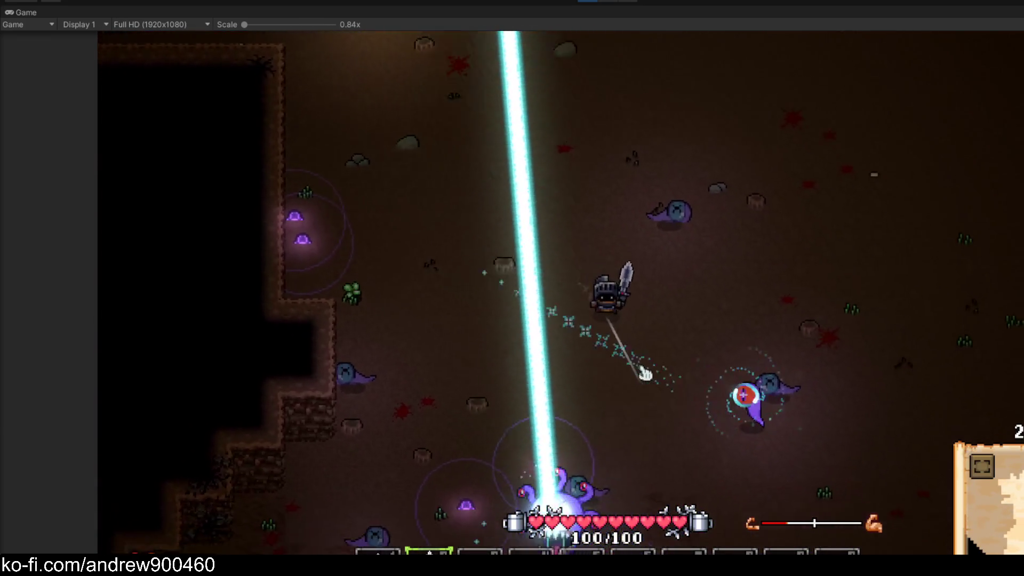
key(s)
key(a)
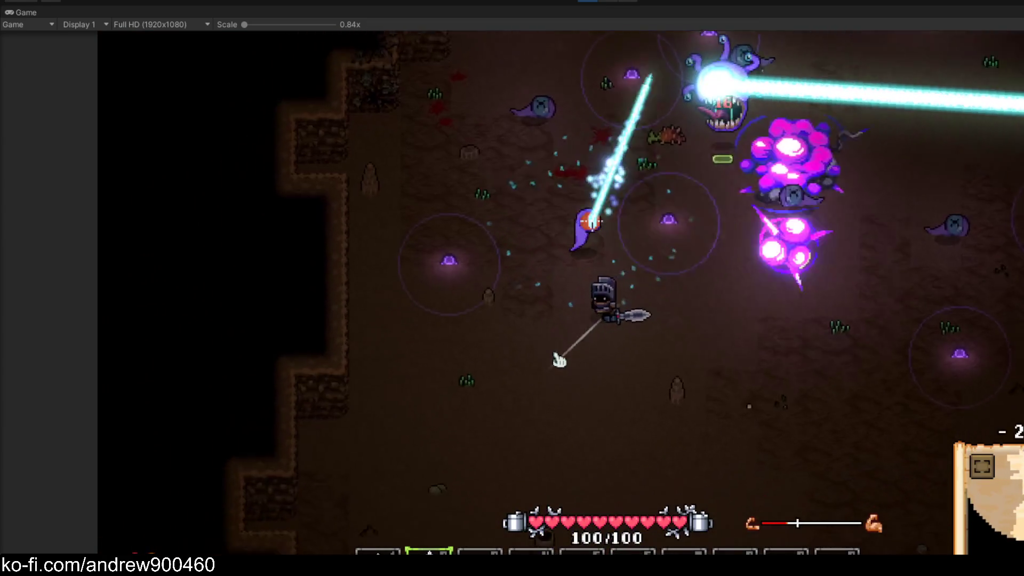
key(d)
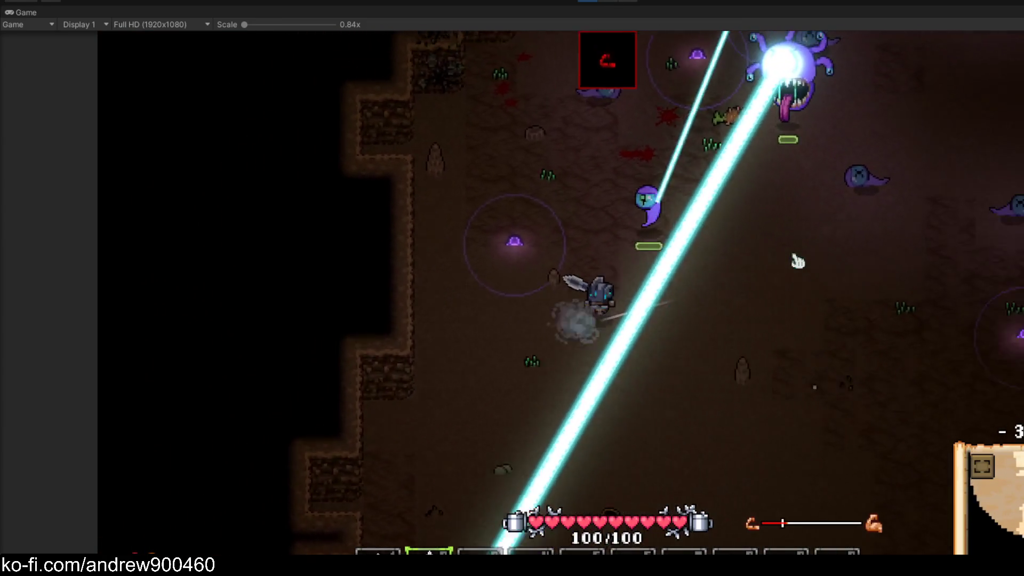
key(w)
key(a)
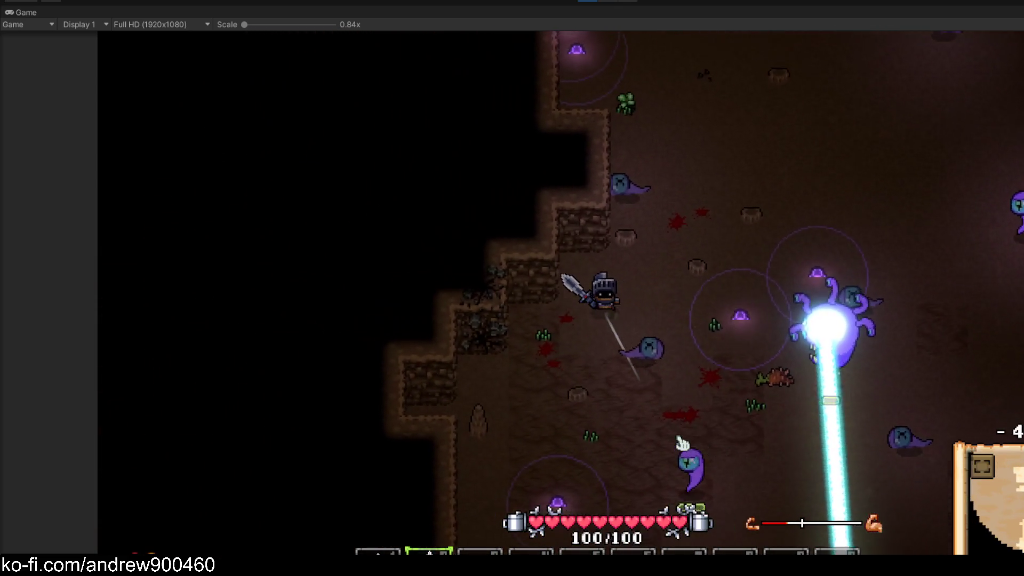
key(d)
key(s)
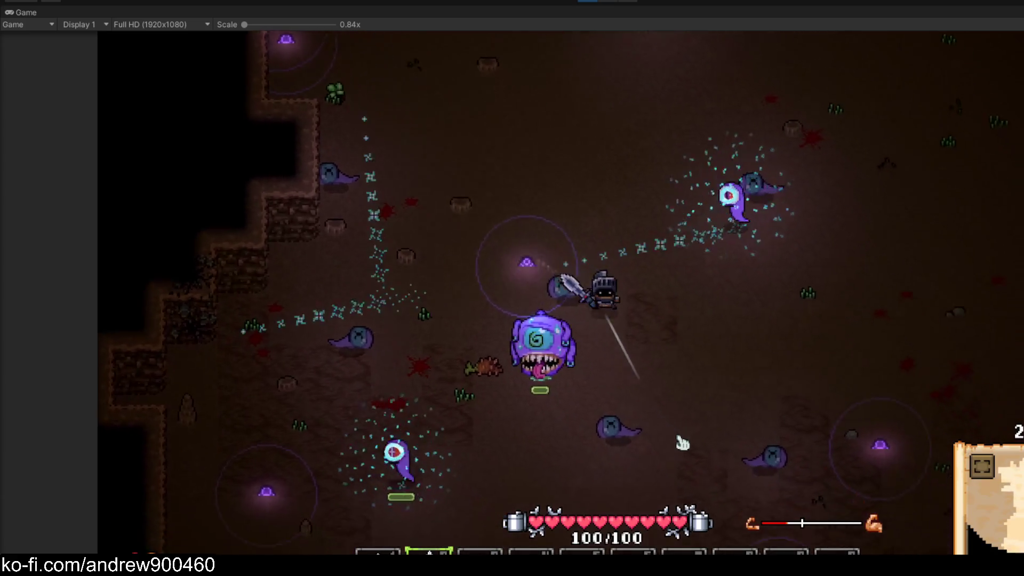
key(s)
key(d)
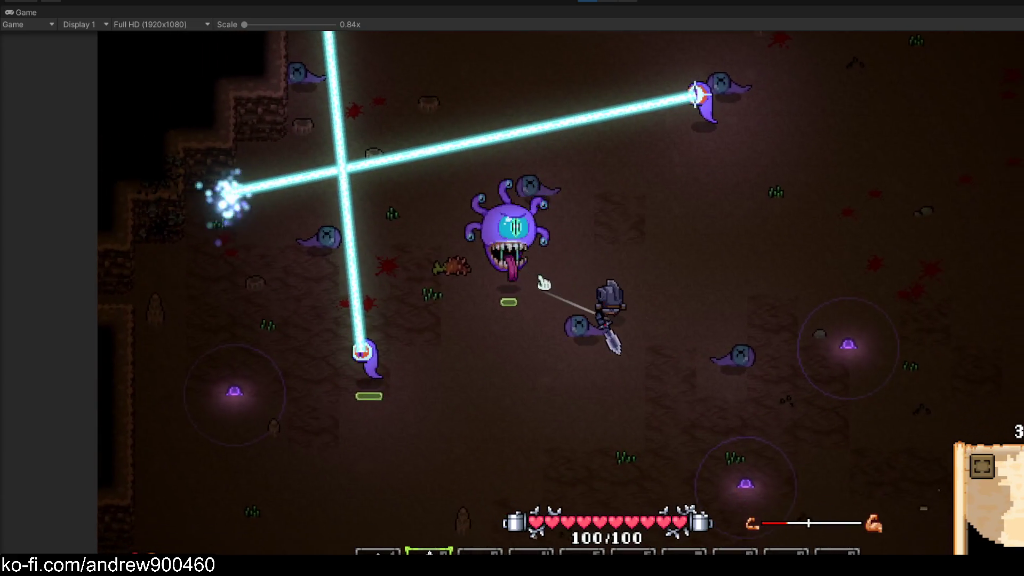
Move the knight around the beholder, dodging its laser beams
key(a)
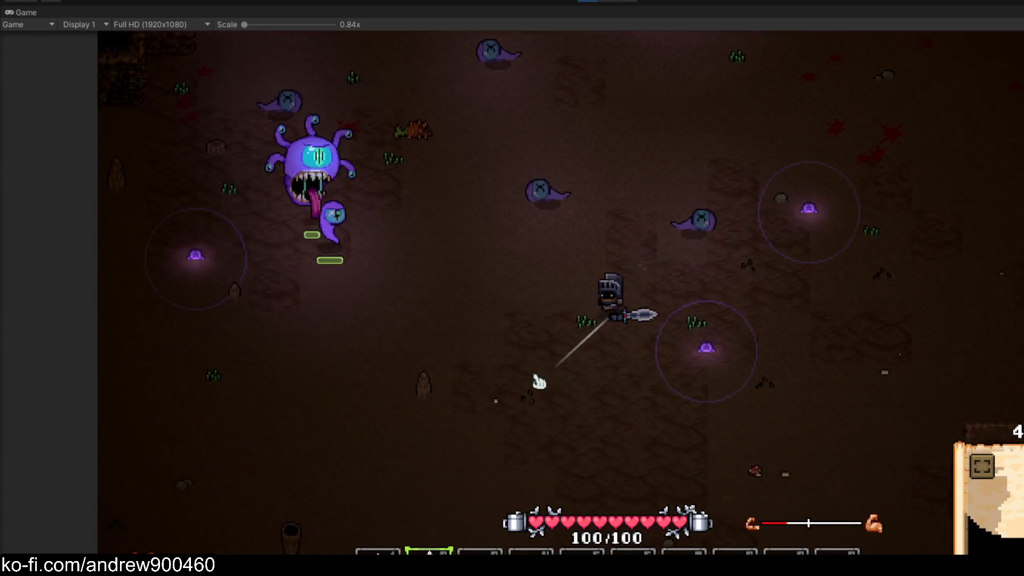
key(w)
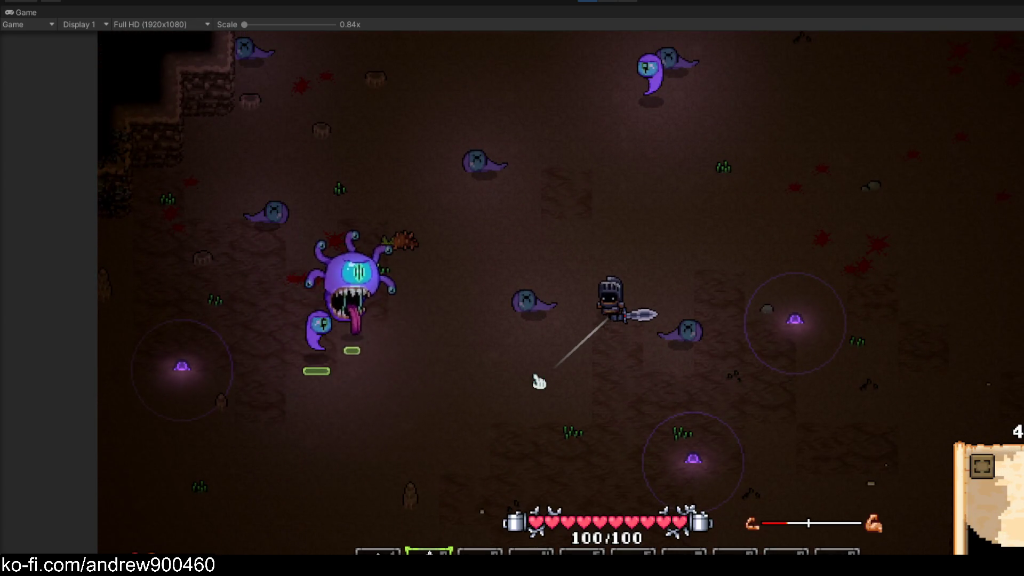
key(w)
key(d)
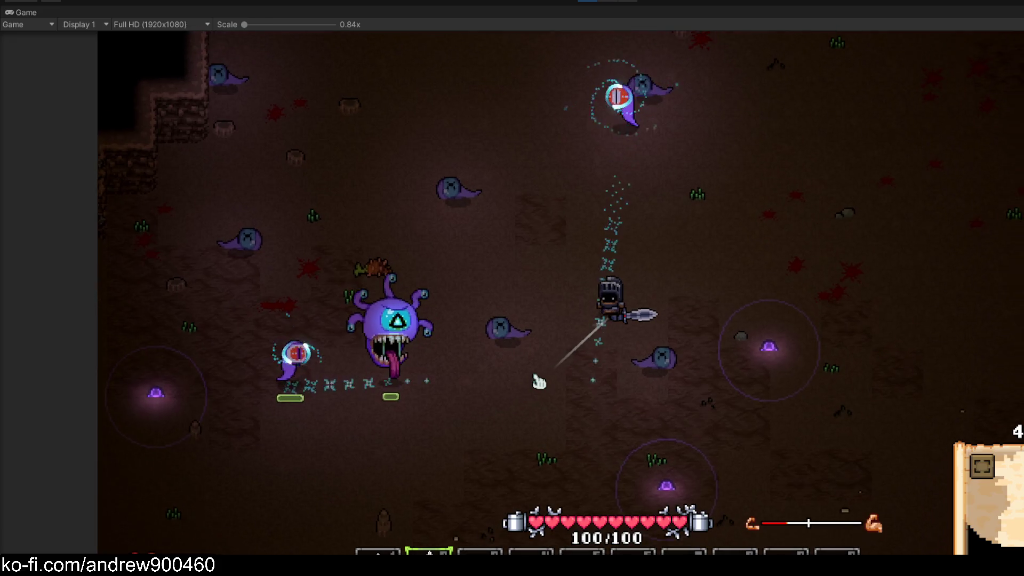
key(w)
key(d)
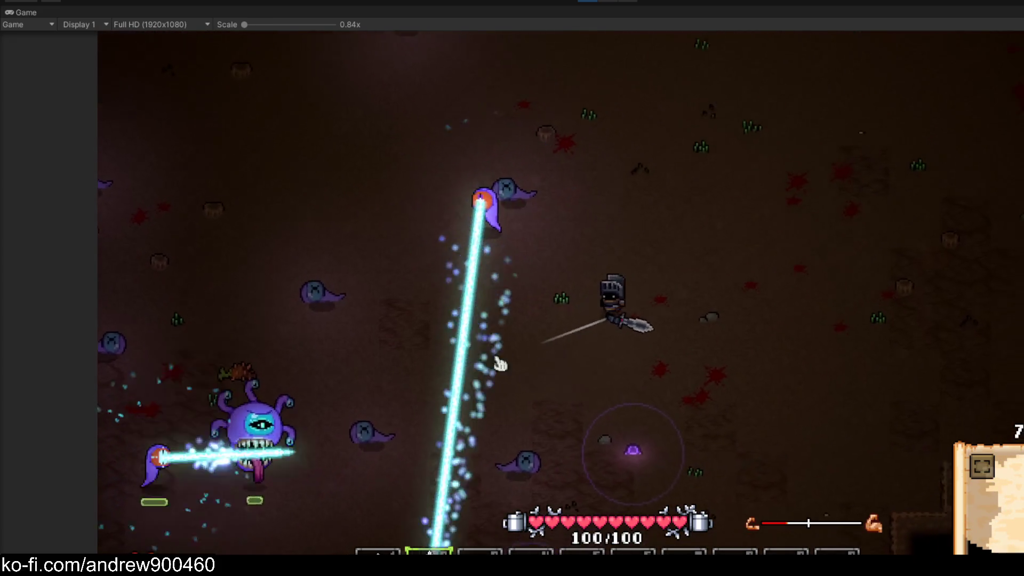
key(s)
key(a)
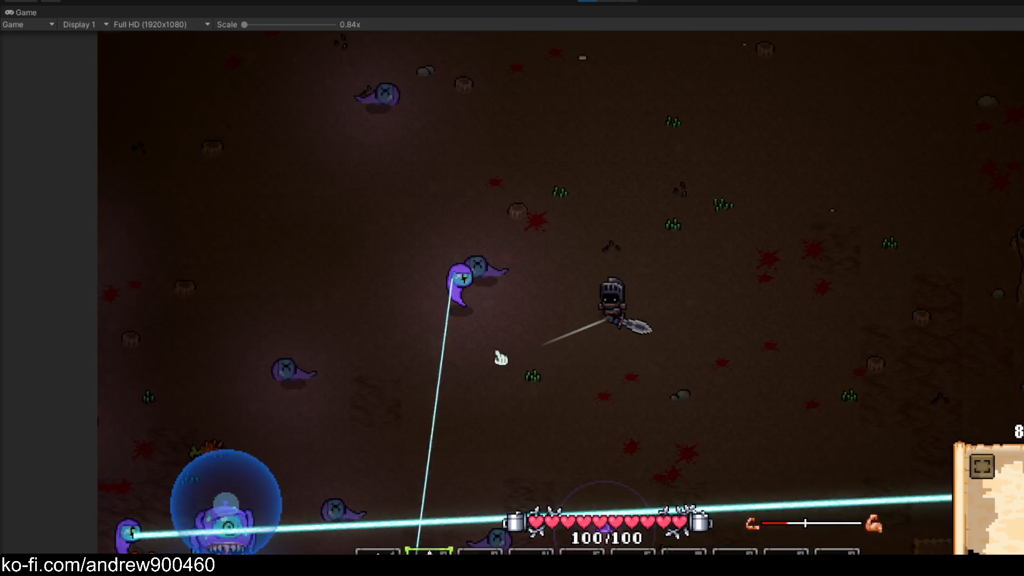
key(s)
key(a)
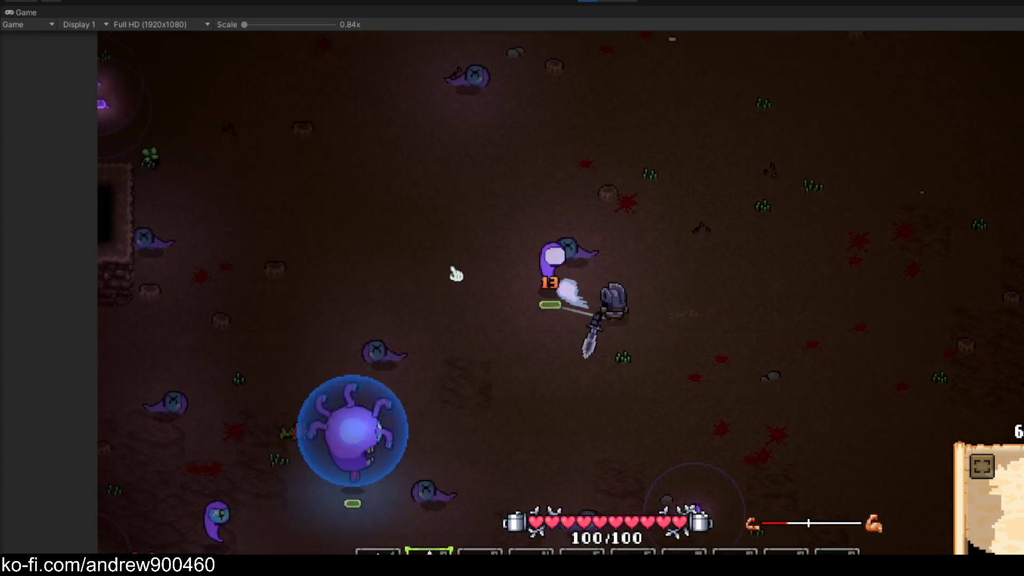
key(w)
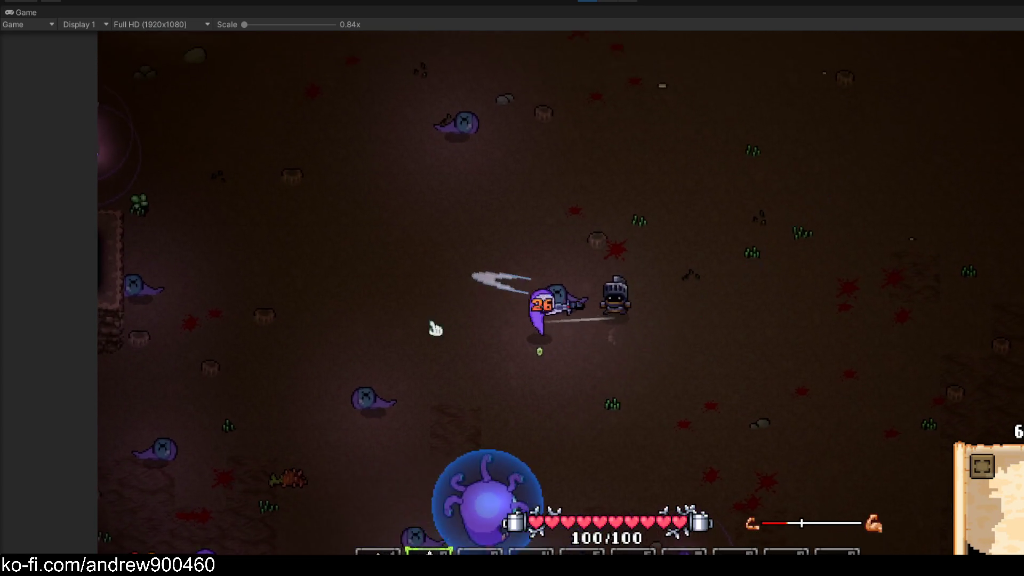
key(a)
key(s)
key(a)
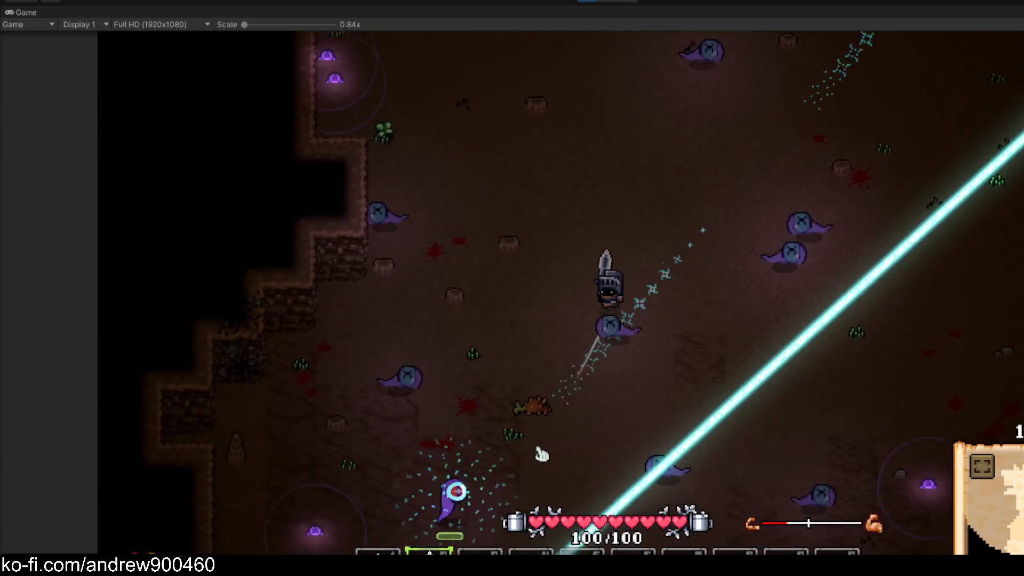
key(s)
key(a)
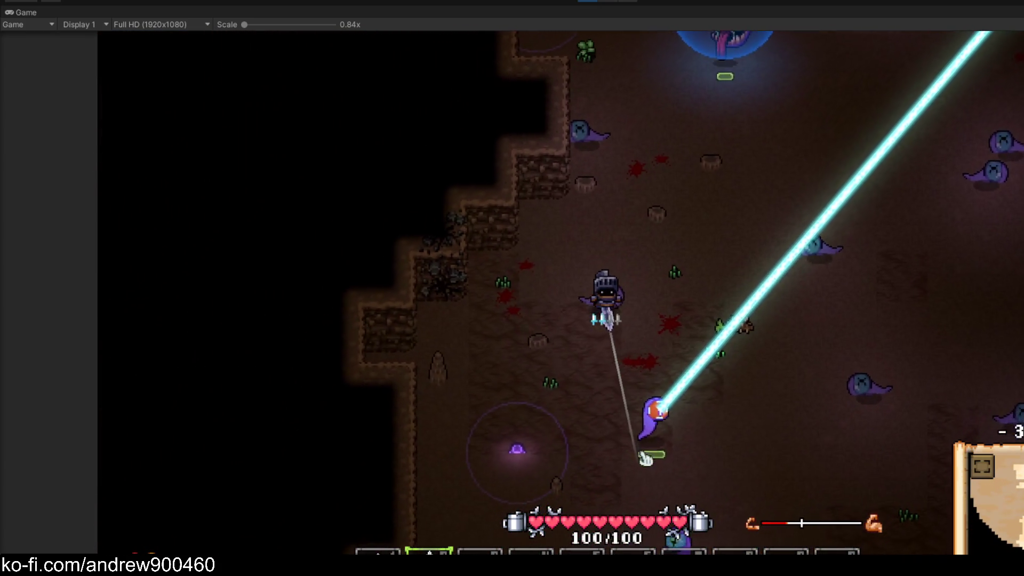
key(s)
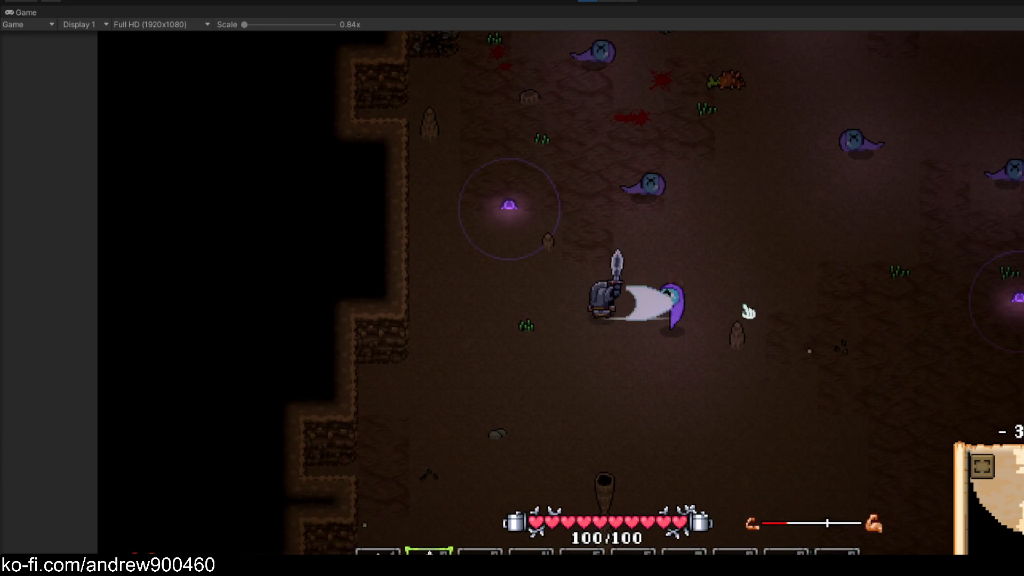
key(w)
key(d)
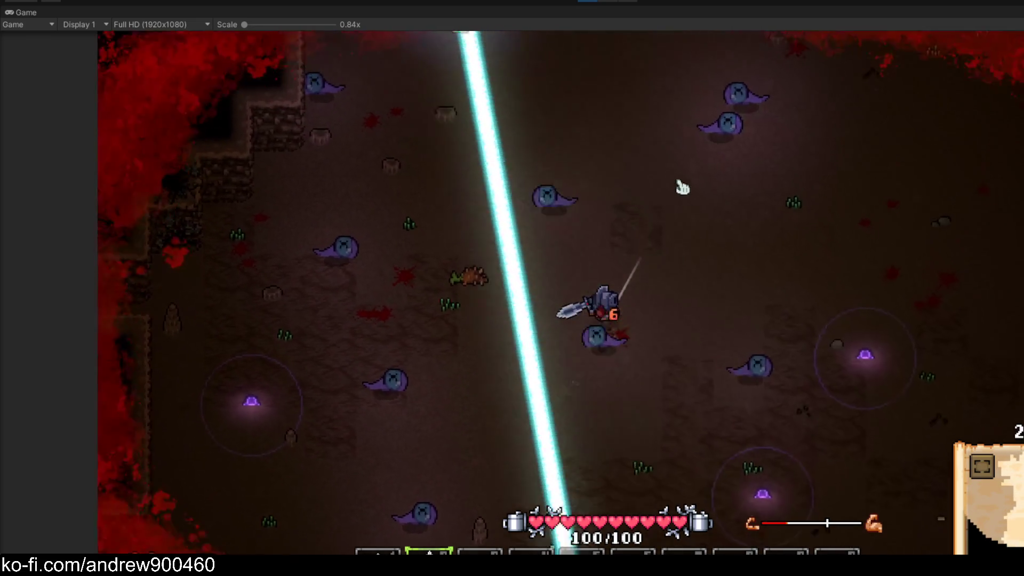
key(a)
Equip hotbar items 8 and 7 and reposition the knight beside the beholder
key(8)
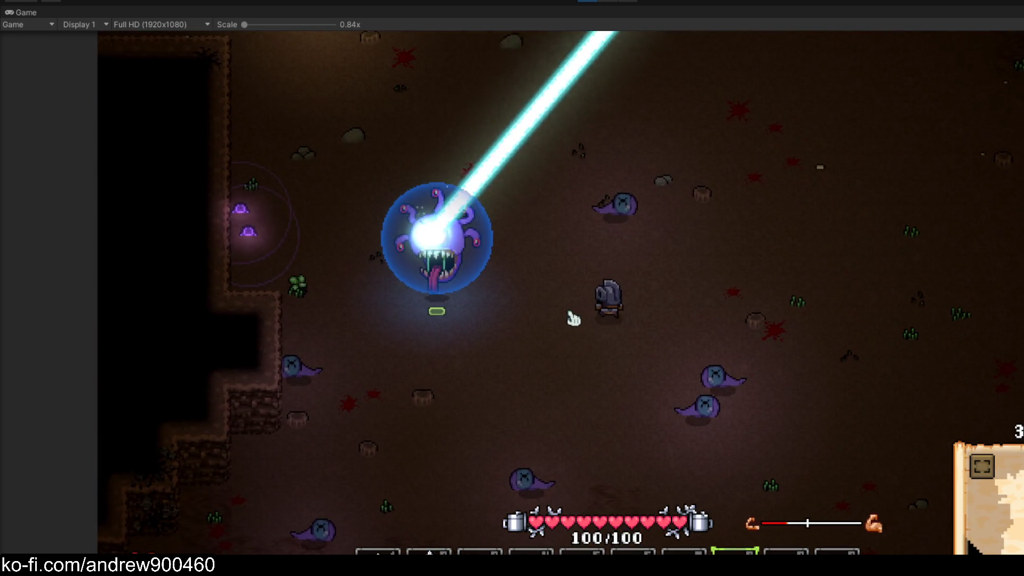
key(s)
key(a)
key(w)
key(d)
key(7)
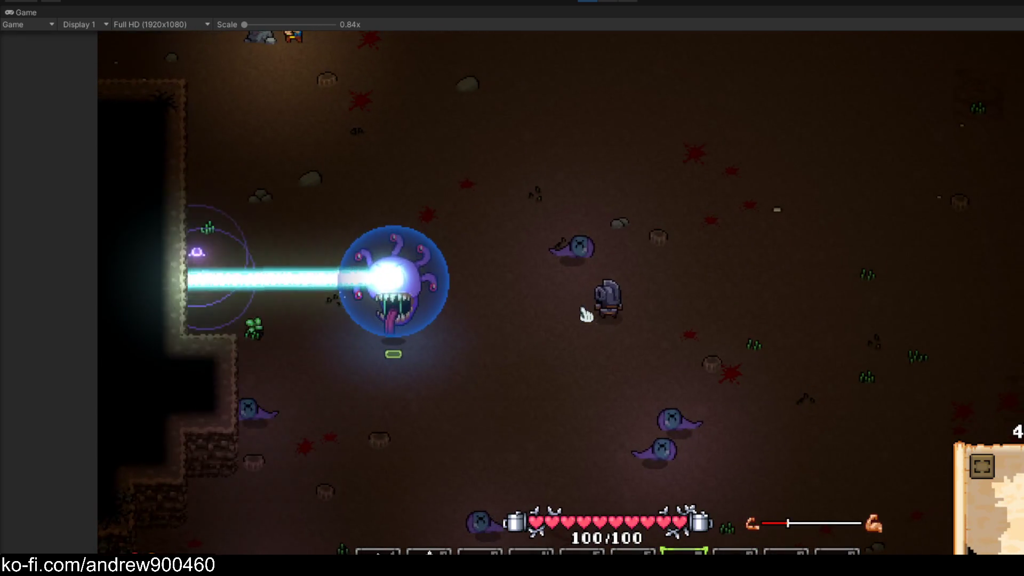
key(s)
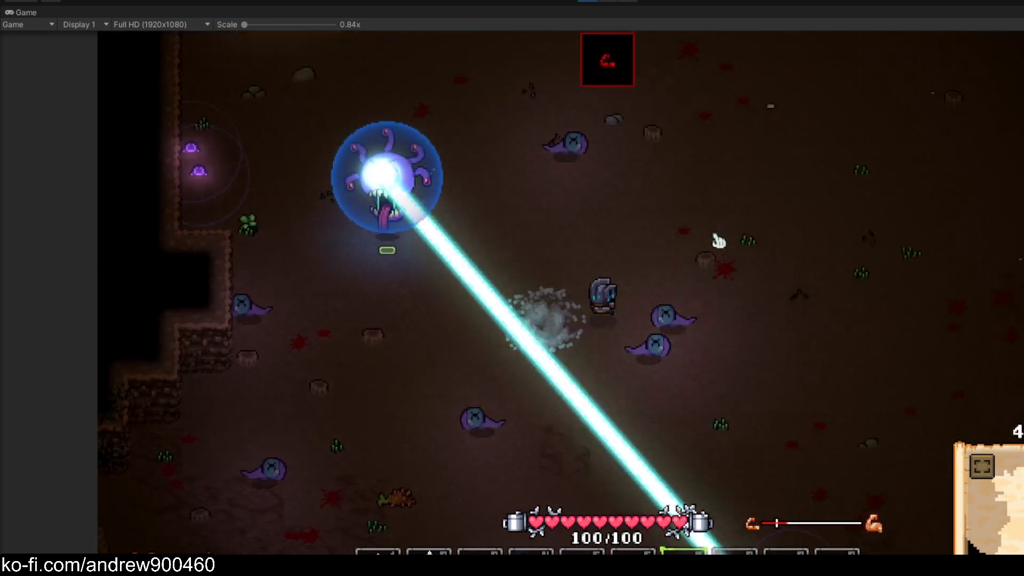
key(d)
key(a)
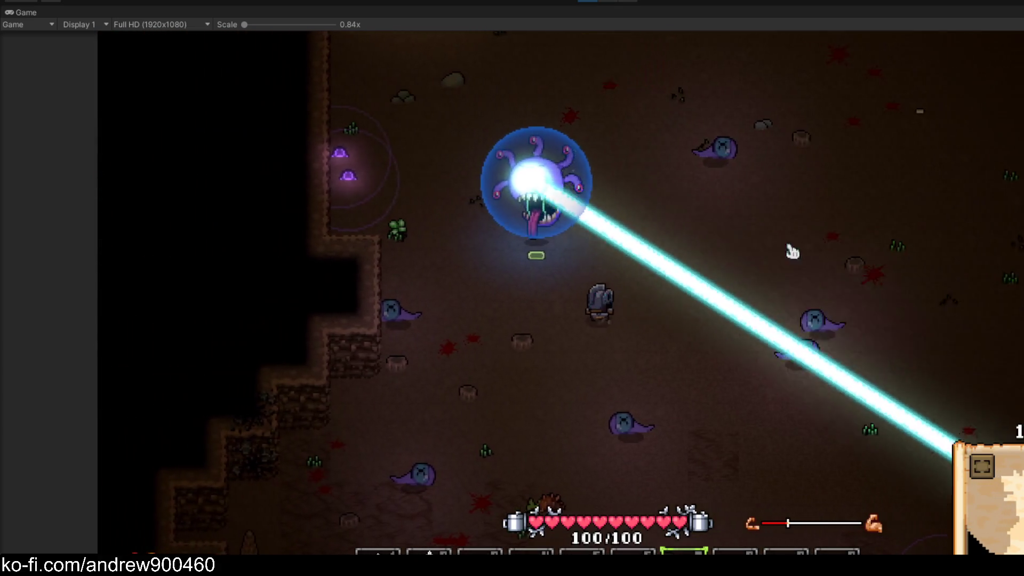
key(d)
key(w)
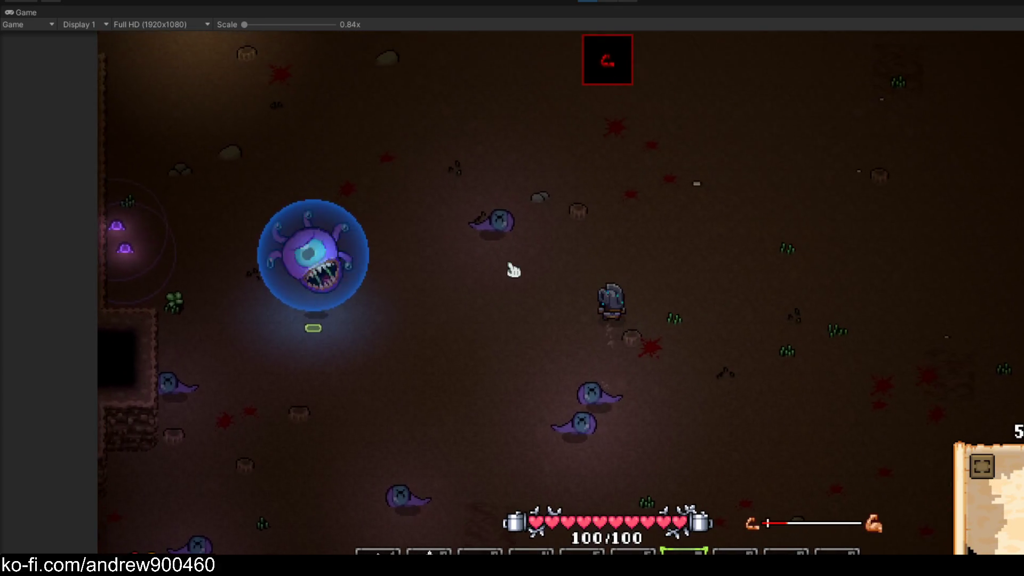
key(d)
key(s)
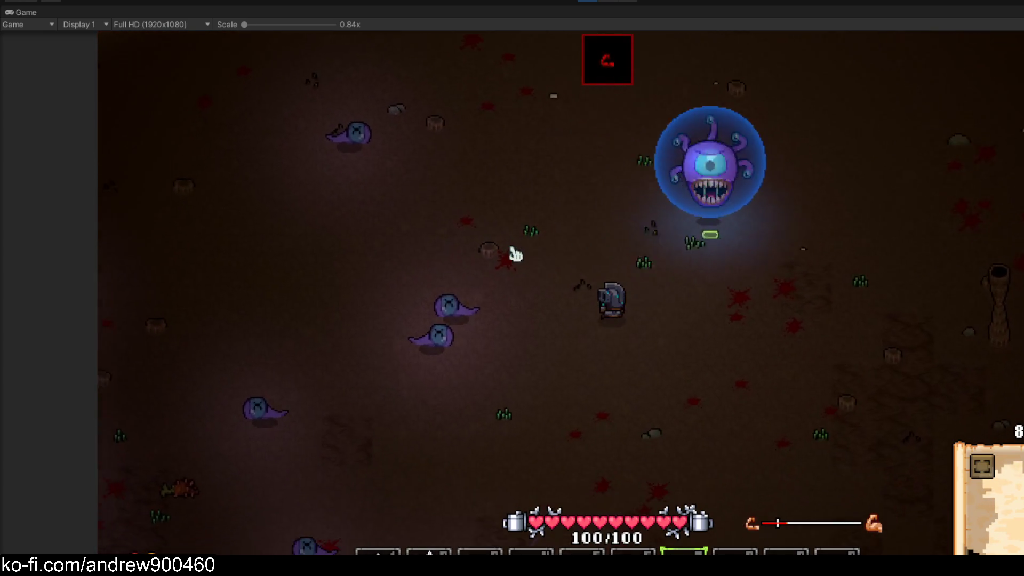
key(d)
key(s)
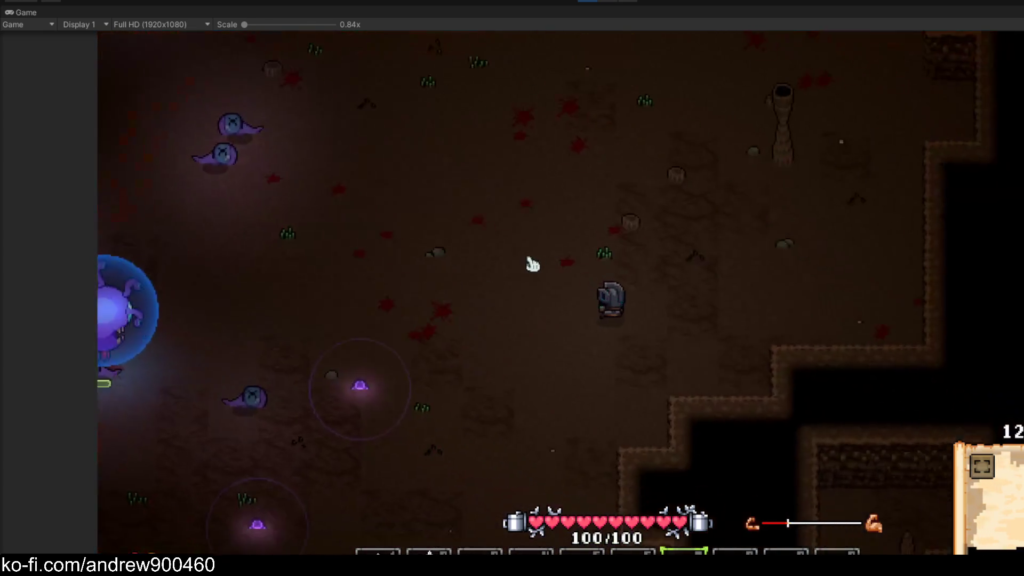
key(s)
key(a)
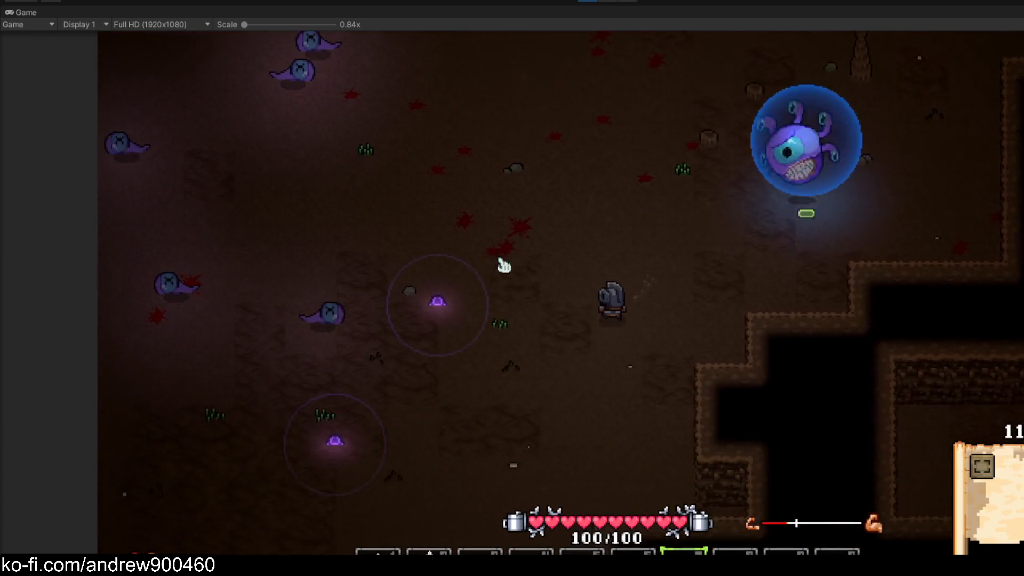
key(w)
key(d)
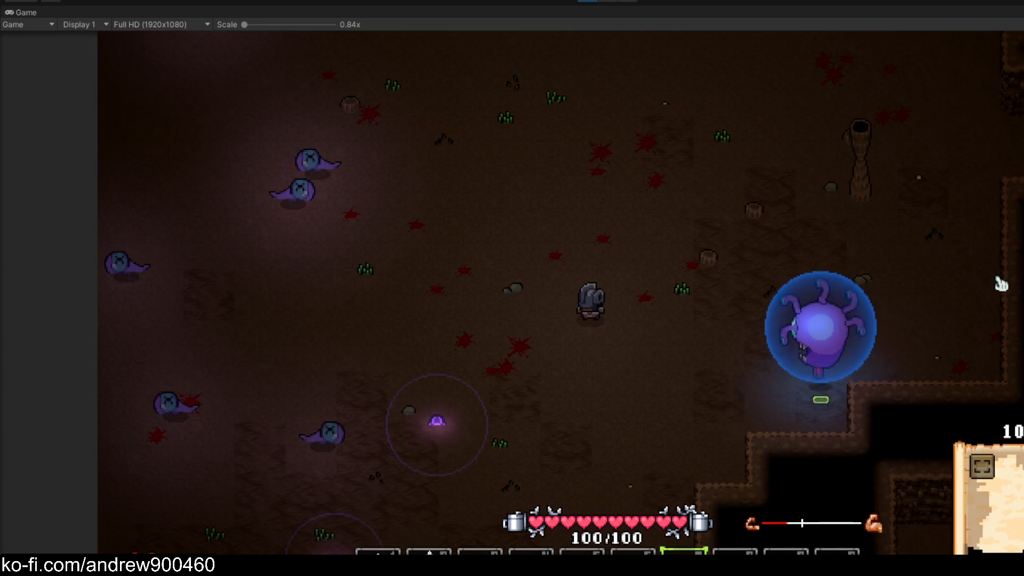
Screenshot the area around the knight and beholder, then pause the game
key(Print)
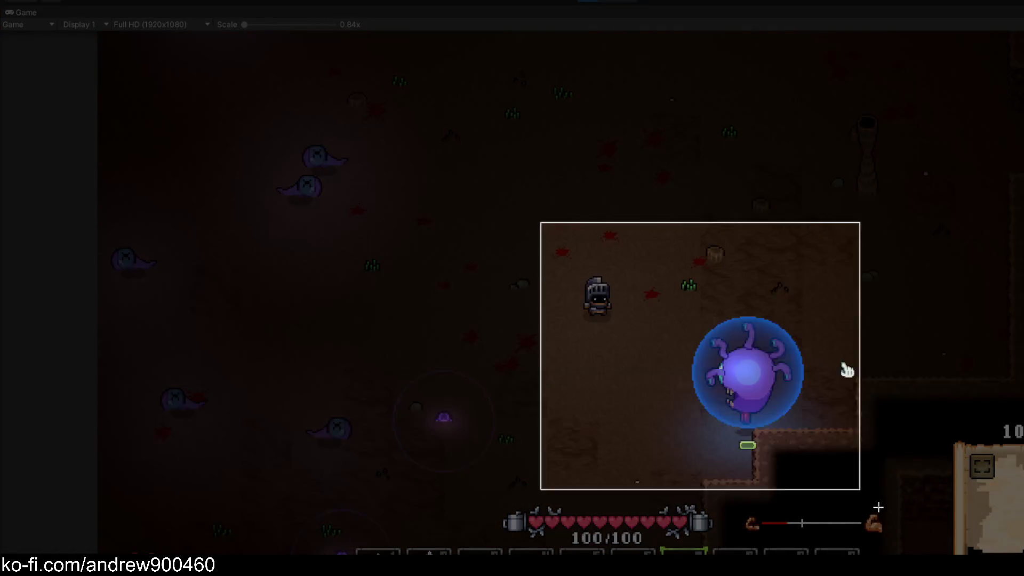
drag(886, 495, 880, 475)
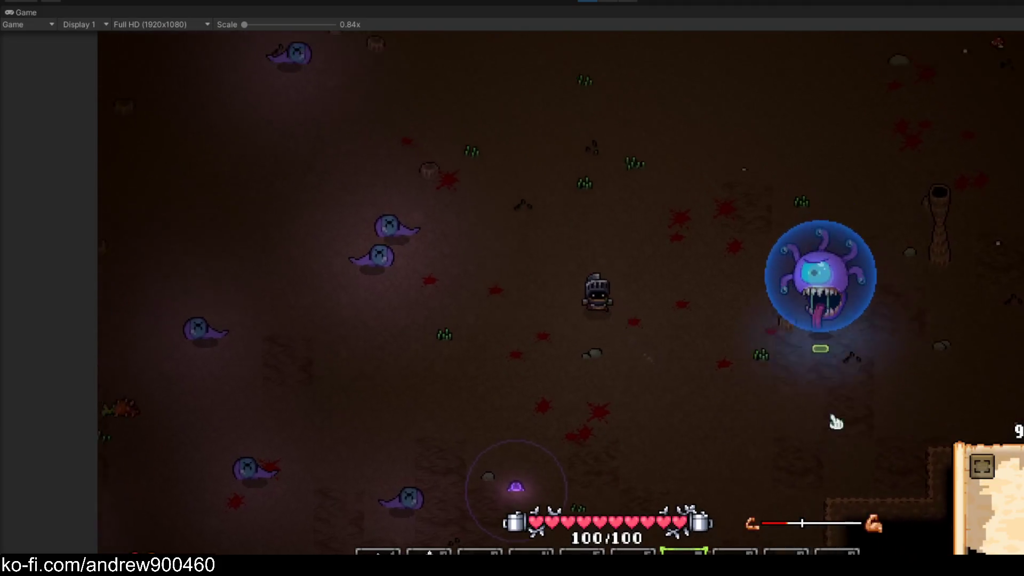
key(s+a)
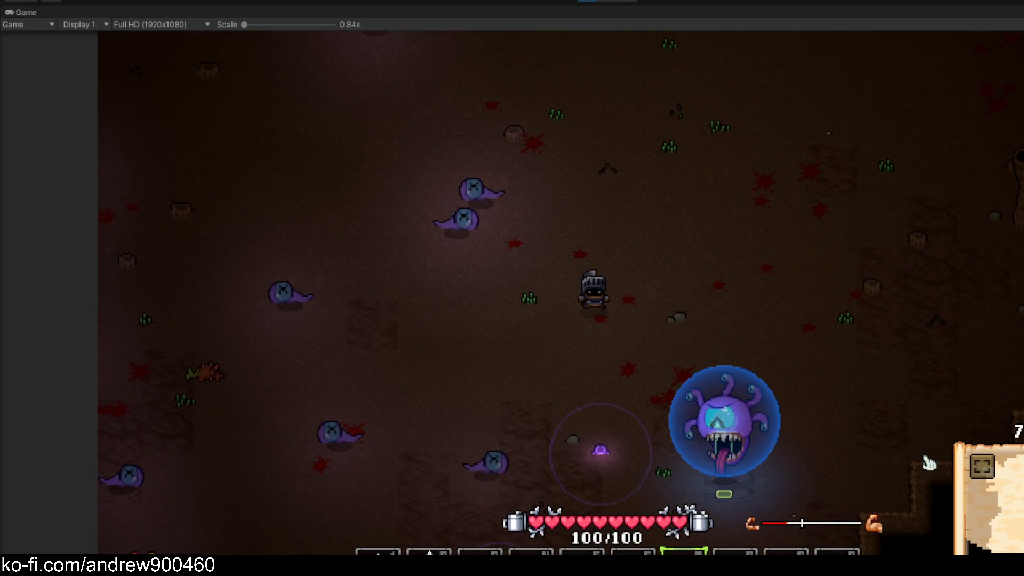
key(s)
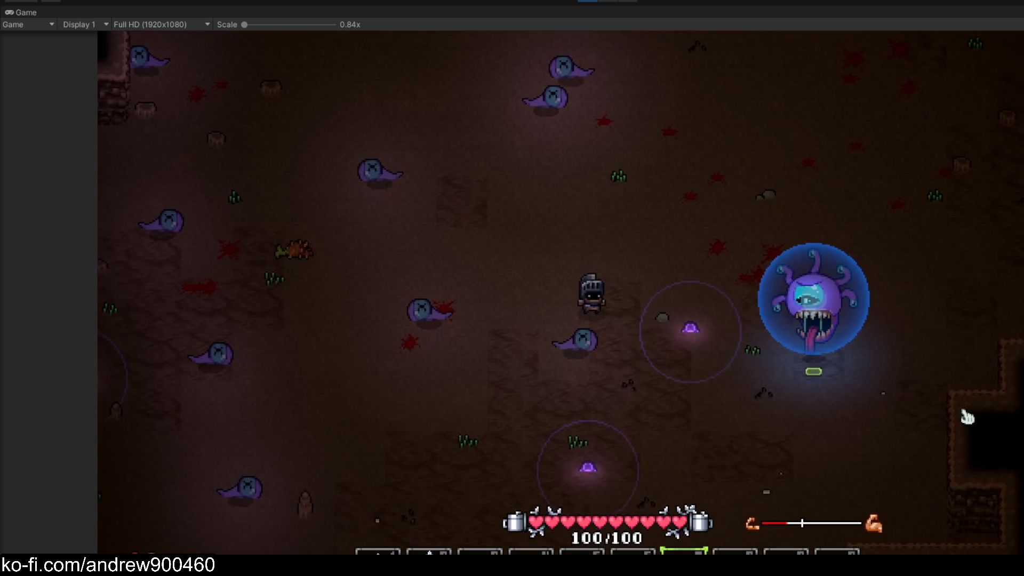
key(super+shift+s)
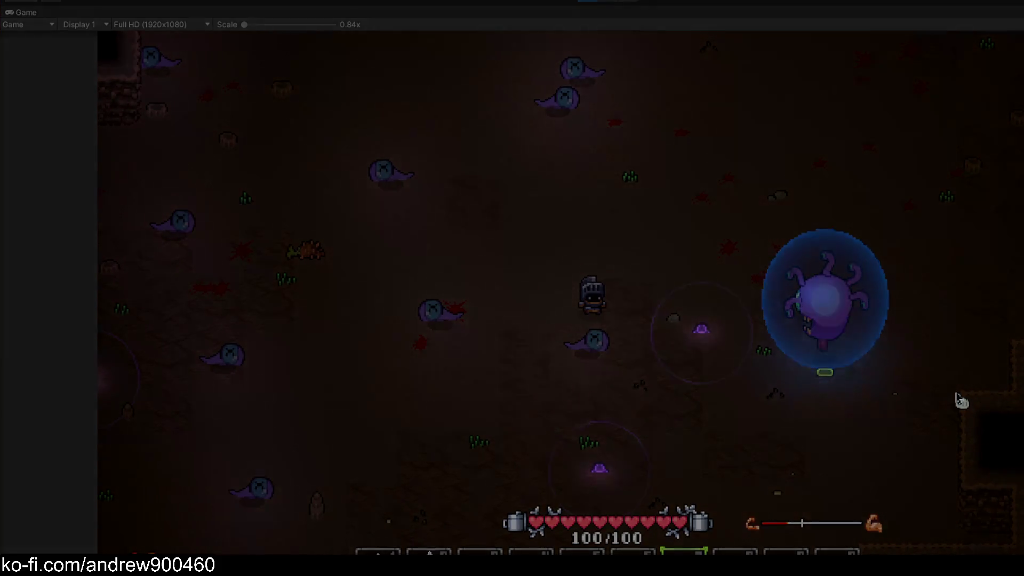
key(Escape)
key(Escape)
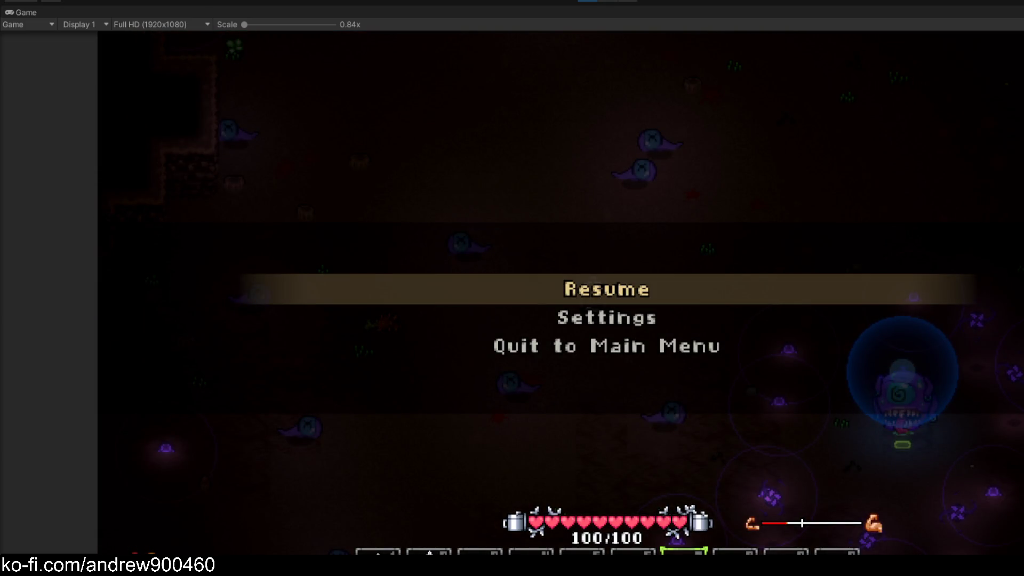
Resume the game and walk the knight up toward the beholder
click(623, 292)
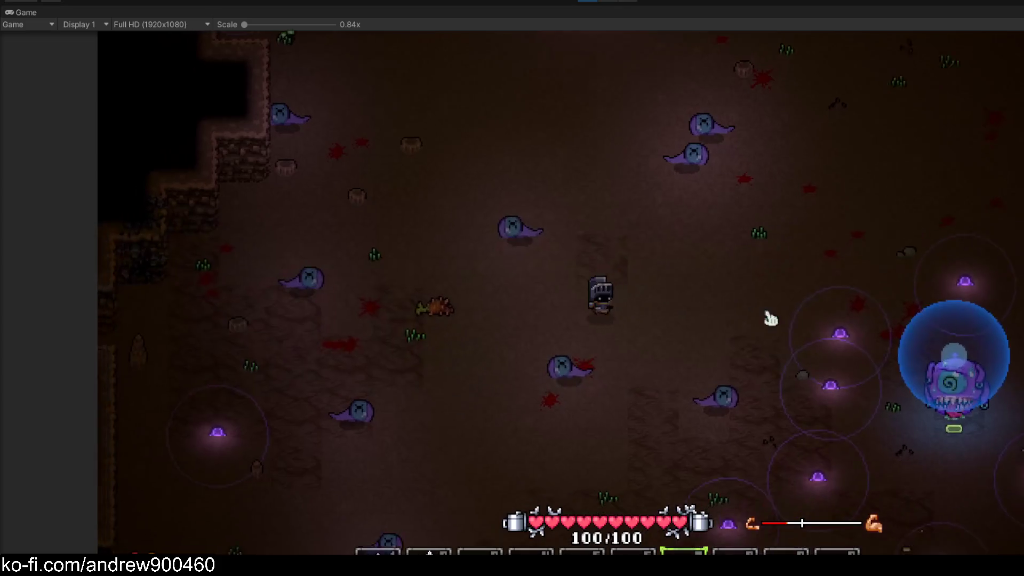
key(s)
key(d)
key(w)
key(a)
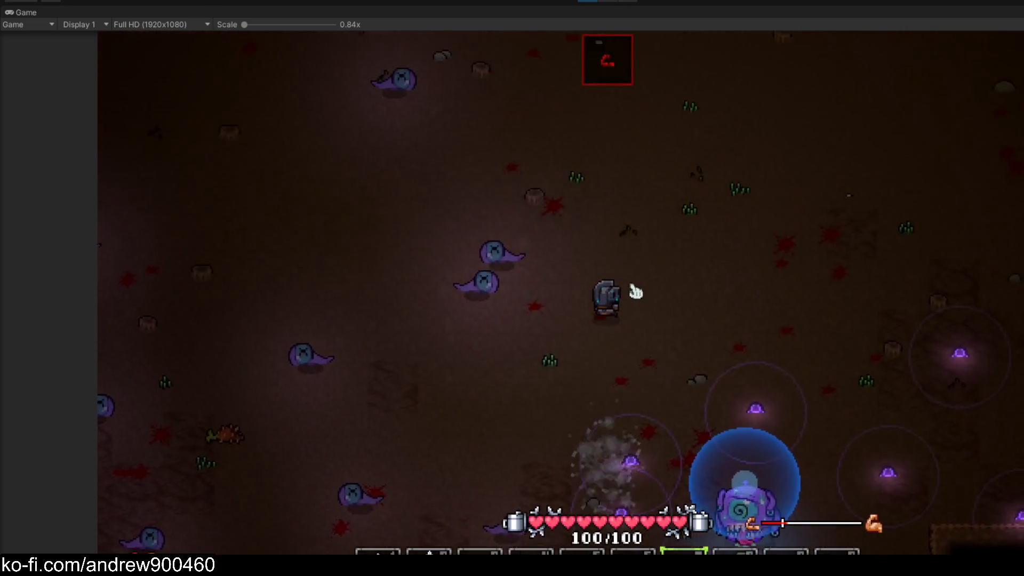
key(s)
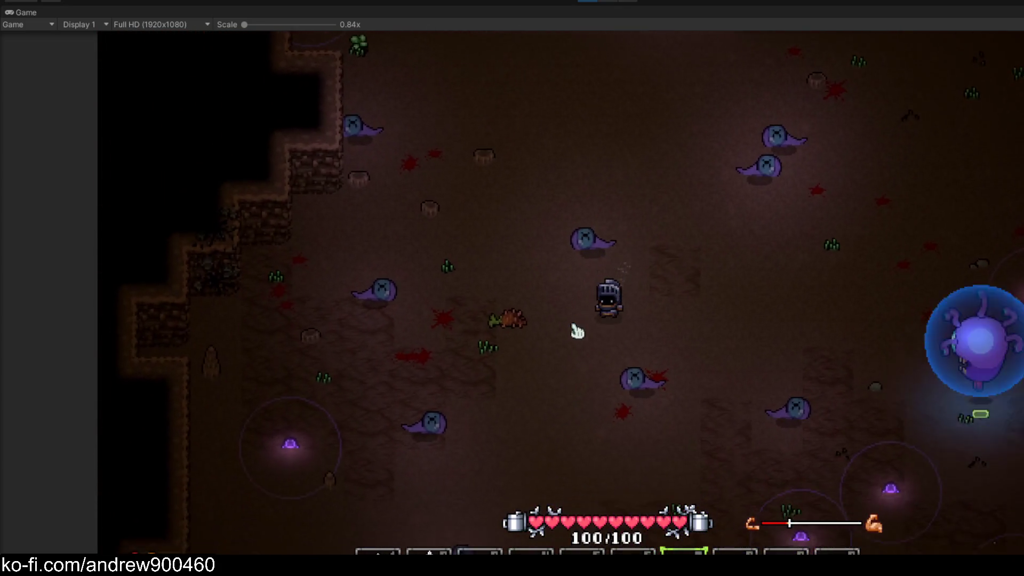
key(s)
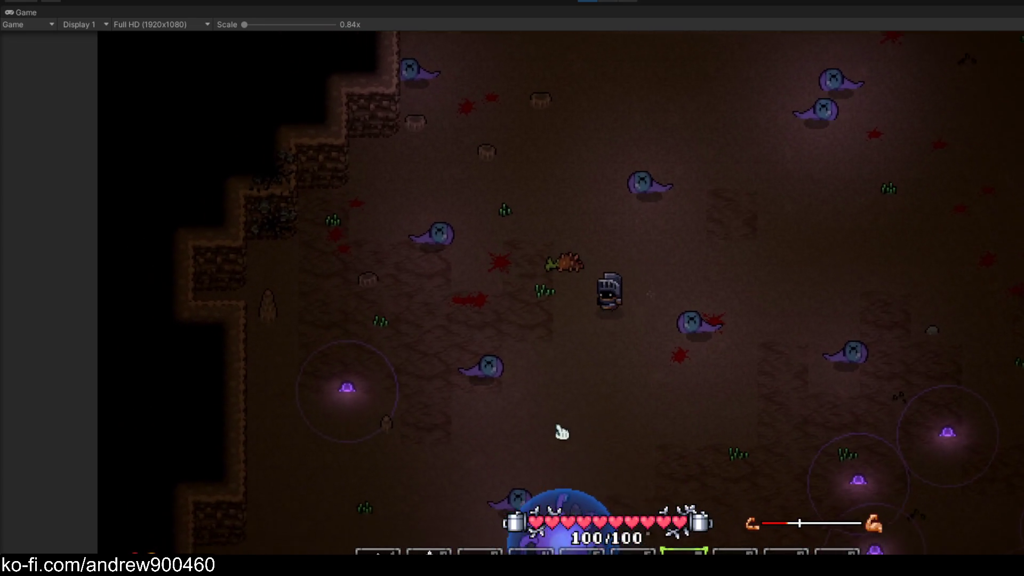
key(w)
key(d)
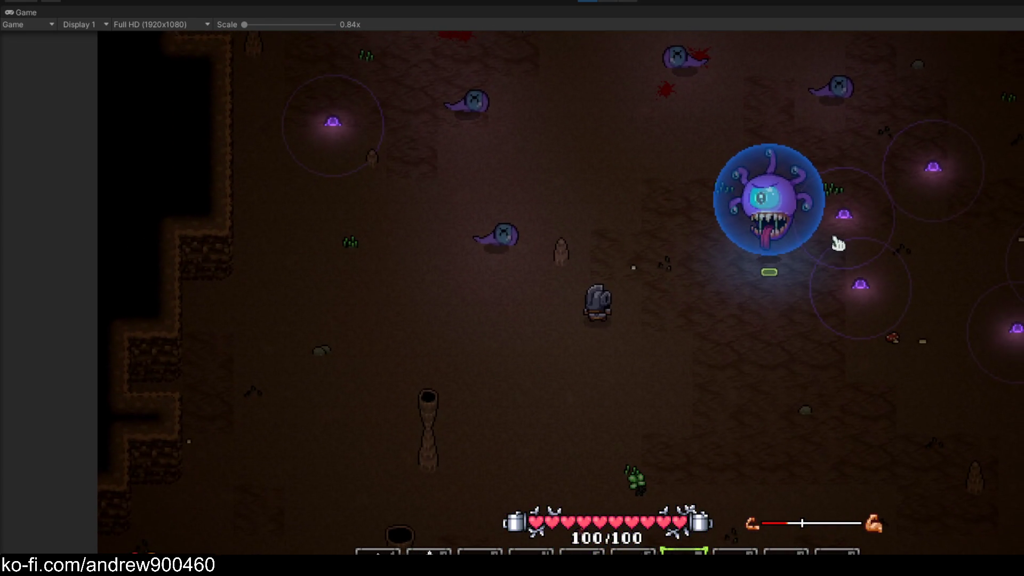
Capture a region screenshot of the beholder, then move the knight away from the beam
key(super+shift+s)
mouse_move(449, 80)
mouse_down()
mouse_move(850, 434)
mouse_move(897, 393)
mouse_move(918, 395)
mouse_up()
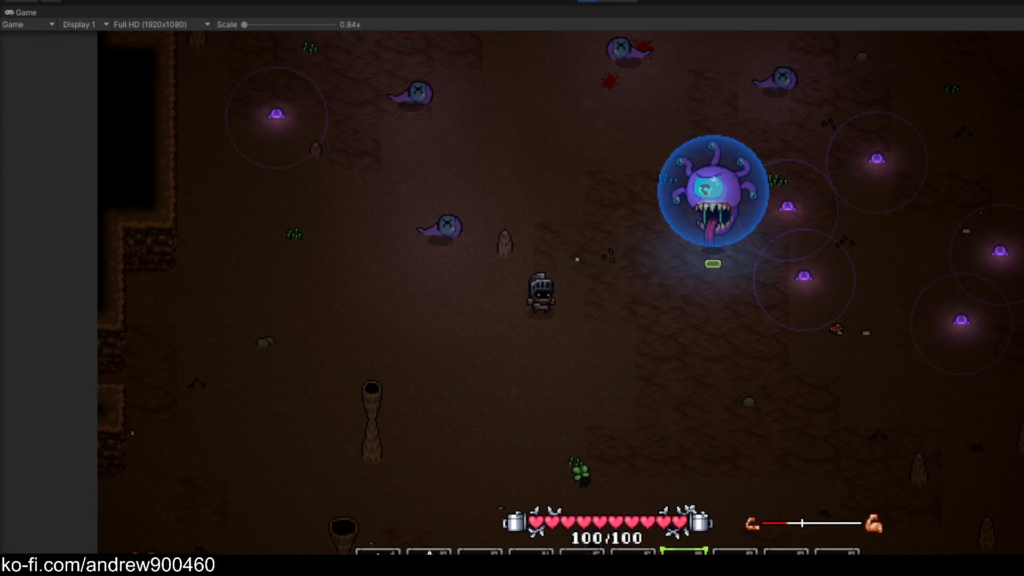
key(a)
key(w)
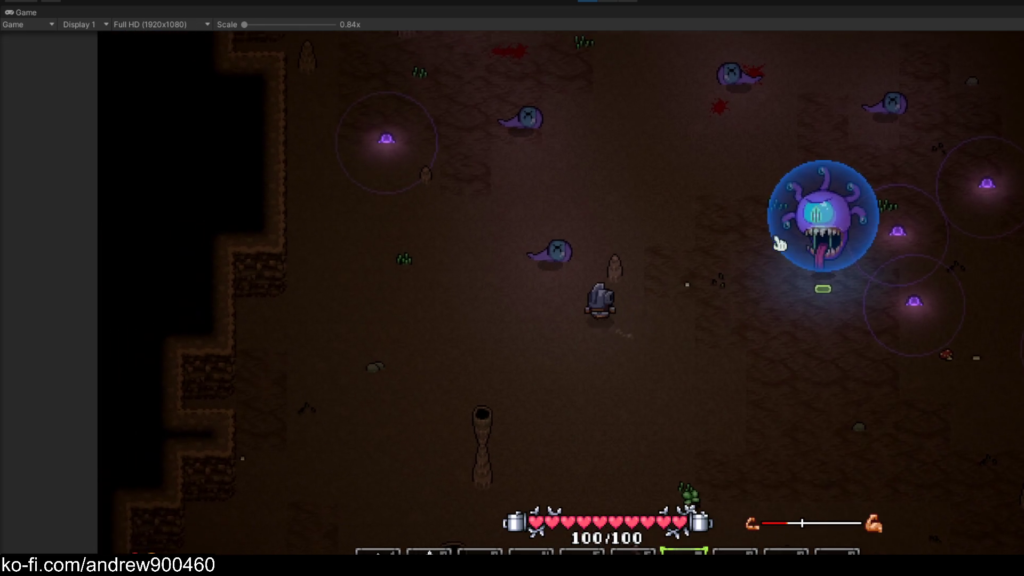
key(w)
key(a)
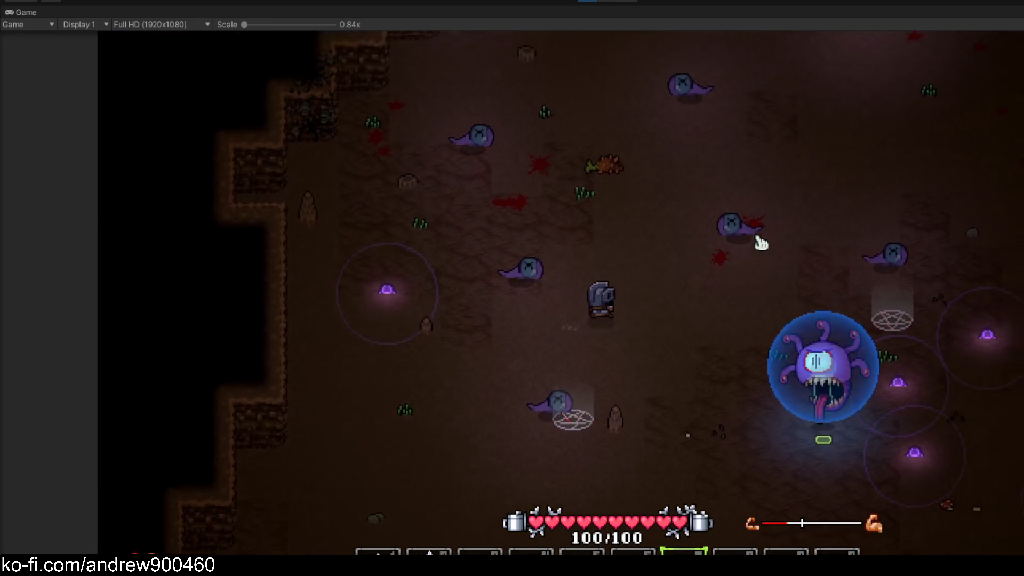
key(s)
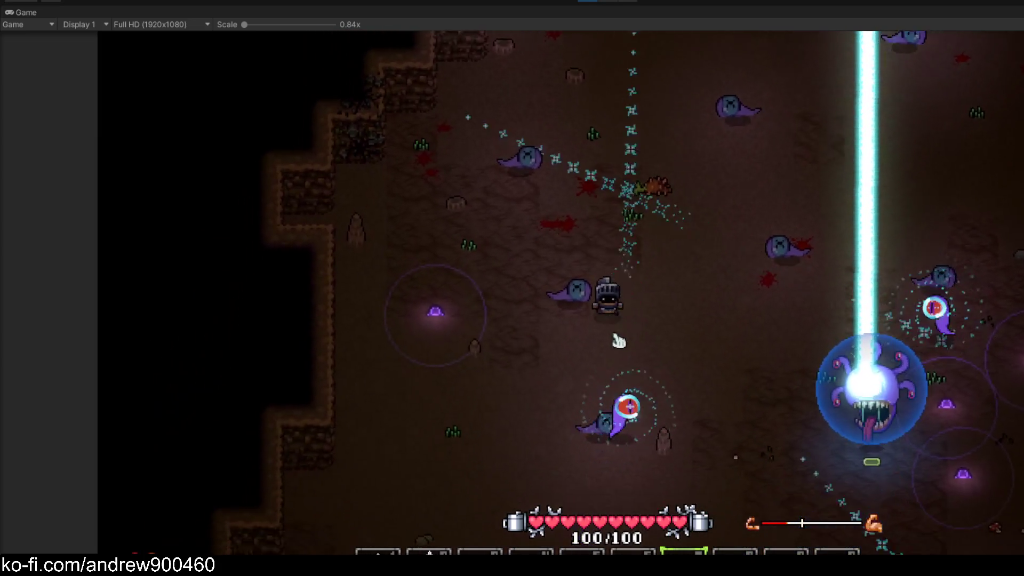
key(s)
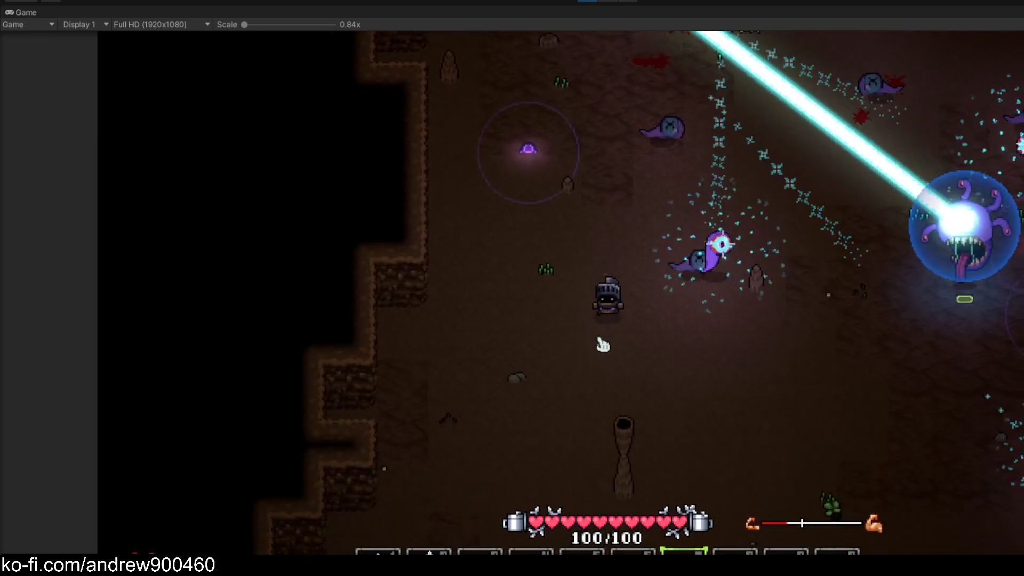
Keep circling the beholder while it fires, then pause the game with Esc
key(w)
key(a)
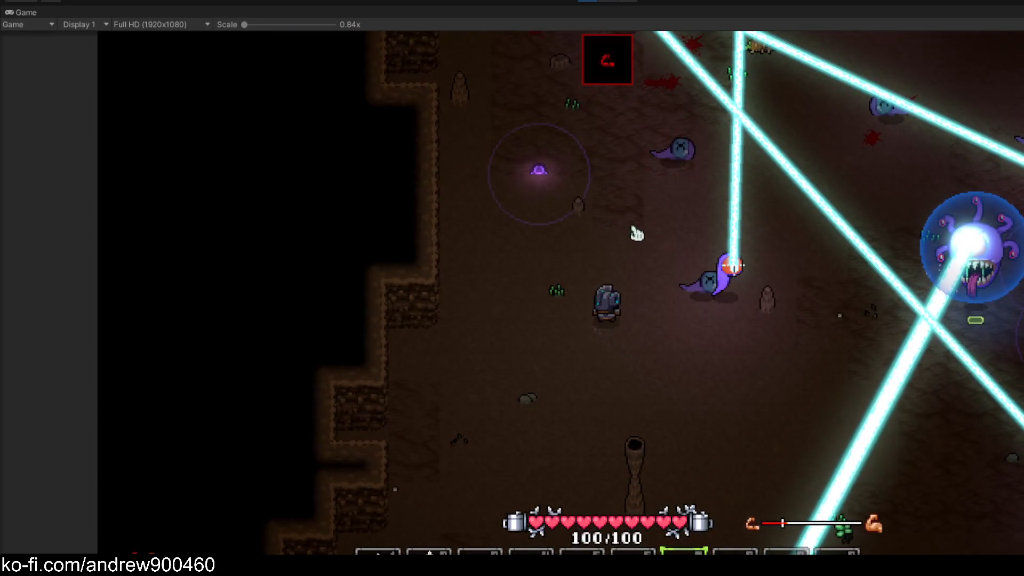
key(s)
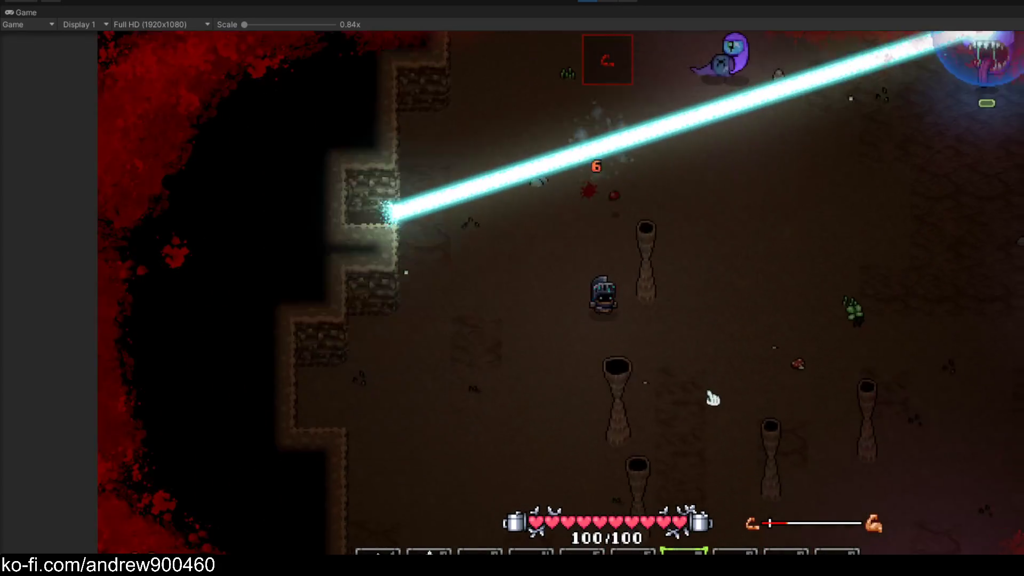
key(d)
key(w)
key(d)
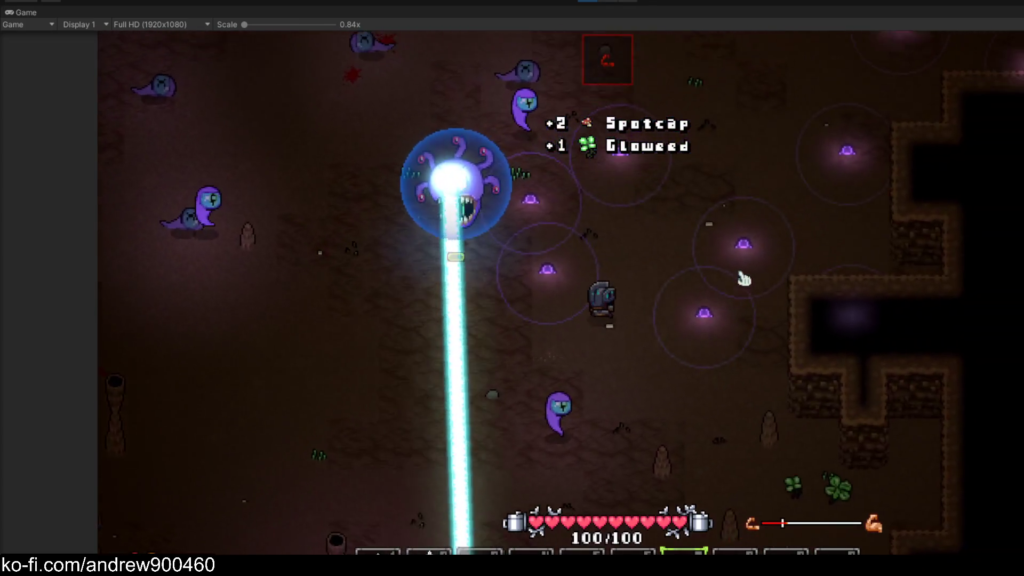
key(w)
key(a)
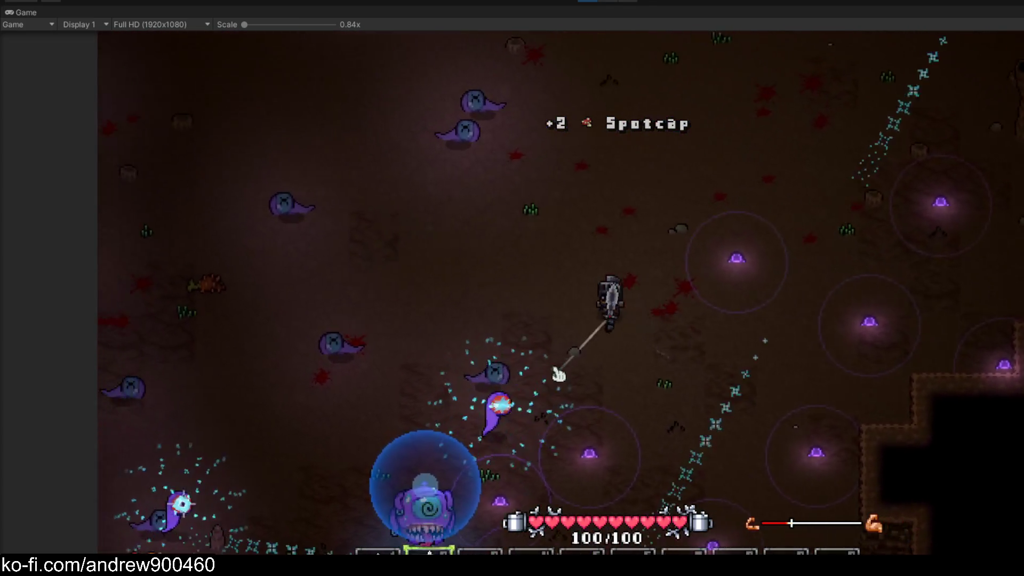
key(s)
key(a)
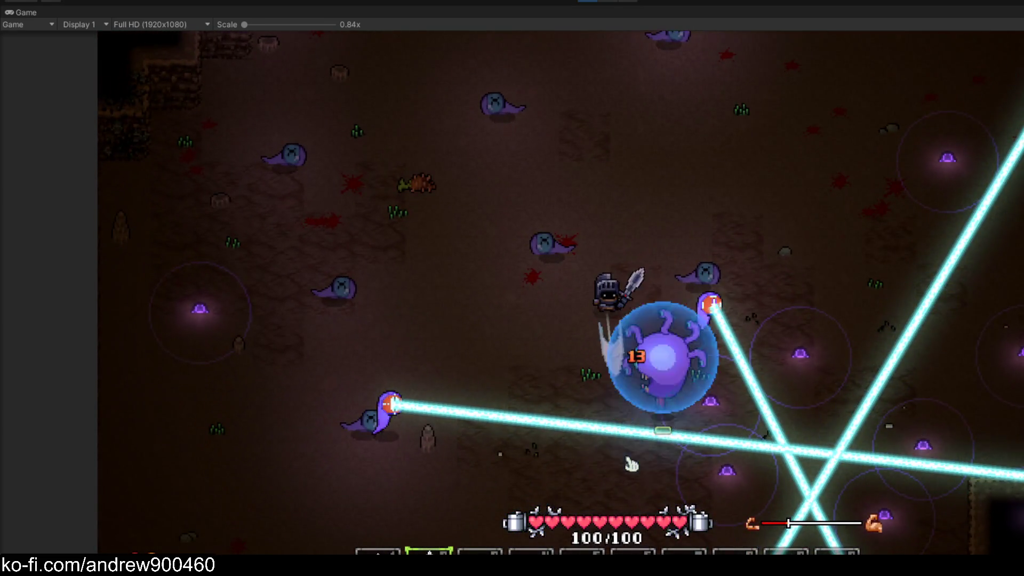
key(w)
key(a)
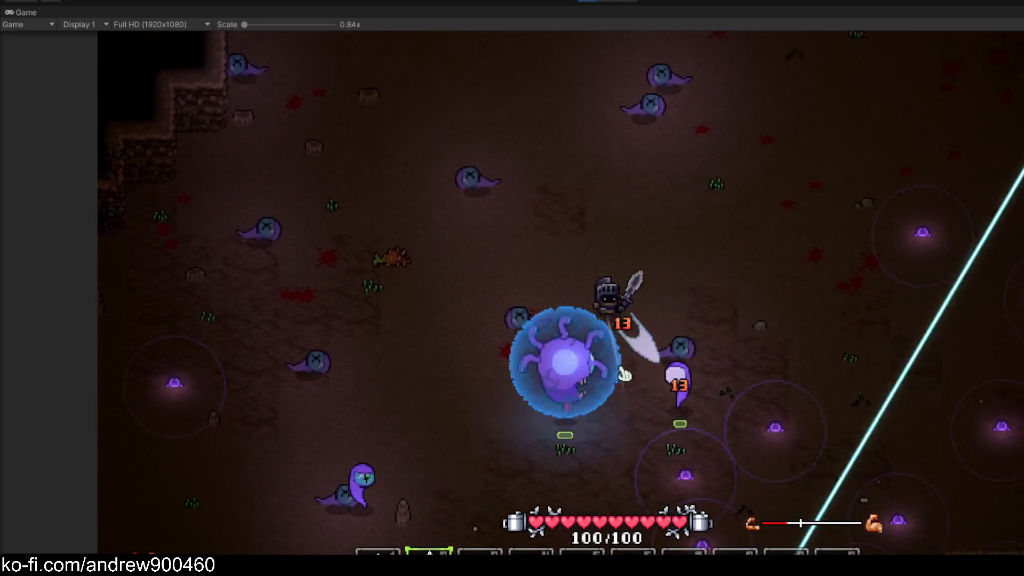
key(Escape)
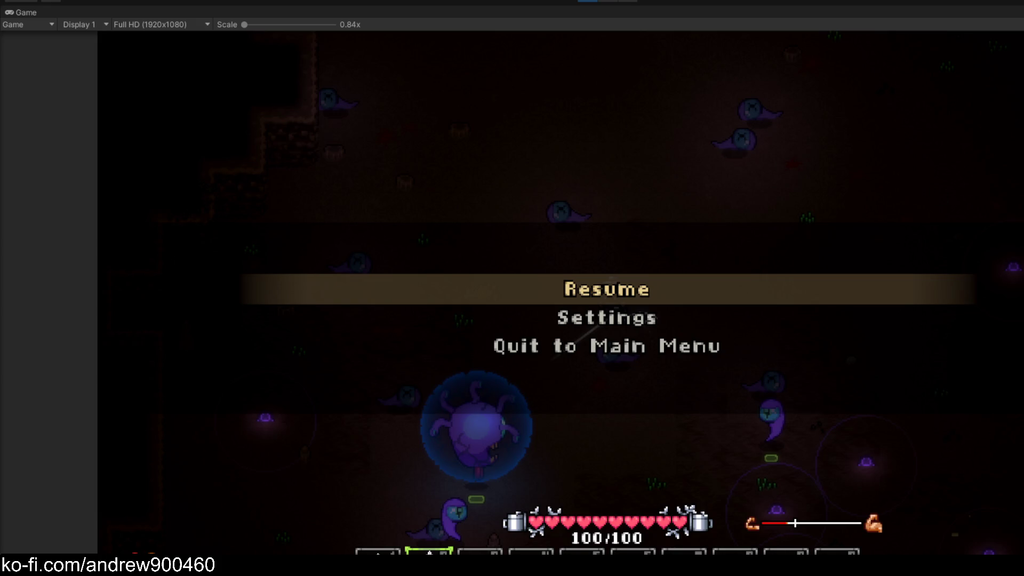
Choose Resume in the Game view's pause menu to continue the game
click(602, 288)
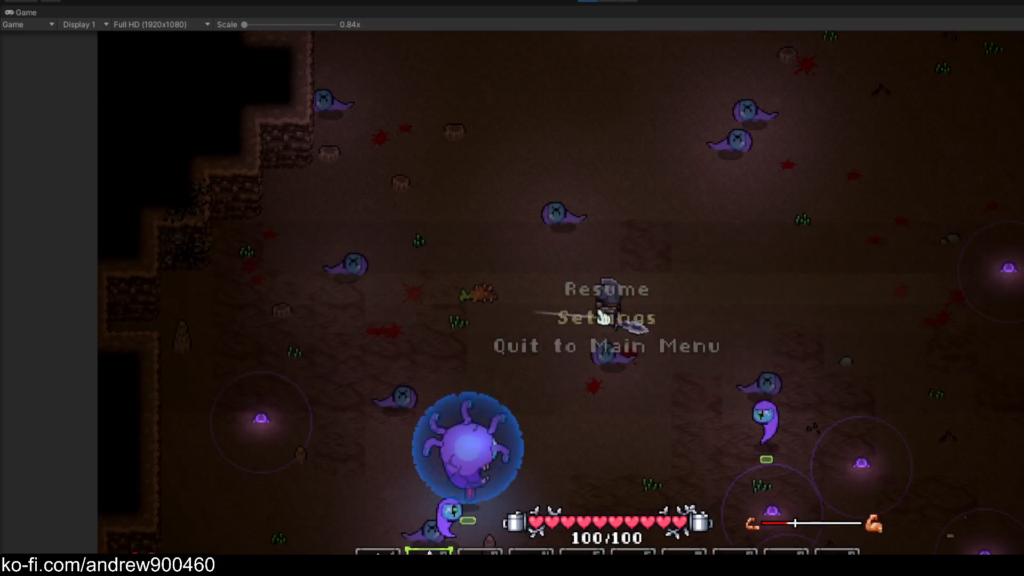
Walk the knight down the cave with WASD, weaving diagonally in every direction
key(s)
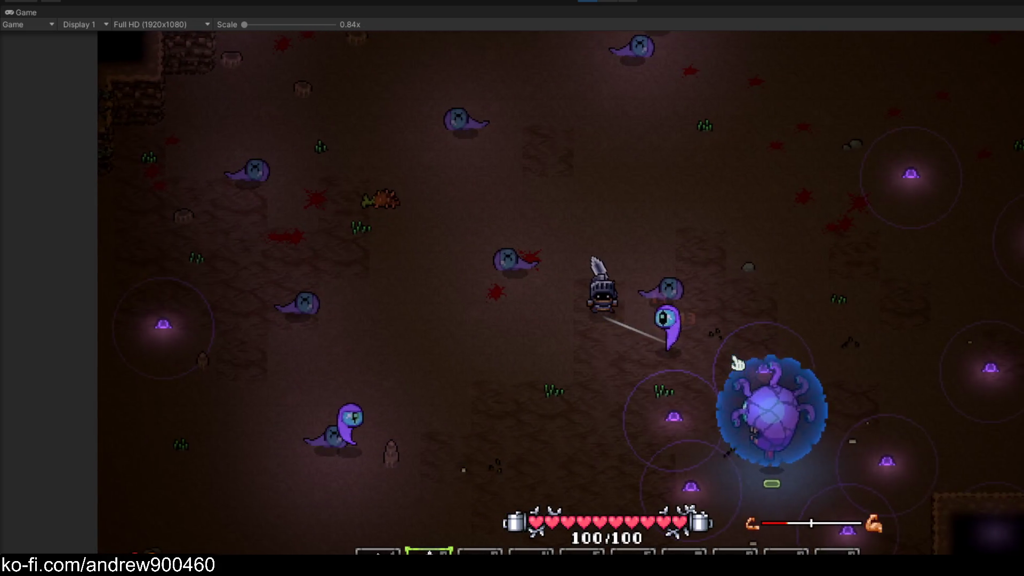
key(s)
key(d)
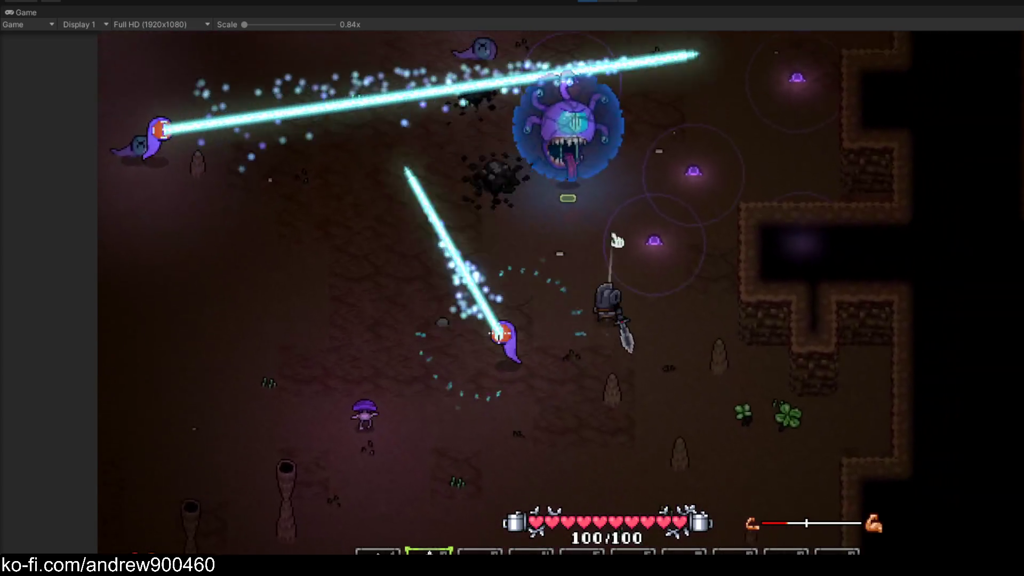
key(w)
key(a)
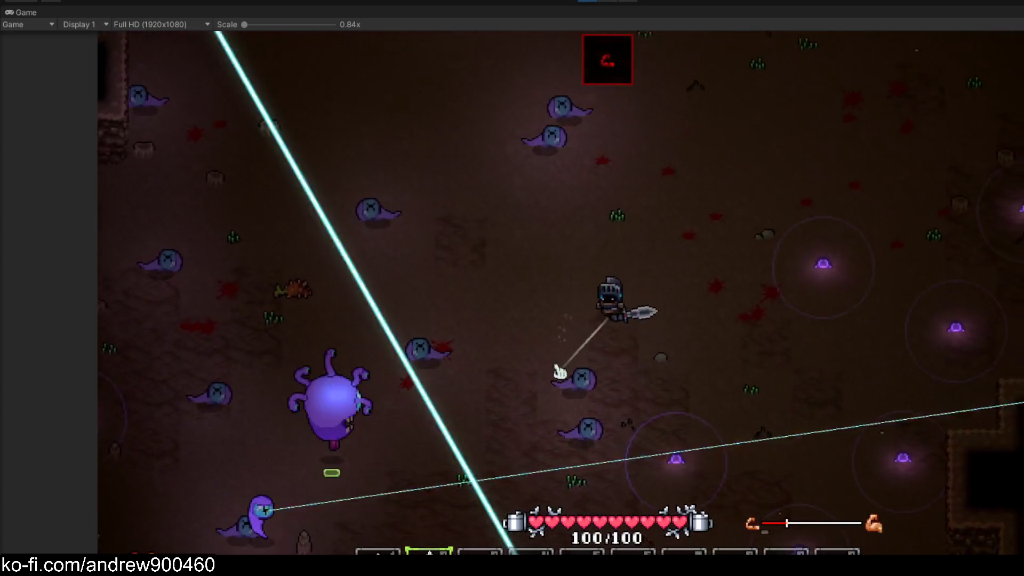
key(s)
key(a)
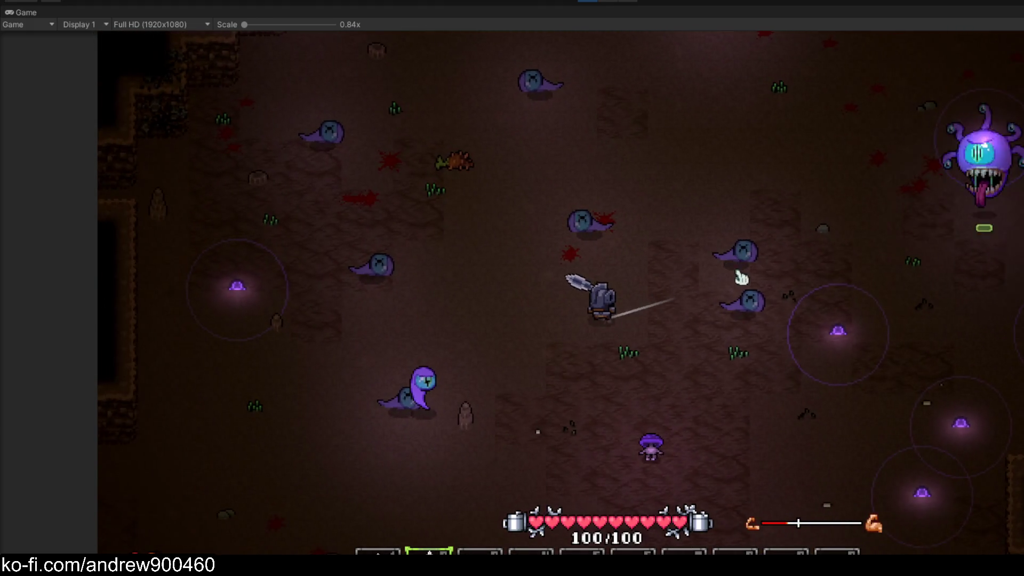
key(s)
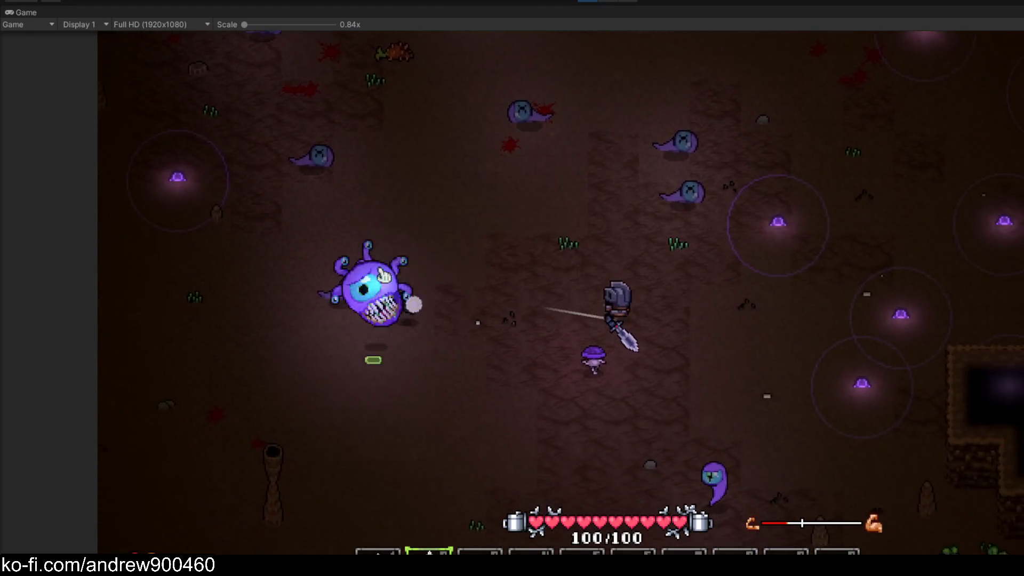
key(a)
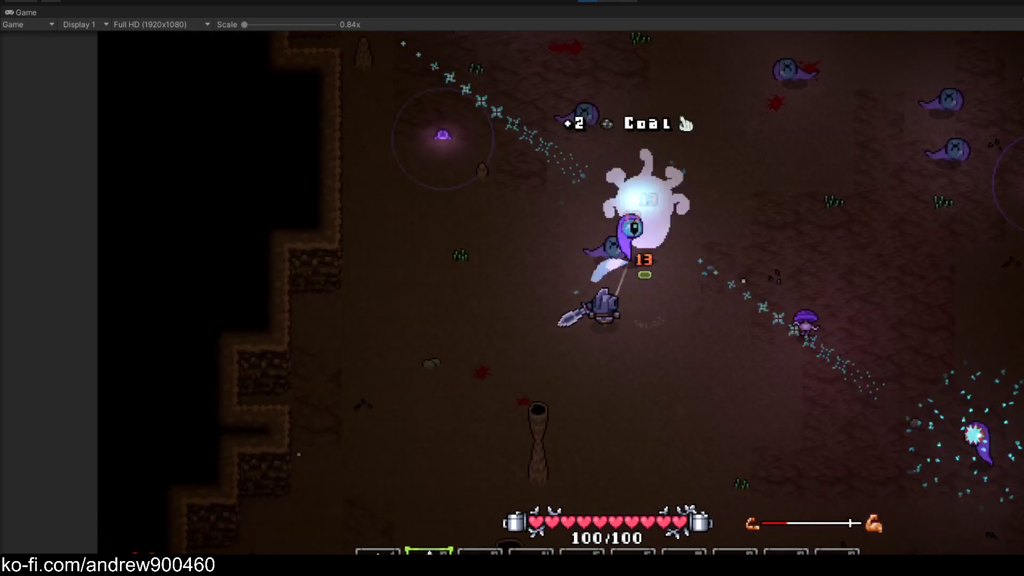
key(w)
key(a)
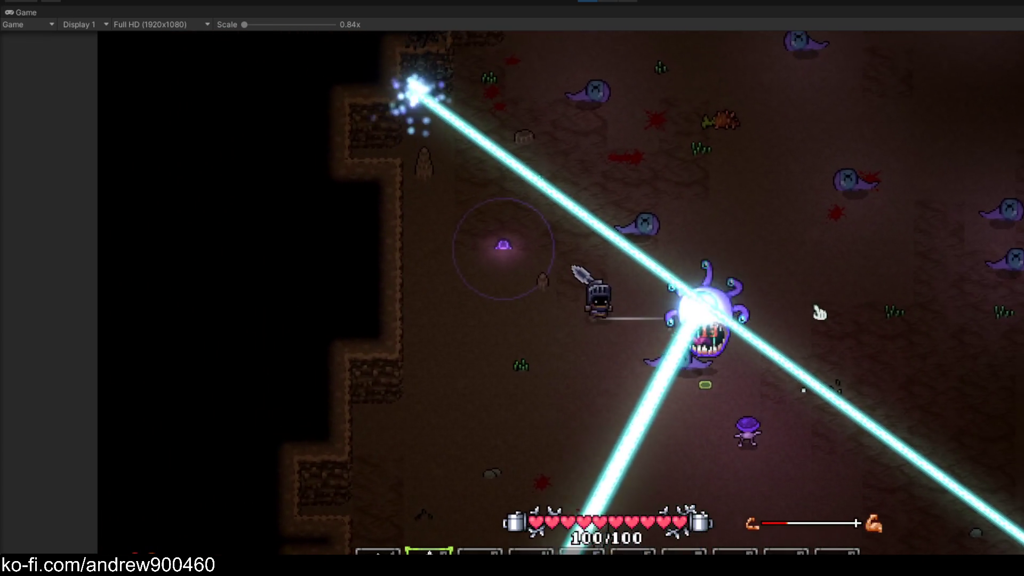
key(w)
key(d)
key(s)
key(d)
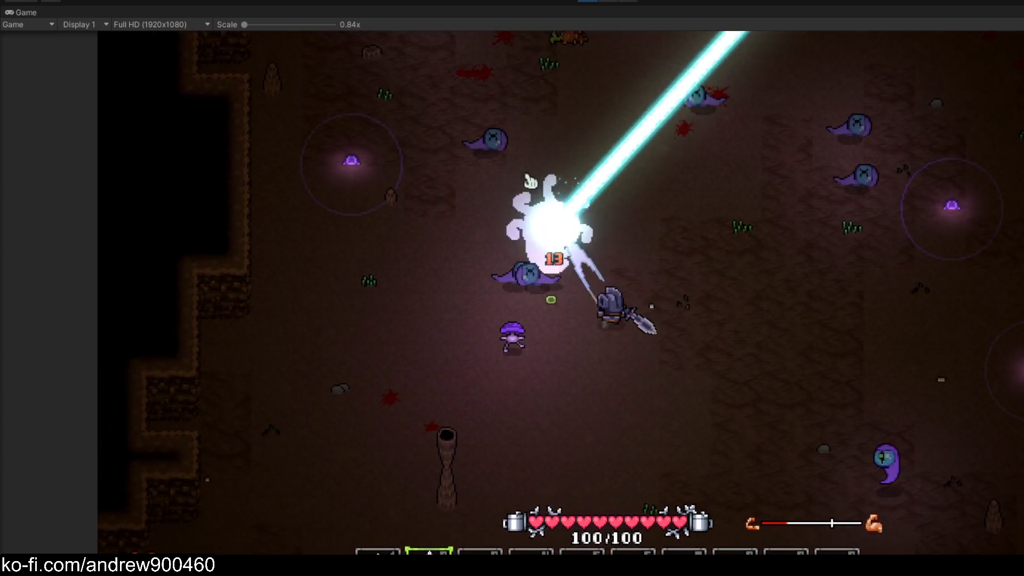
key(a)
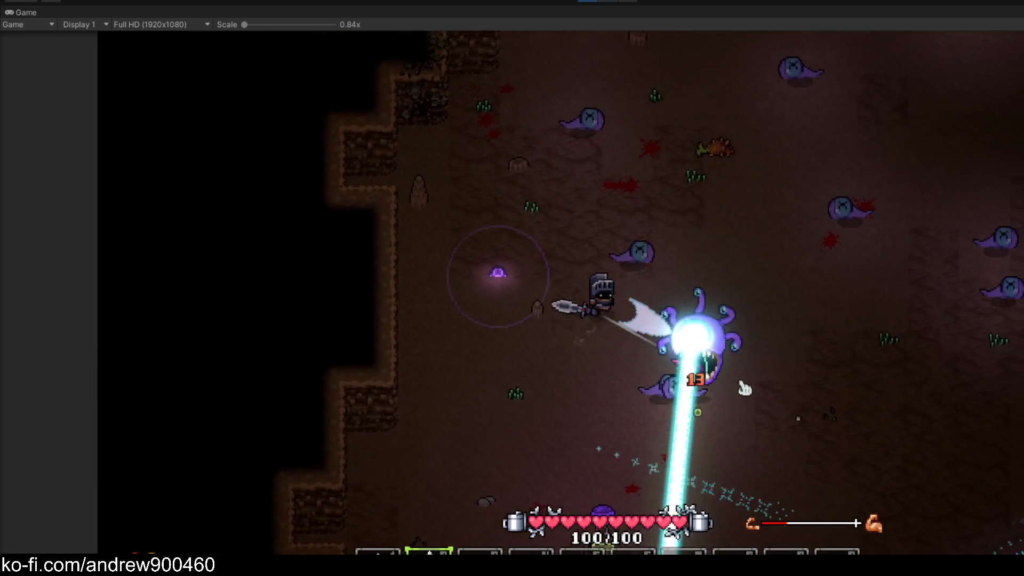
key(d)
key(s)
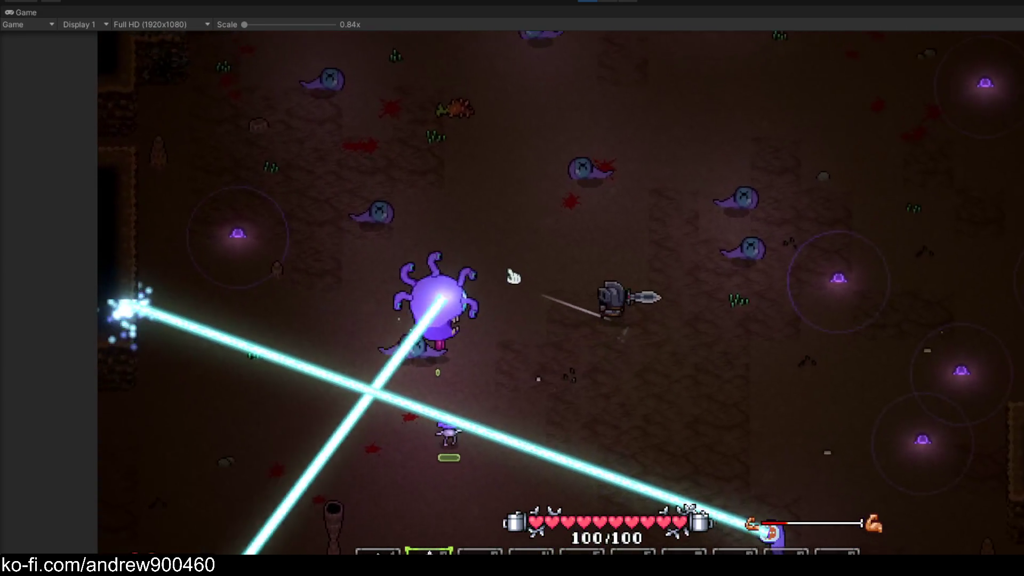
key(w)
key(a)
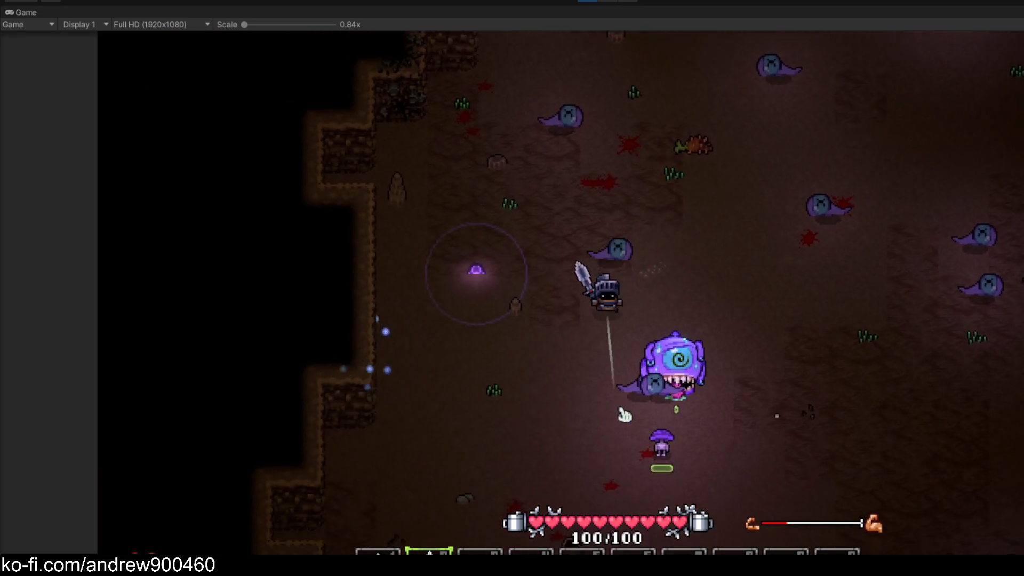
key(s)
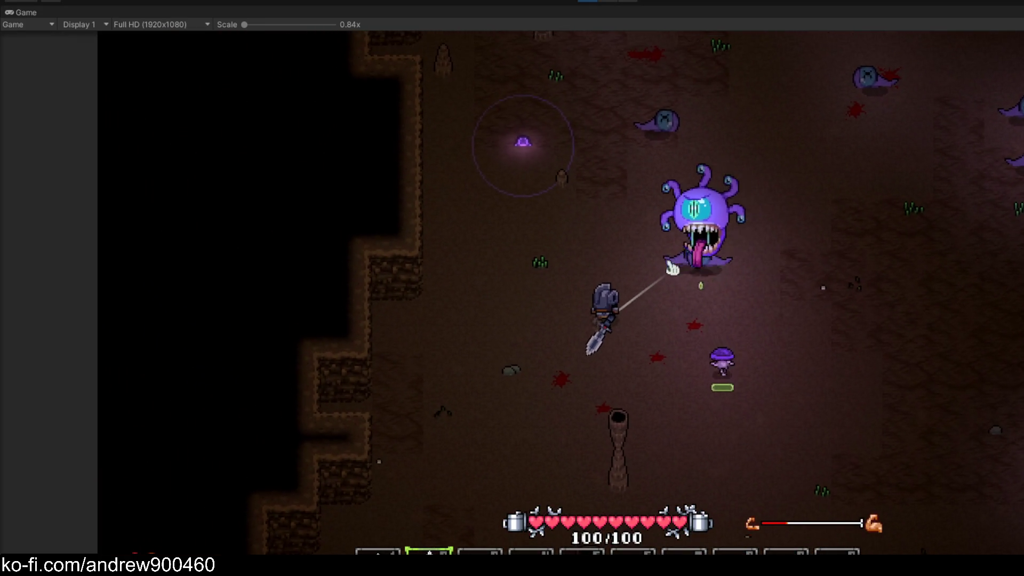
Circle the beholder boss, dodging its lasers by darting away and back
key(d)
key(w)
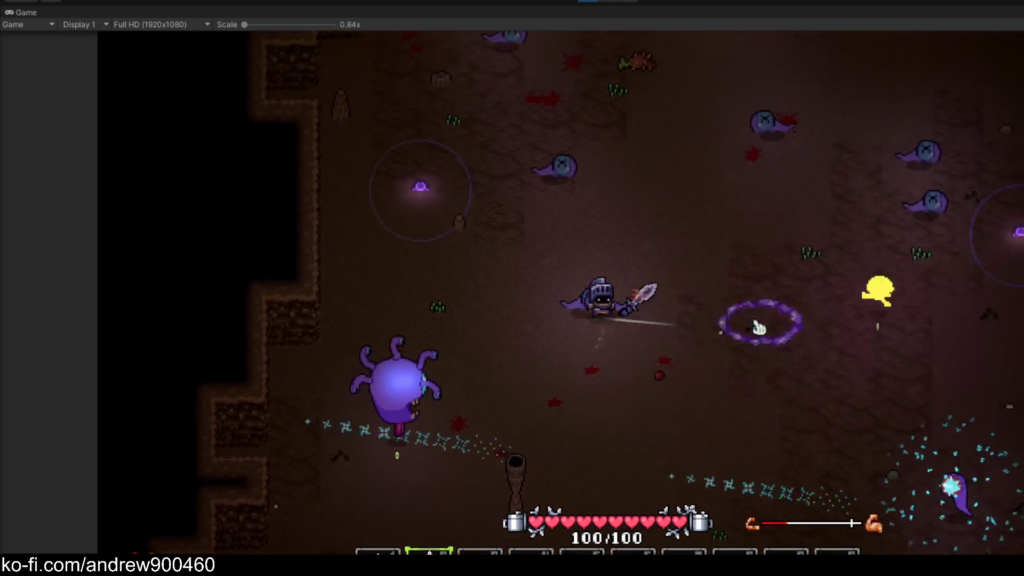
key(d)
key(w)
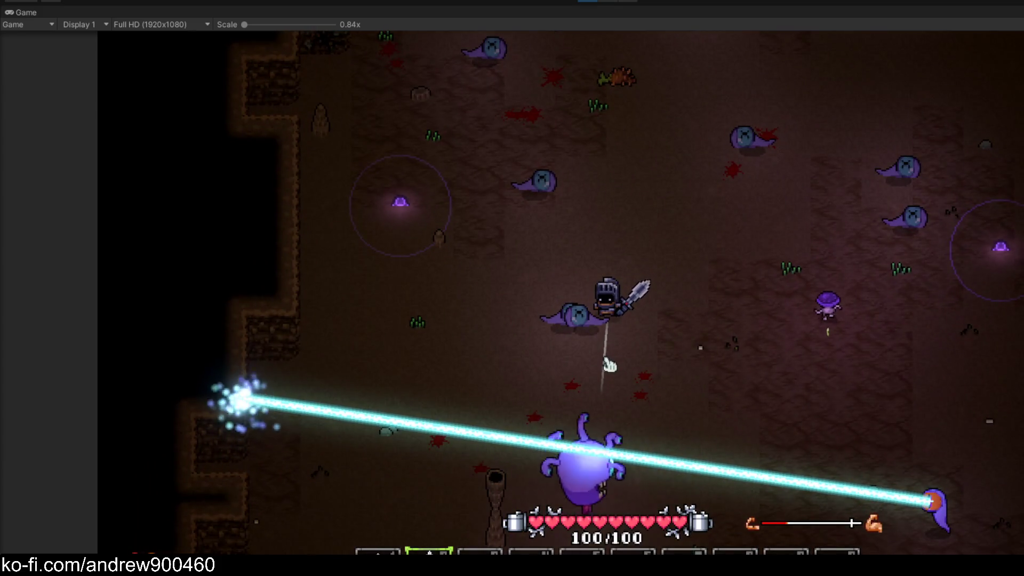
key(s)
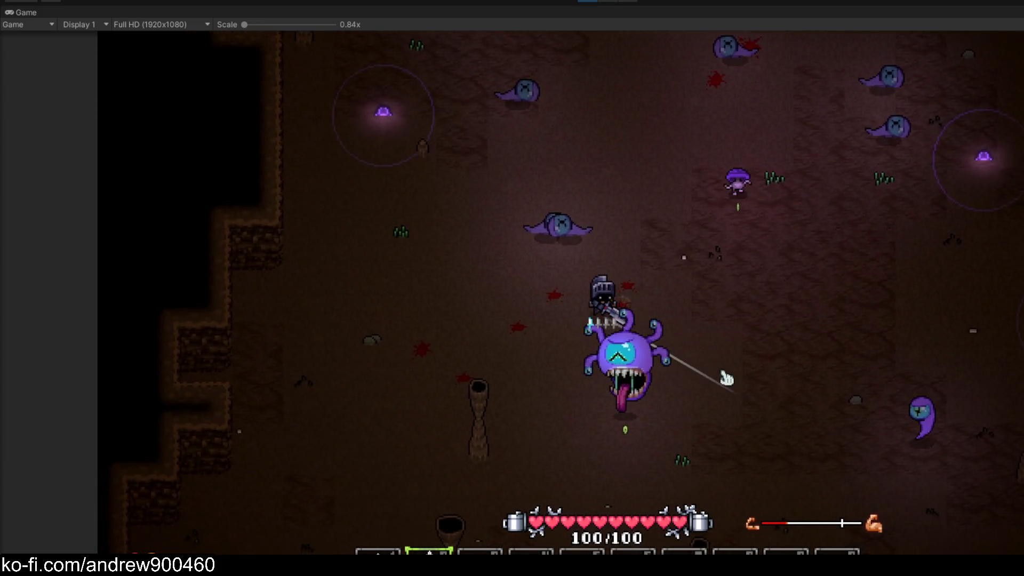
key(s)
key(a)
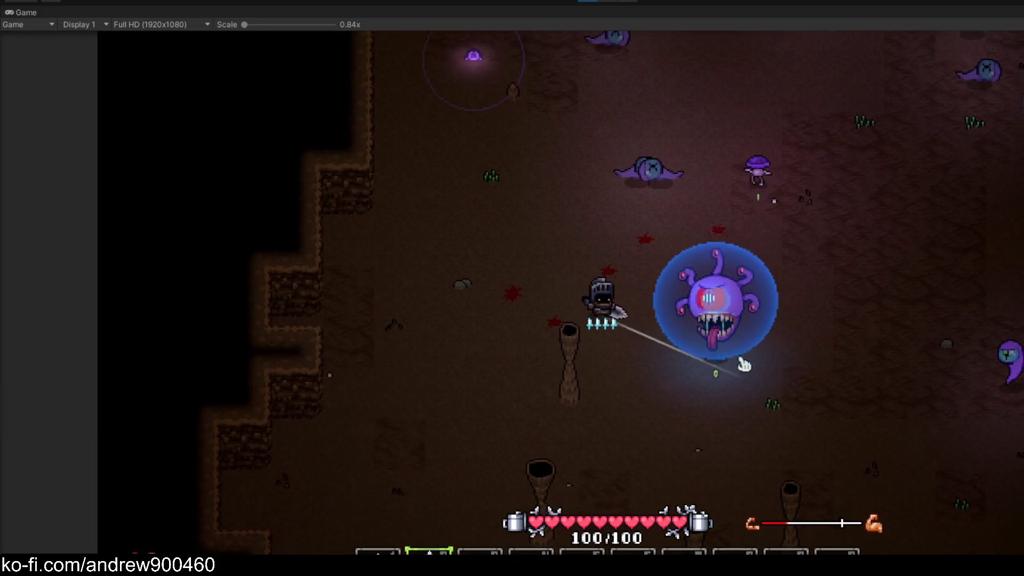
key(w)
key(d)
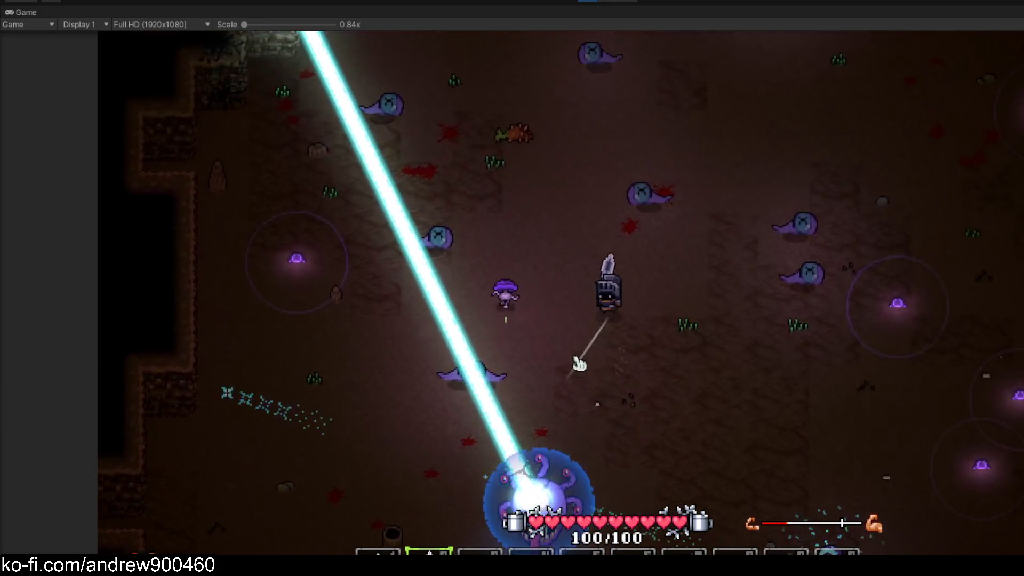
key(a)
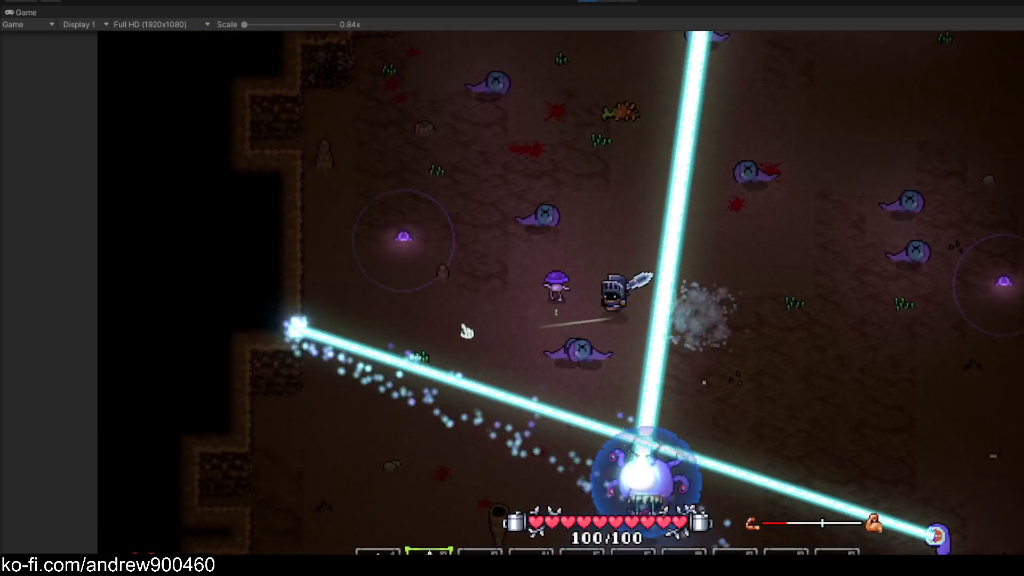
key(a)
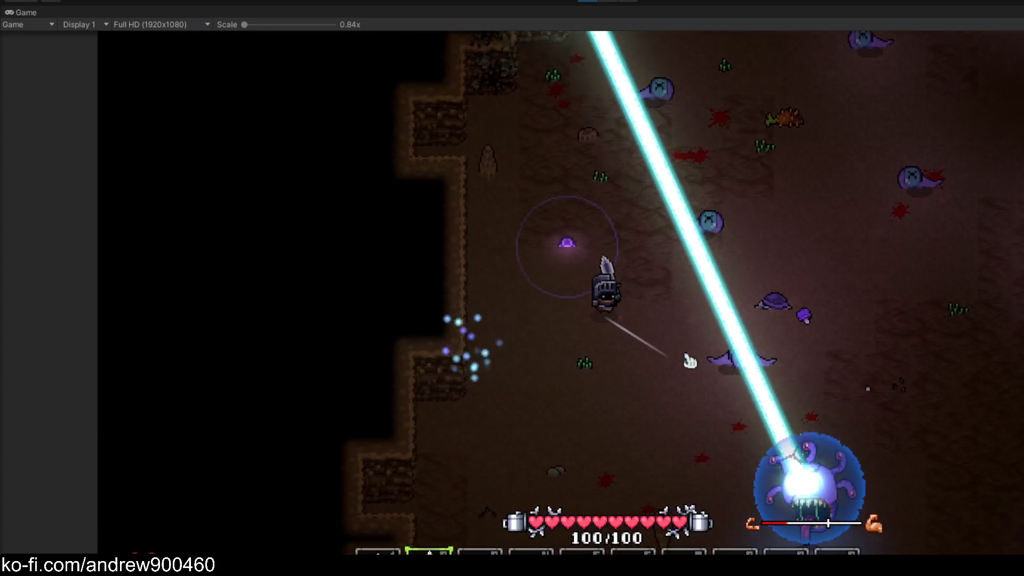
key(s)
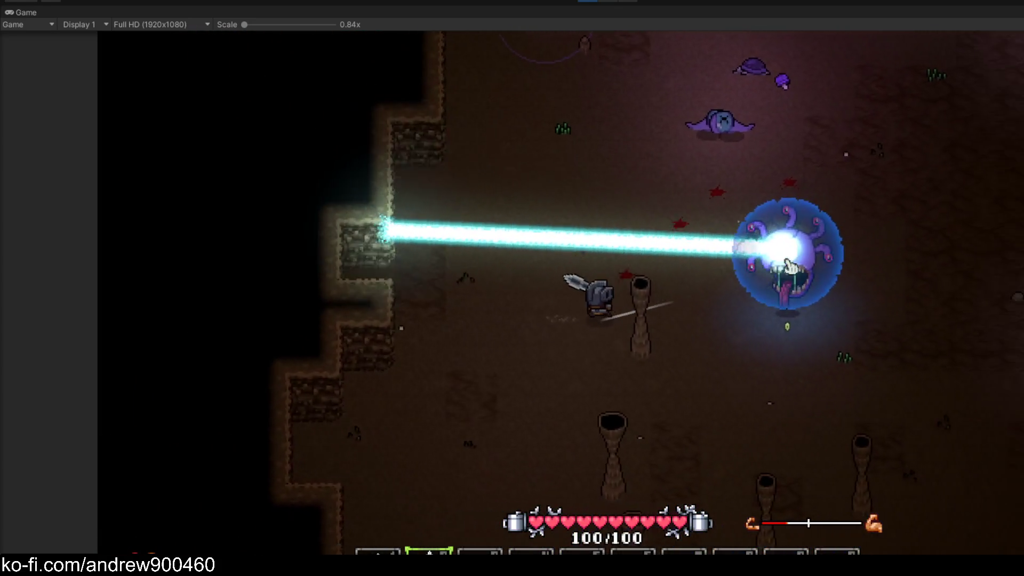
key(d)
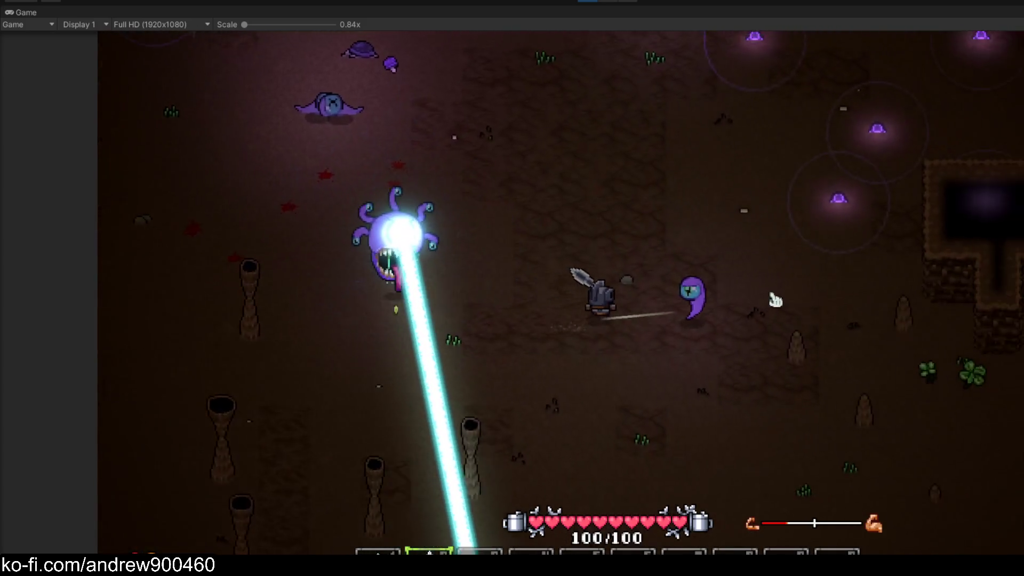
key(s)
key(d)
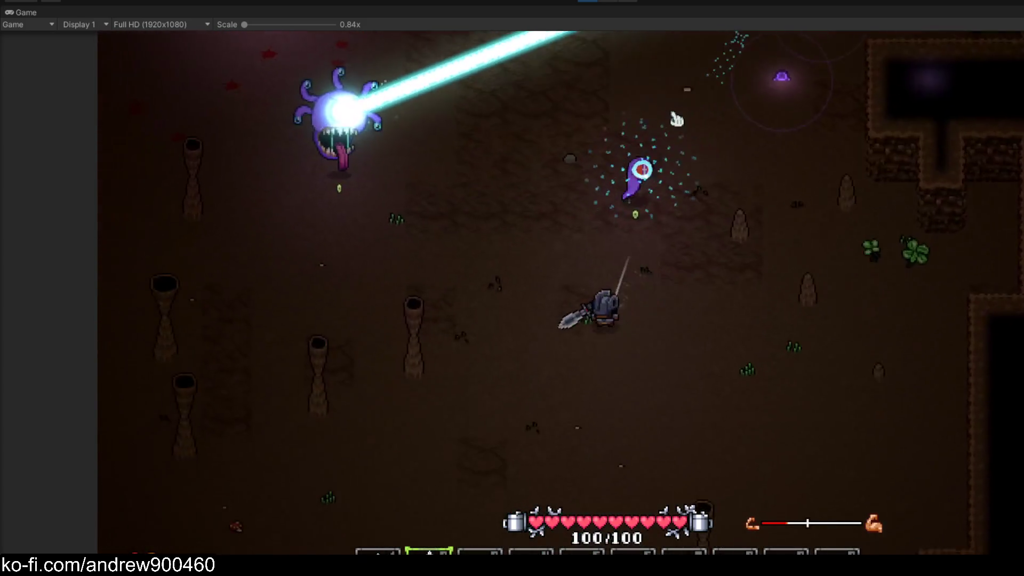
key(w)
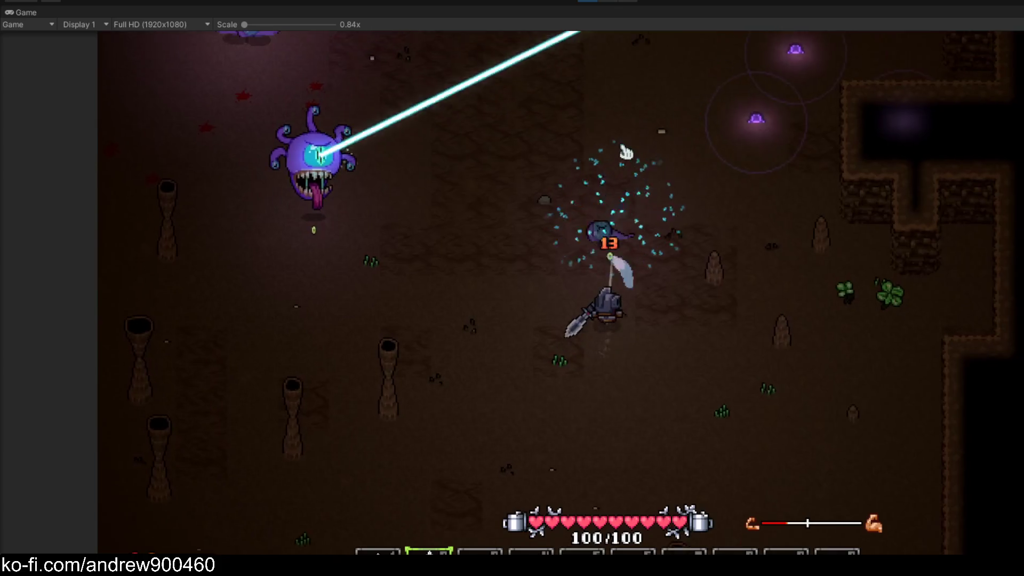
key(a)
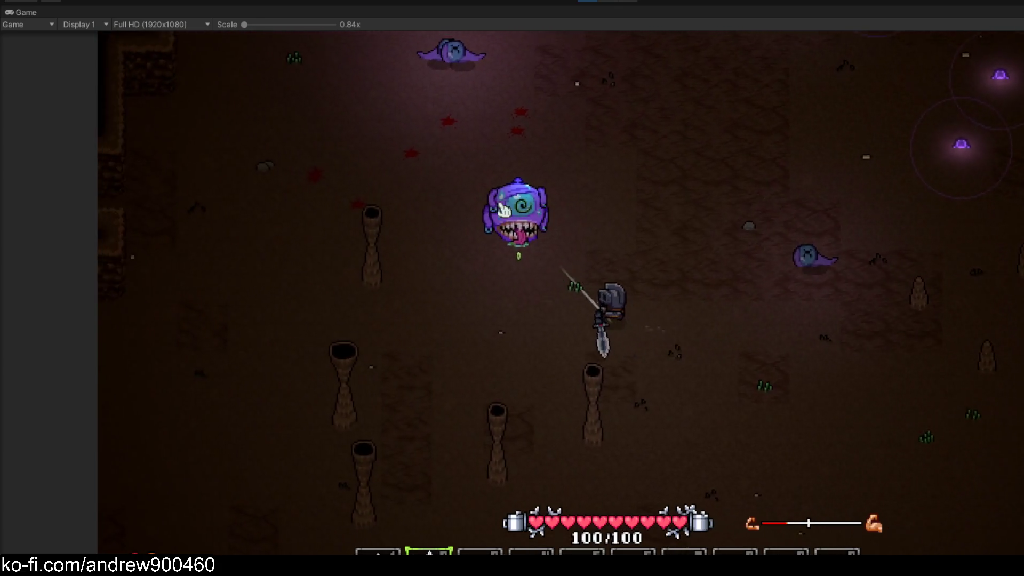
key(w)
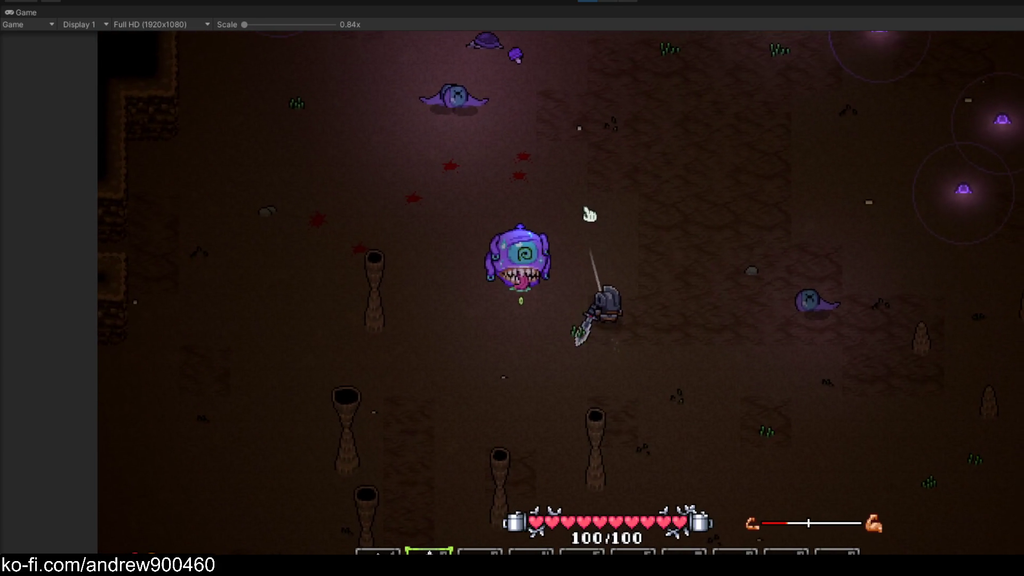
key(w)
key(d)
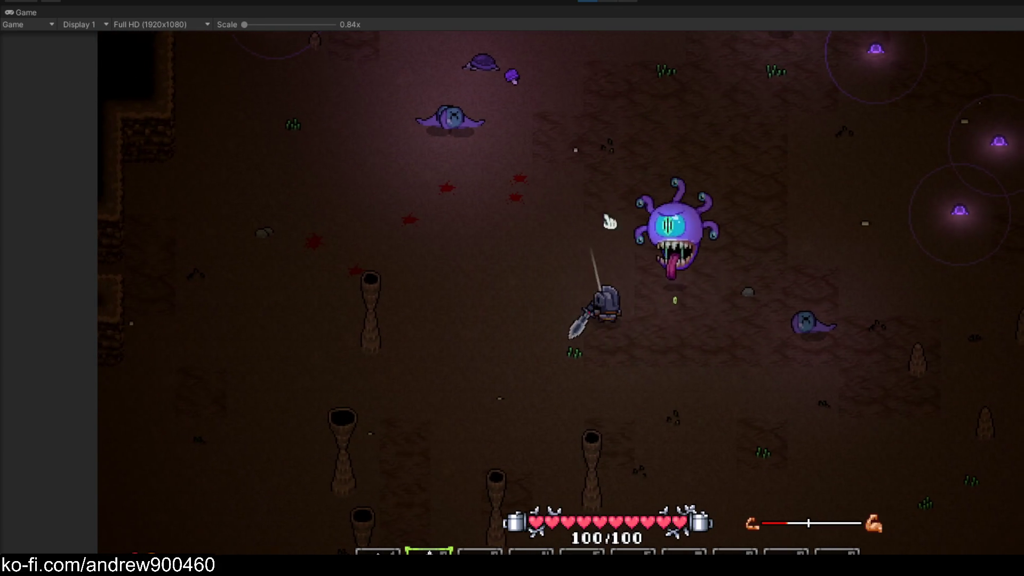
key(s)
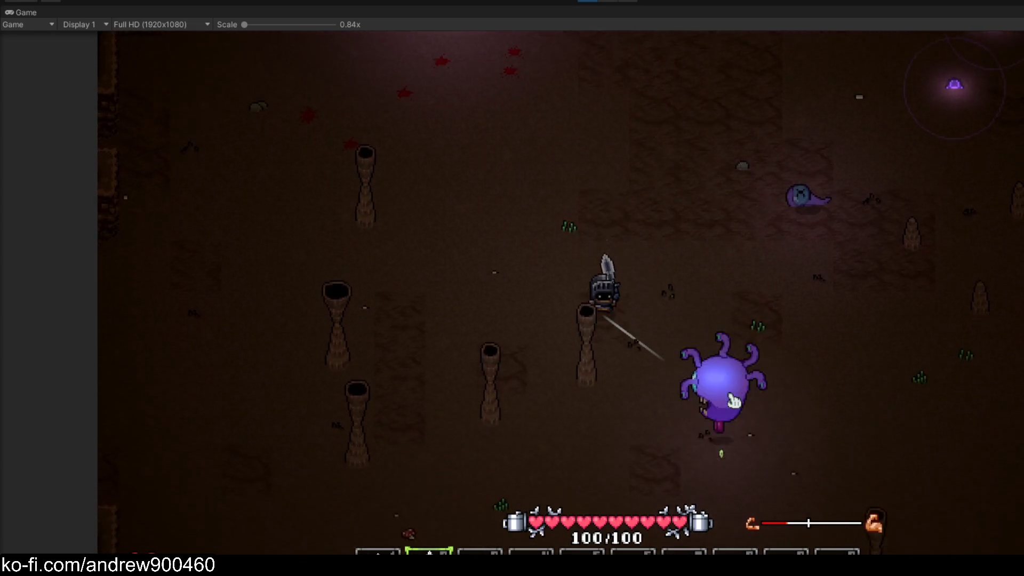
key(s)
key(d)
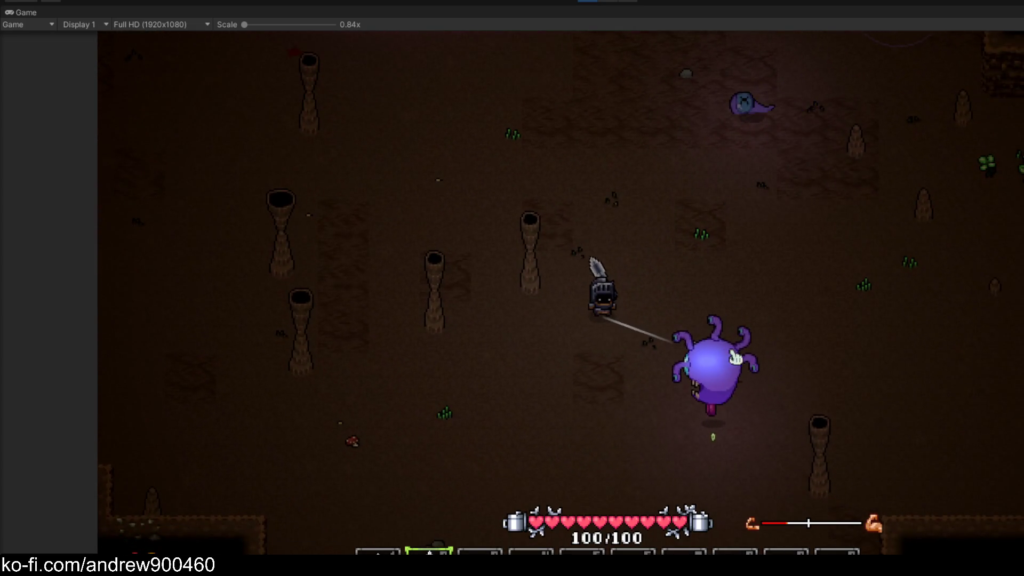
key(w)
key(d)
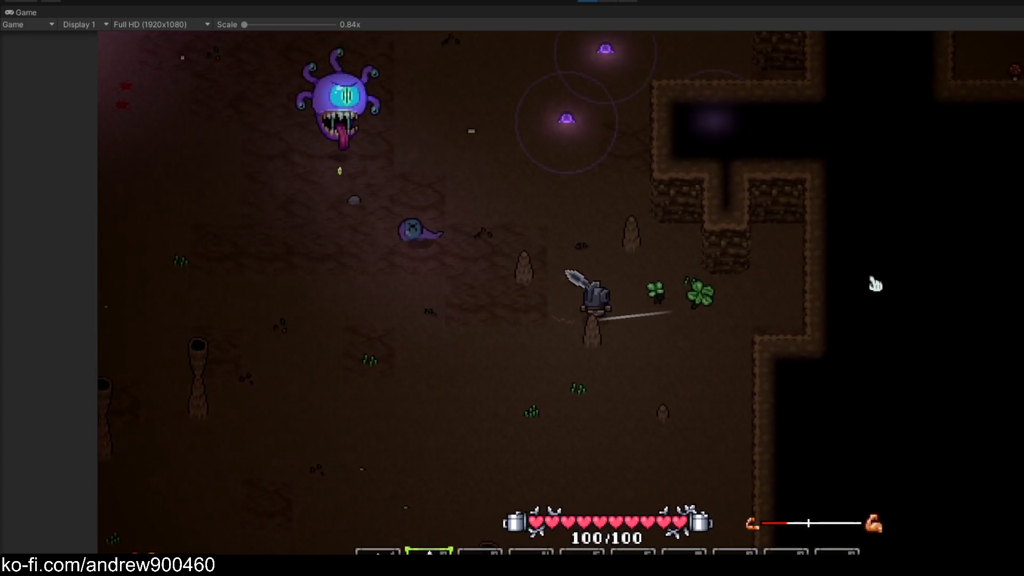
Walk the knight left to collect Gloweed, then reposition it near the enemies
key(a)
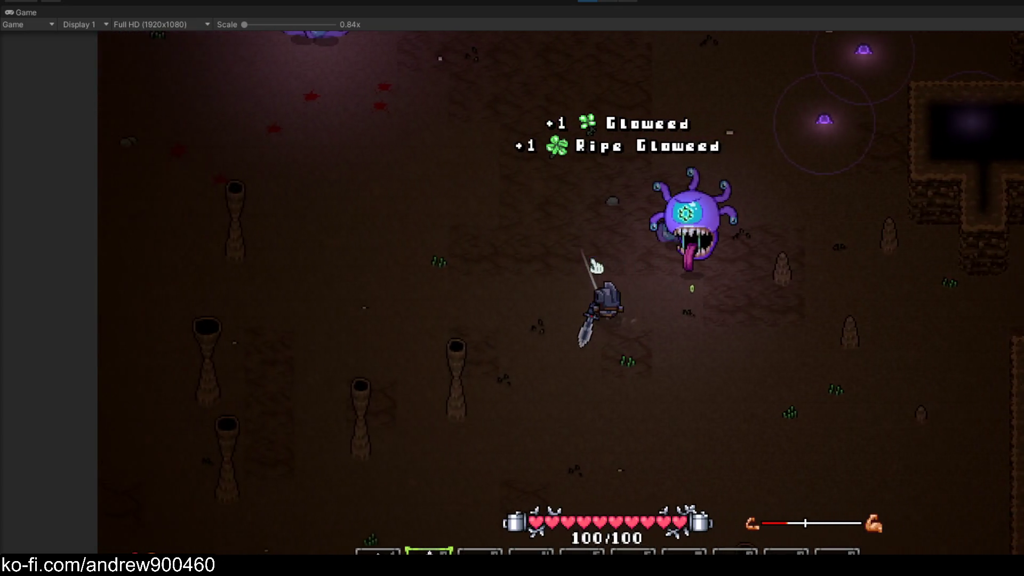
key(a)
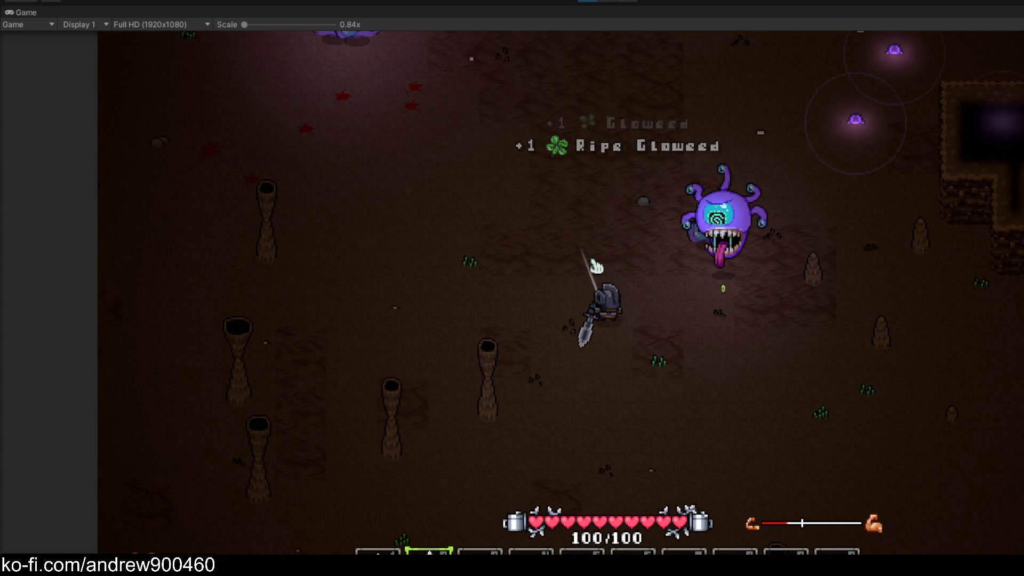
key(d)
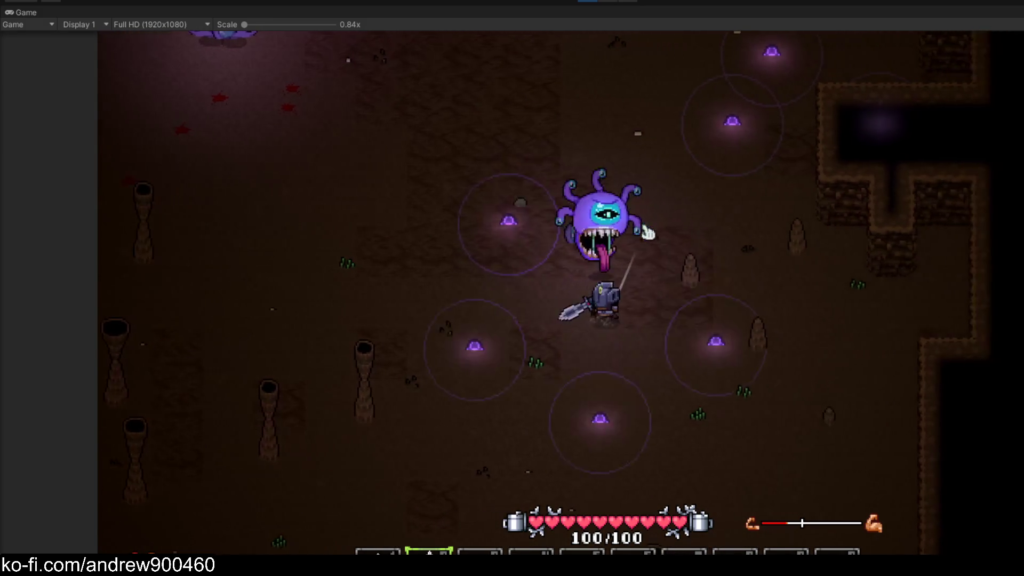
key(a)
key(w)
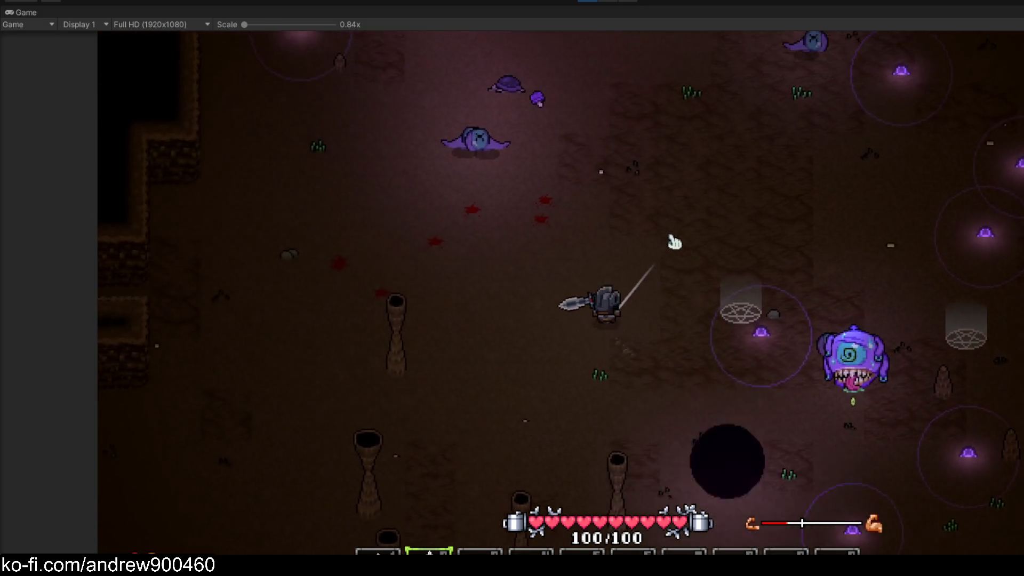
key(d)
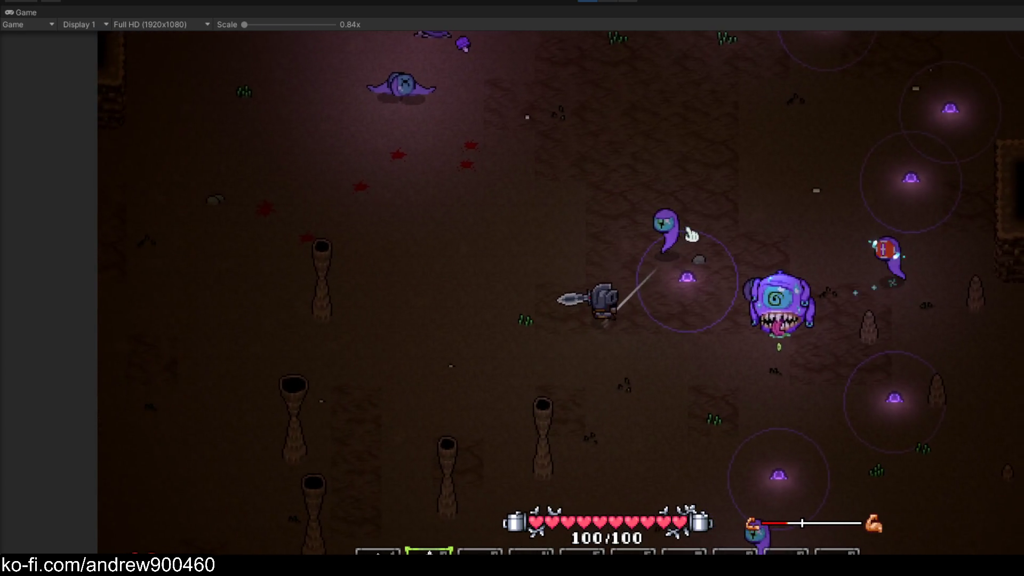
key(a)
key(w)
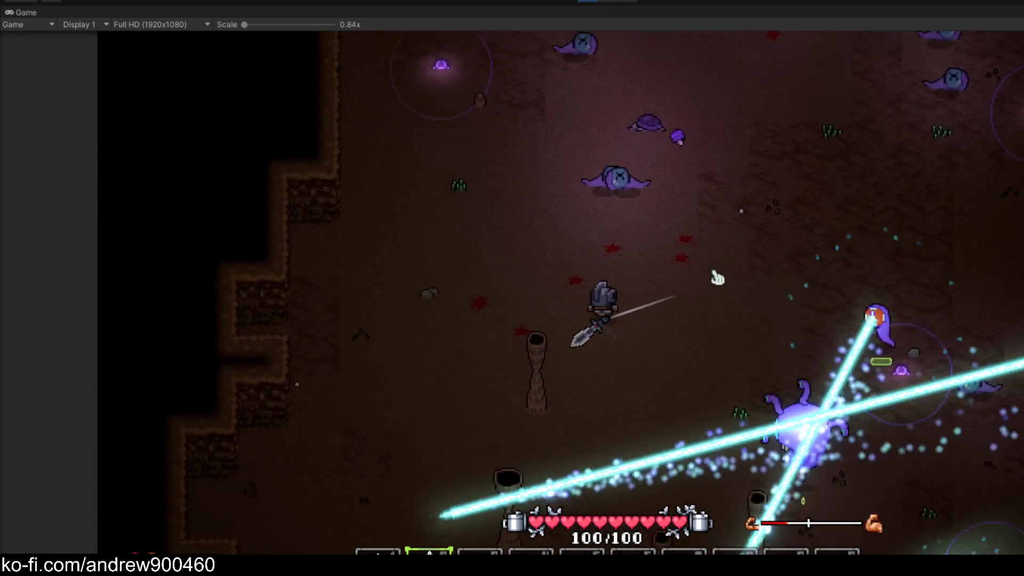
key(d)
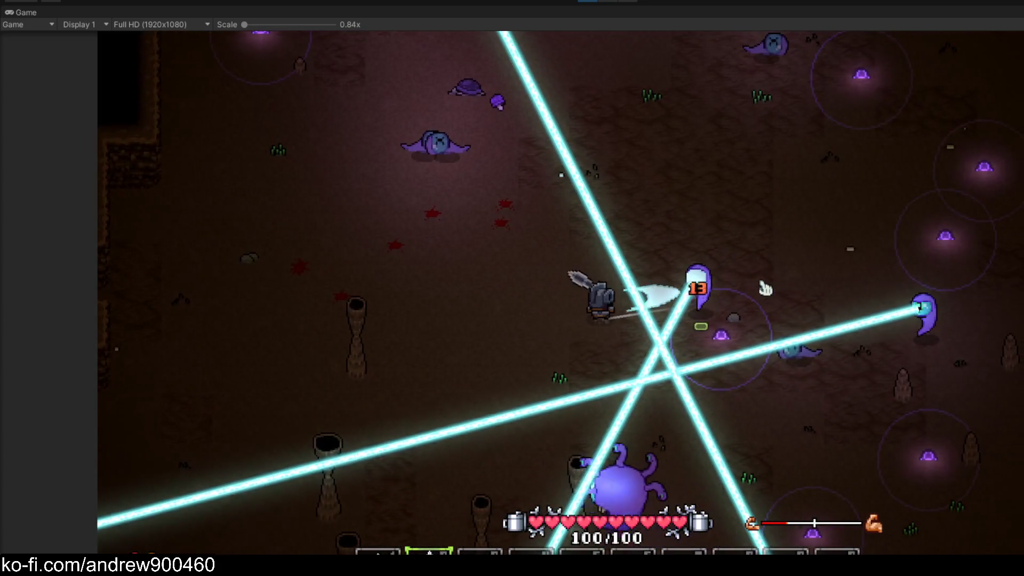
key(d)
key(w)
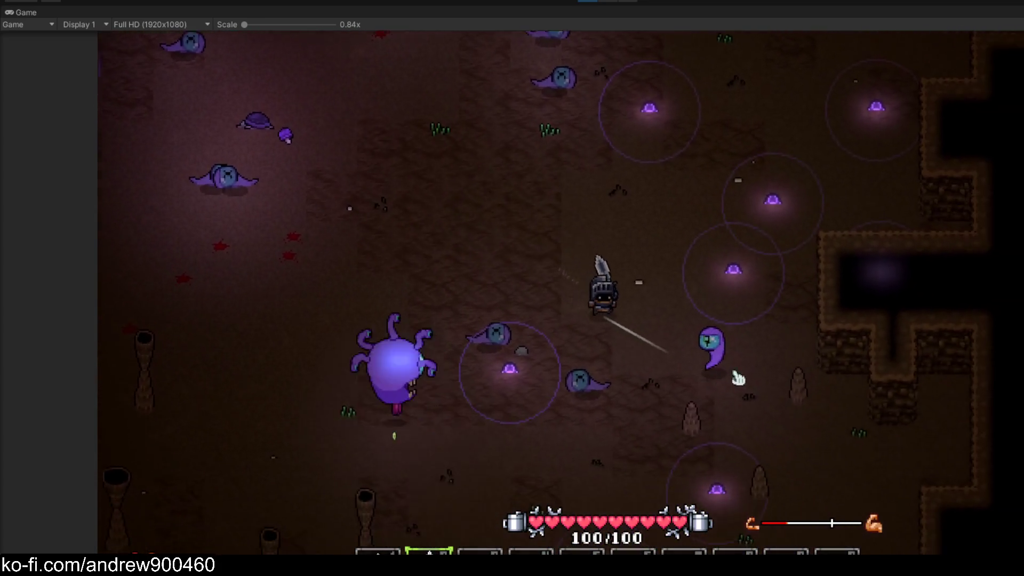
key(d)
key(s)
Slash the ghost and nearby enemies, then step onto the Luminous Fungus pickup
click(742, 330)
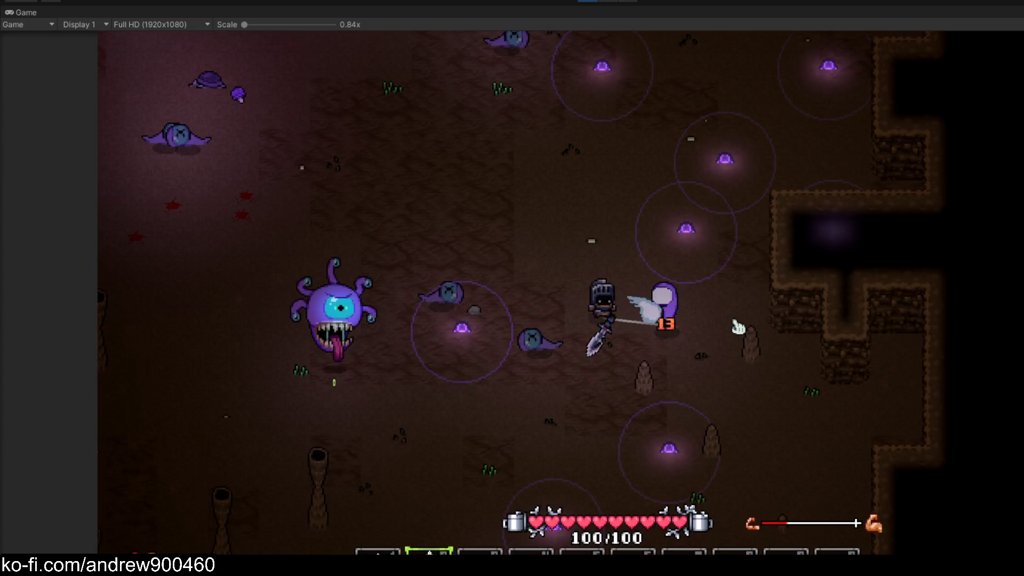
key(a)
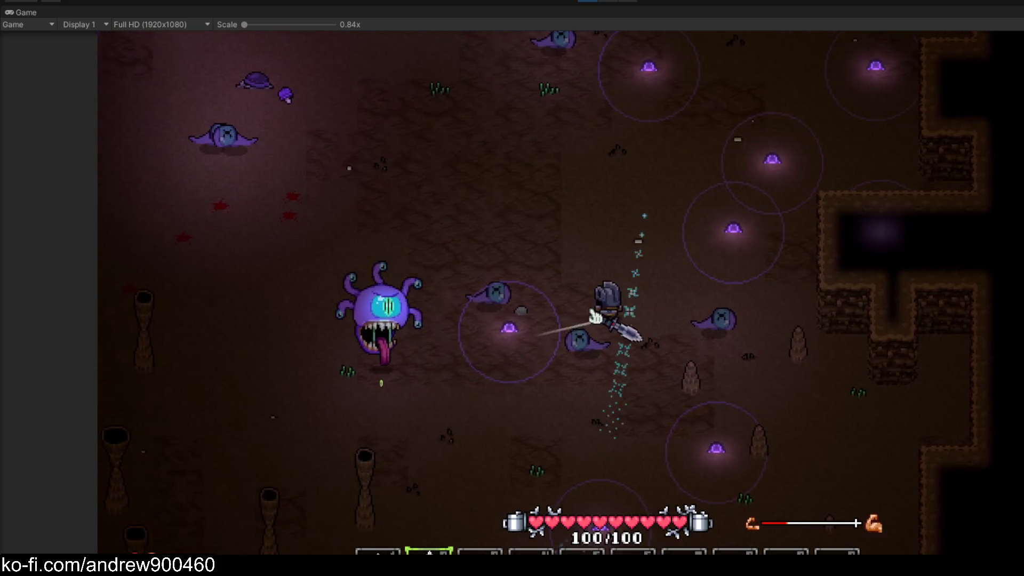
key(a)
key(w)
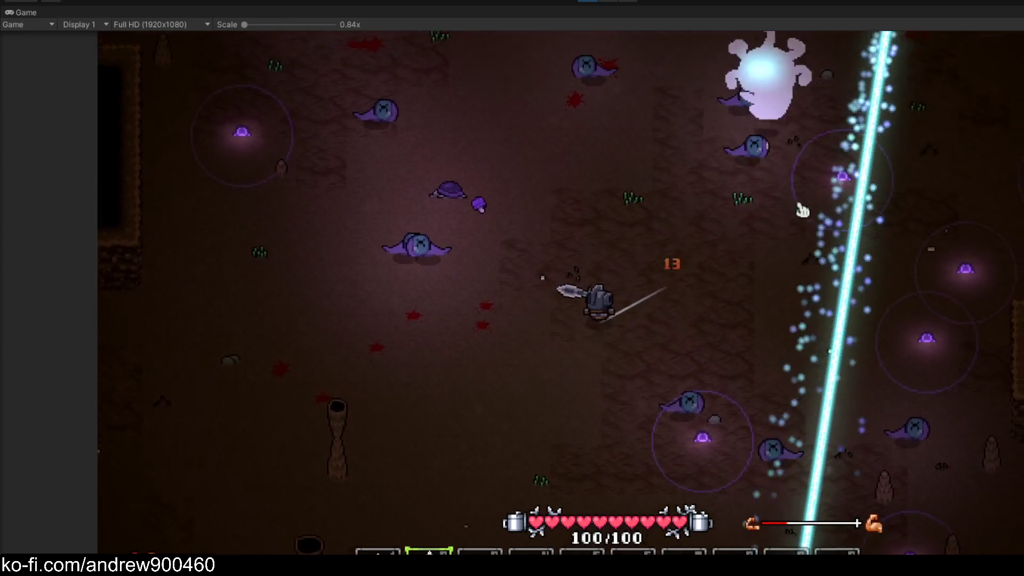
key(w)
click(469, 354)
key(a)
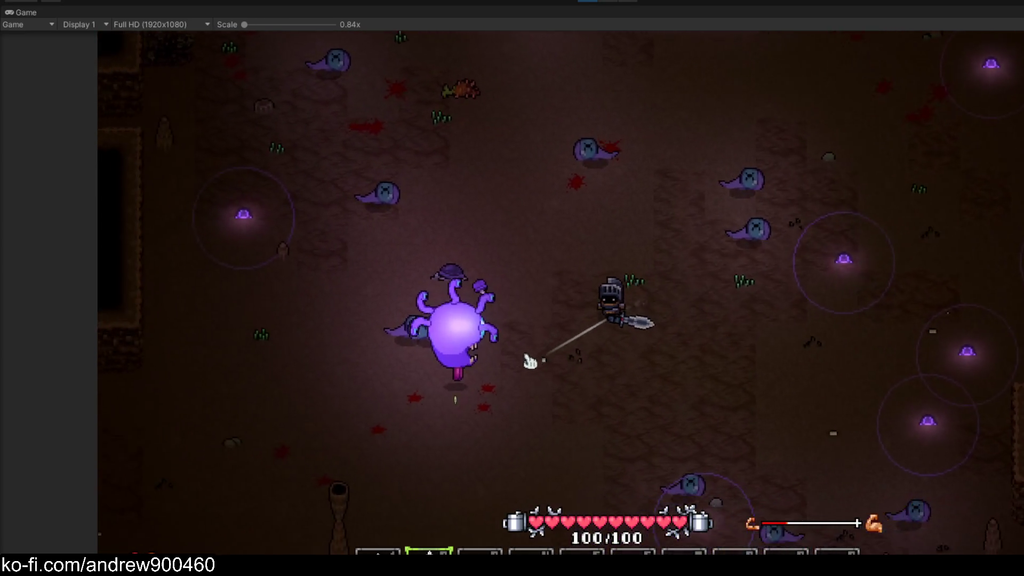
key(w)
key(a)
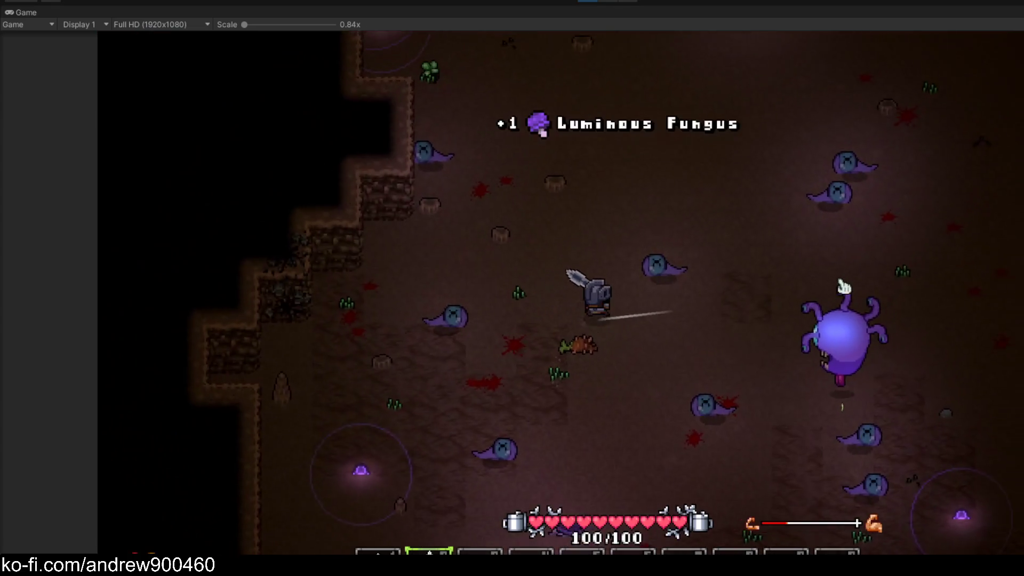
Roam south and west through the cave, moving in to attack a ghost
key(s)
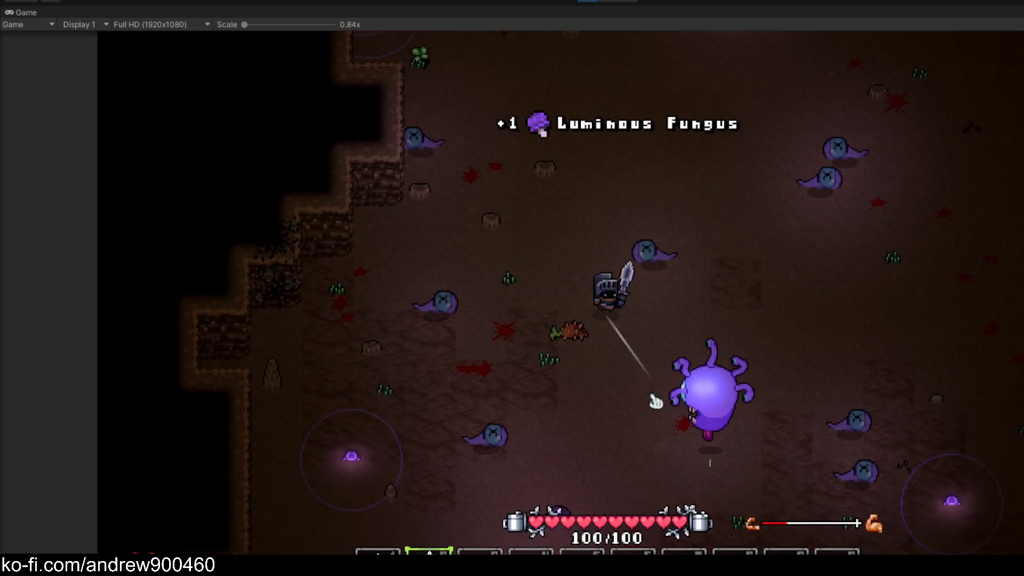
key(d)
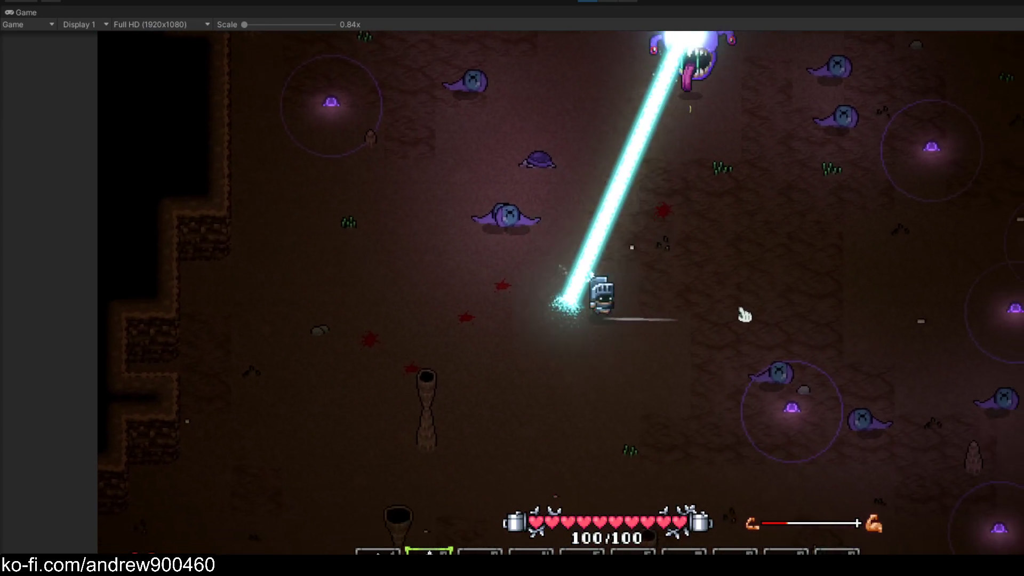
key(s)
key(d)
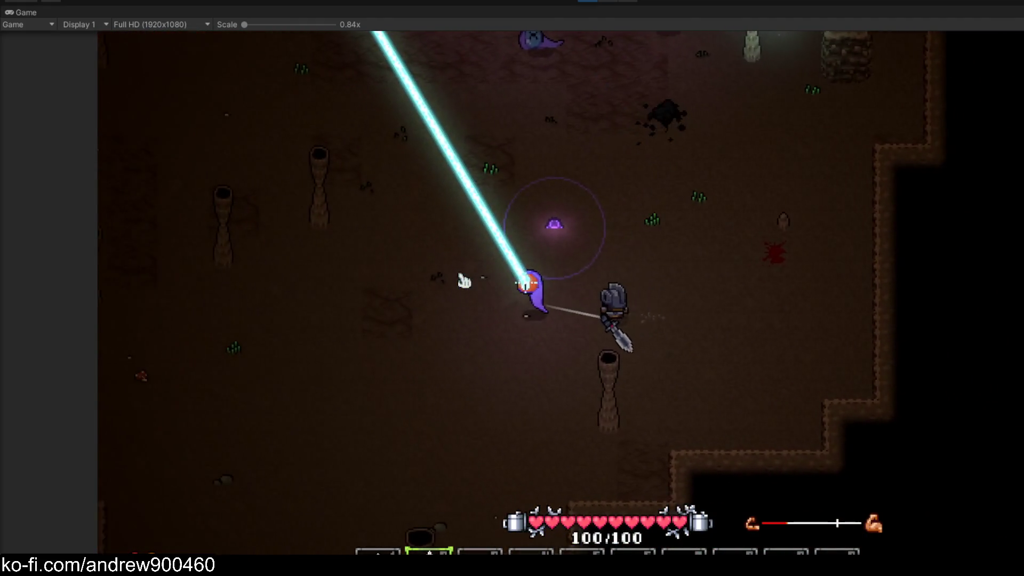
key(a)
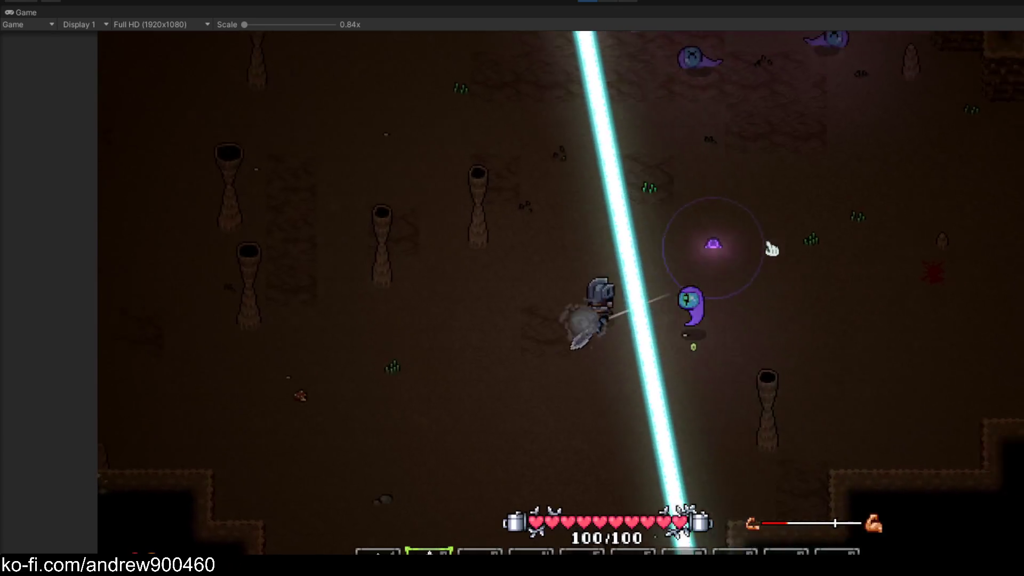
key(d)
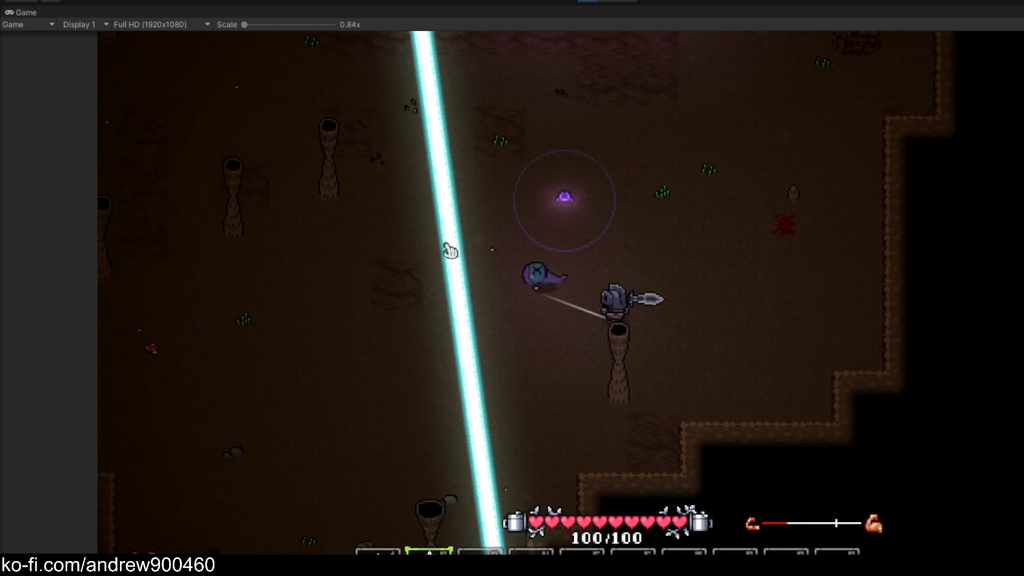
key(a)
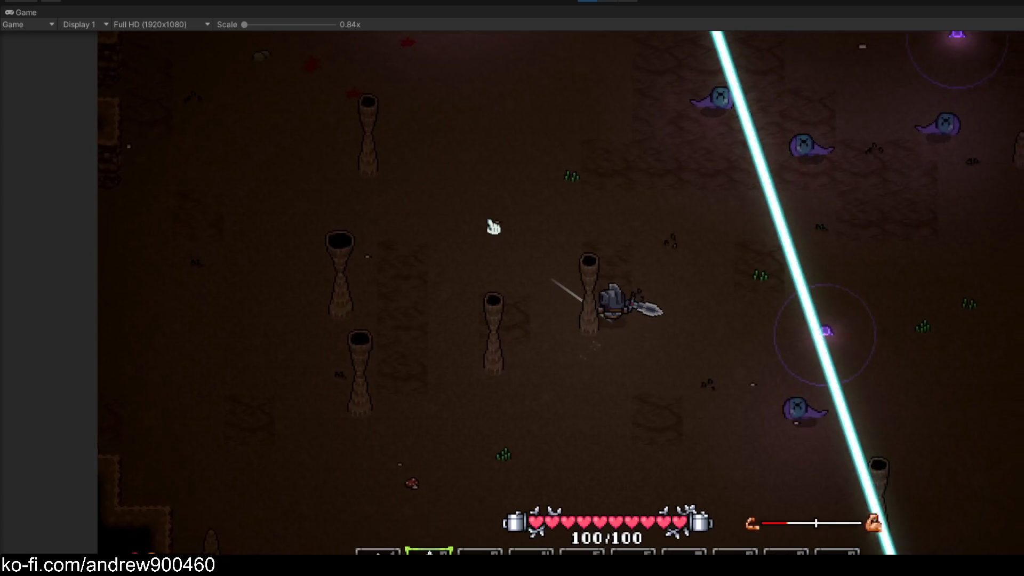
key(w)
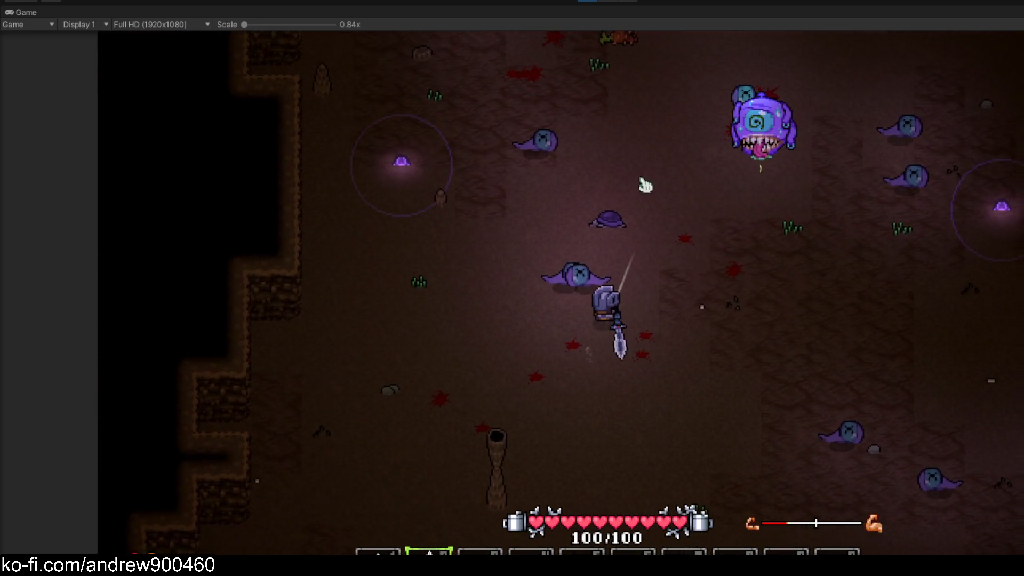
Advance the knight up toward the beholder, then retreat downward from its lasers
key(w)
key(d)
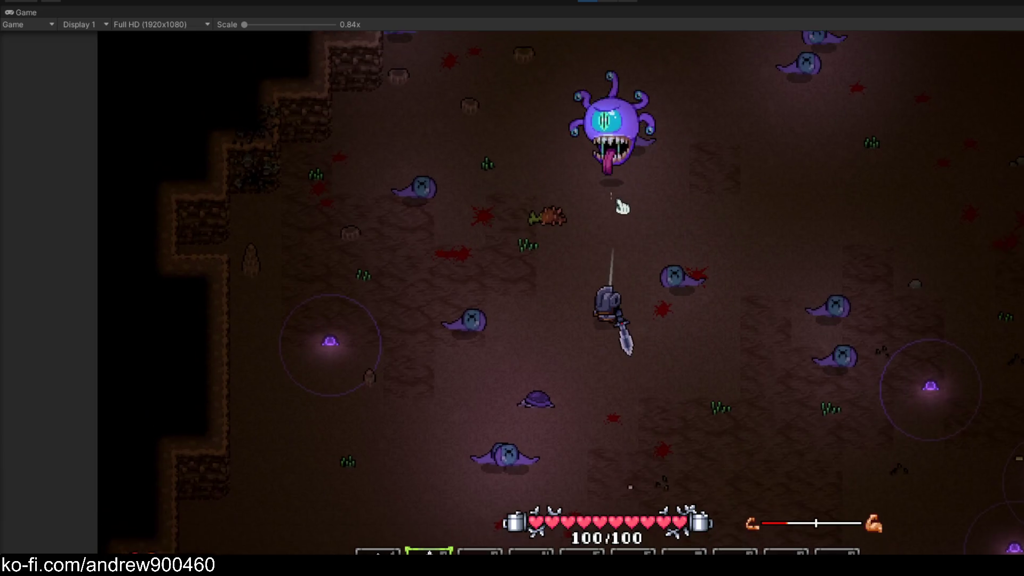
key(w)
key(w)
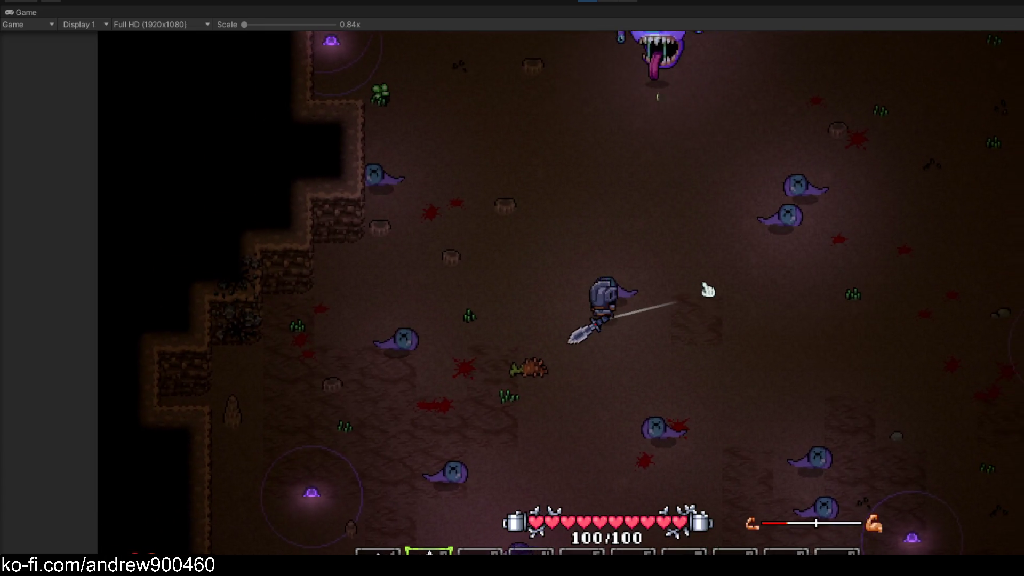
key(d)
key(s)
key(a)
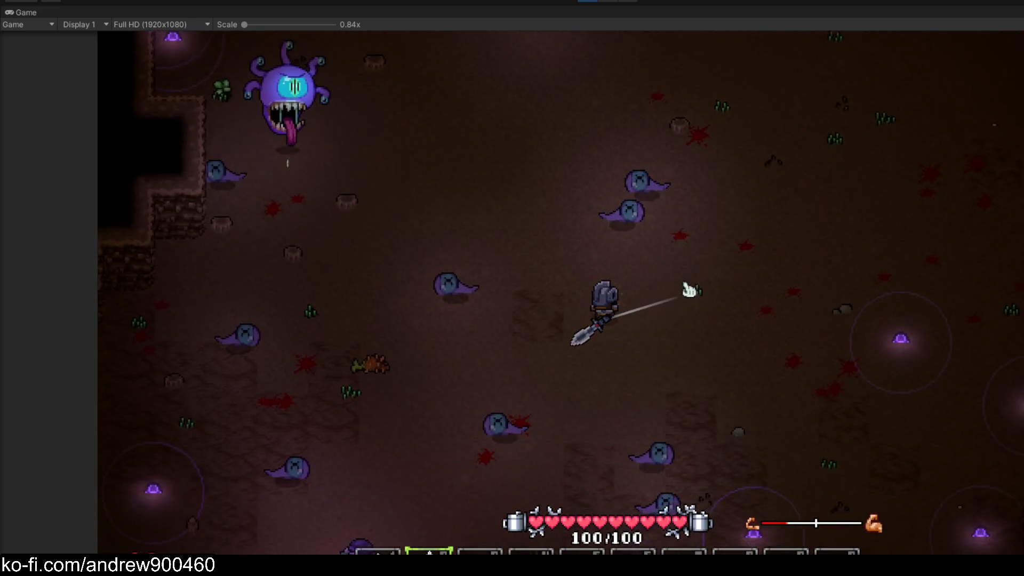
key(w)
key(a)
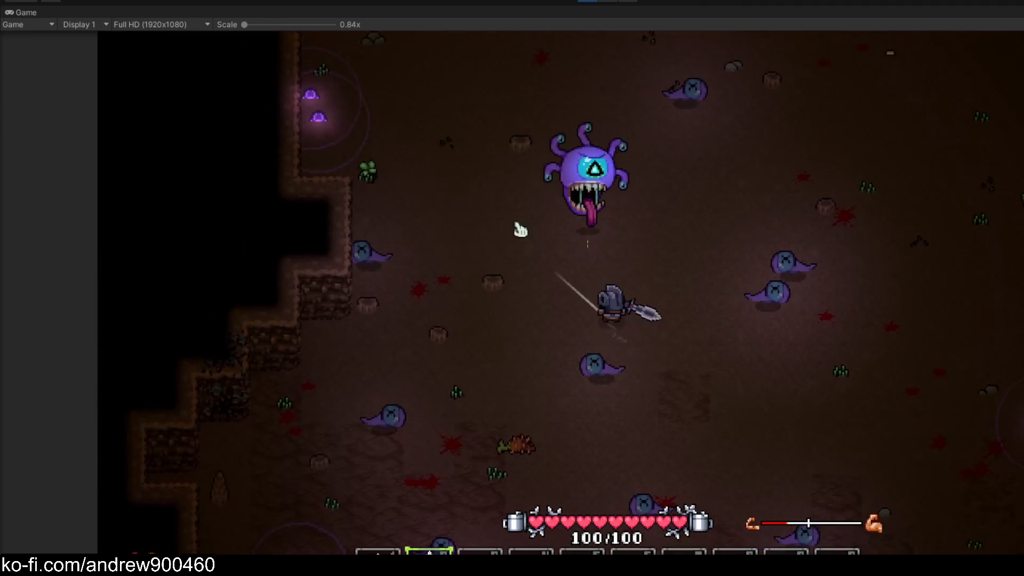
key(w)
key(a)
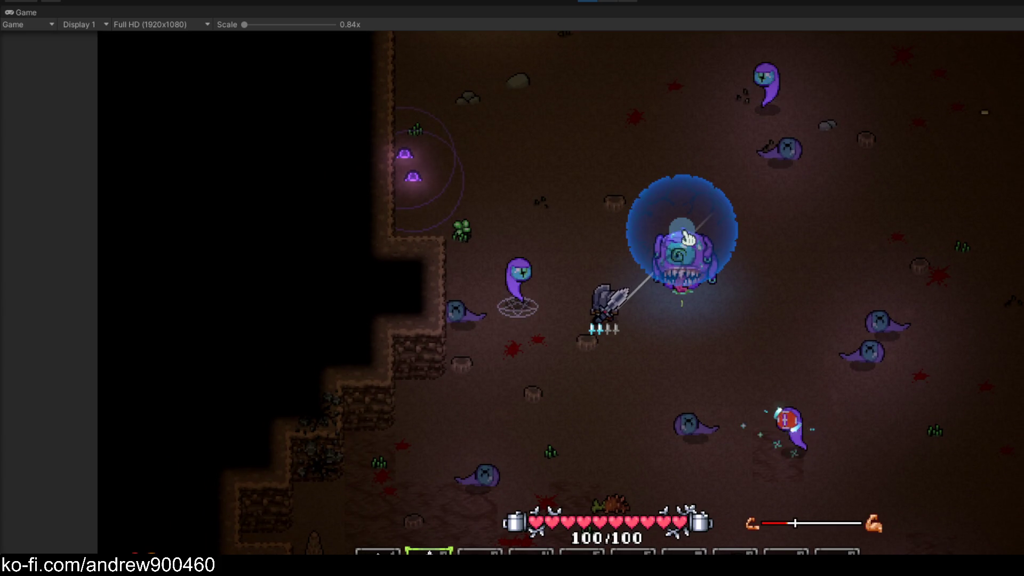
key(s)
key(d)
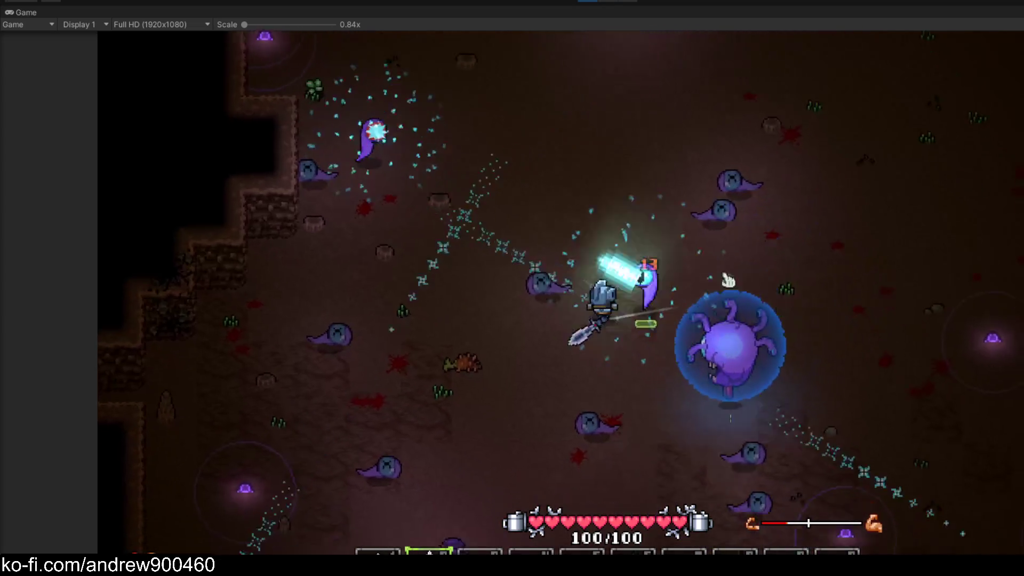
key(s)
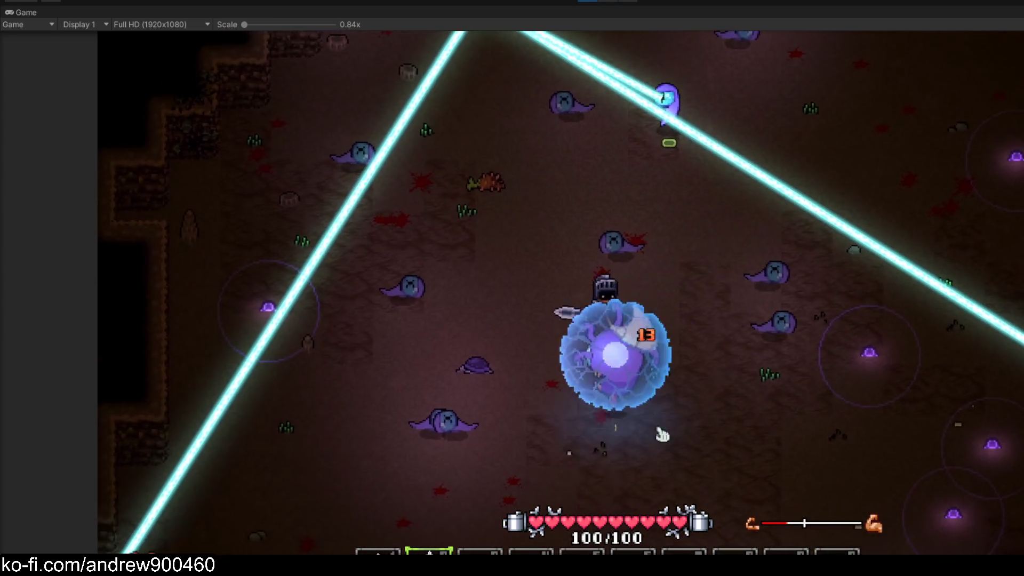
Maneuver the knight around the cave with WASD, dodging the beholder and dashing upward
key(w)
key(d)
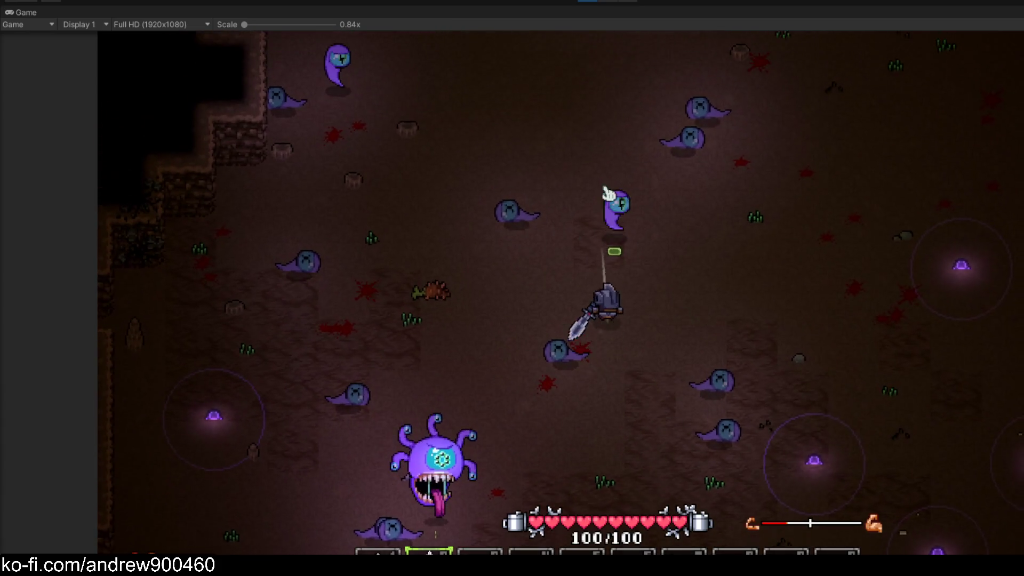
key(w)
key(d)
key(s)
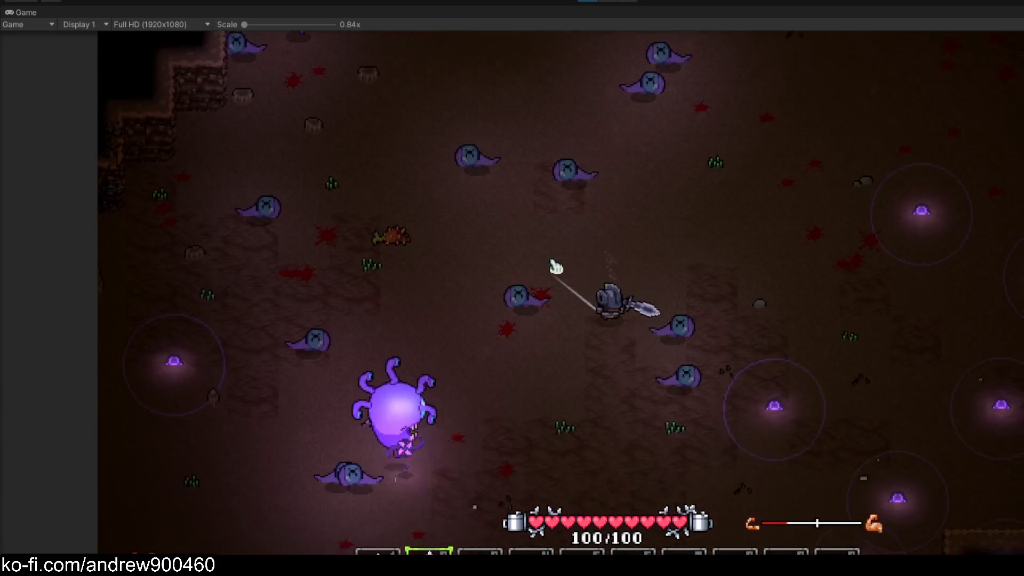
key(w)
key(d)
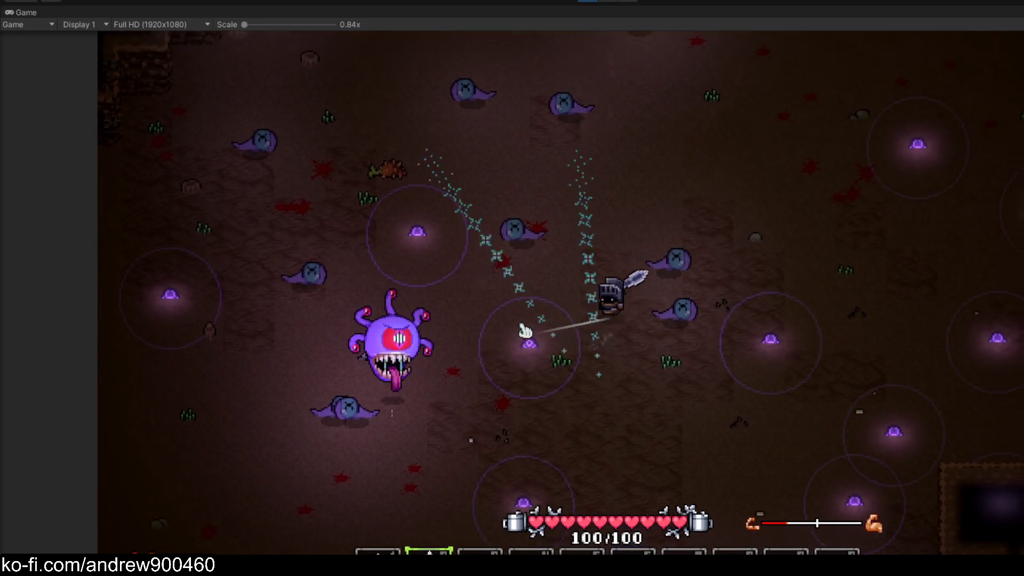
key(w)
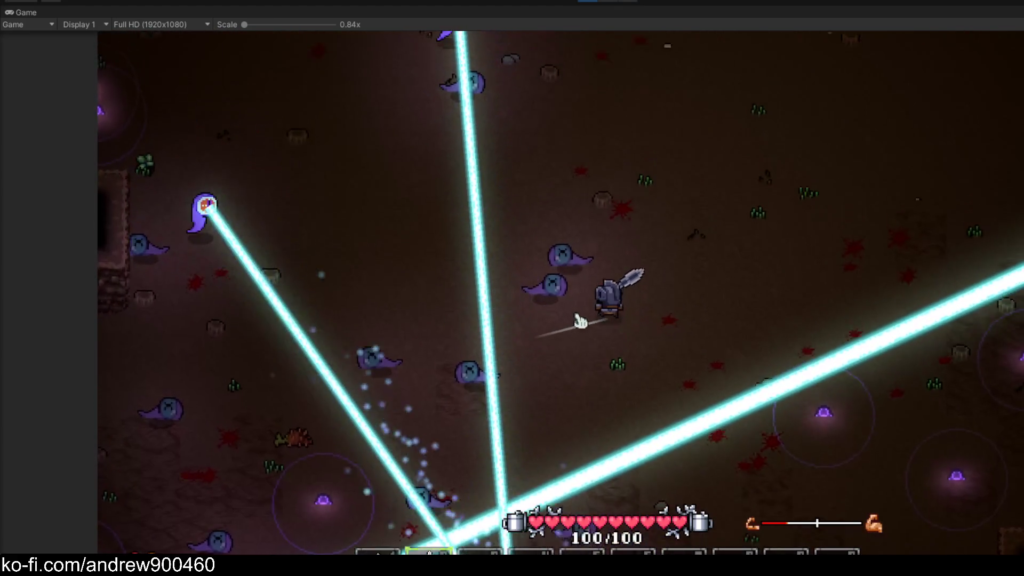
key(s)
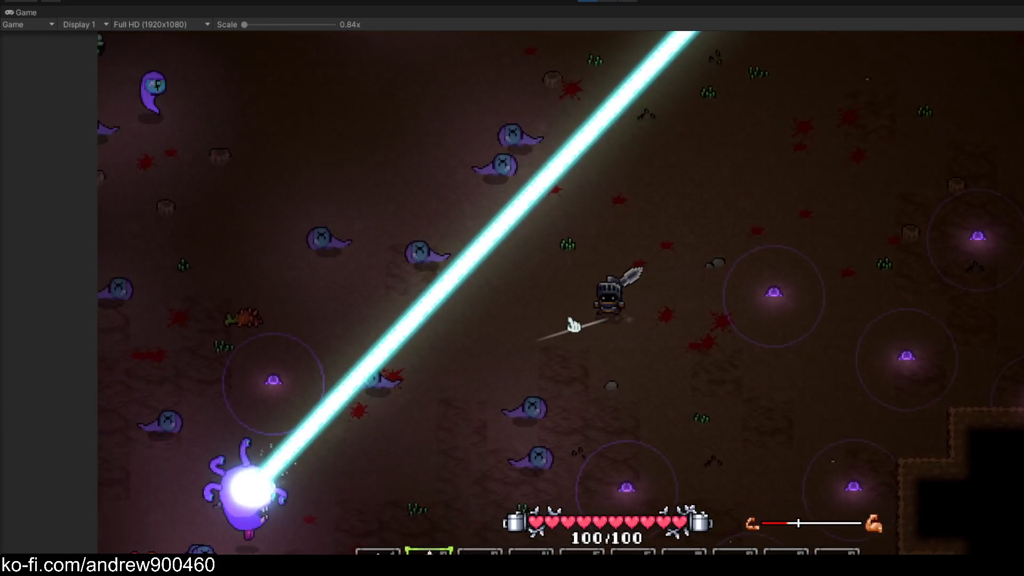
key(w)
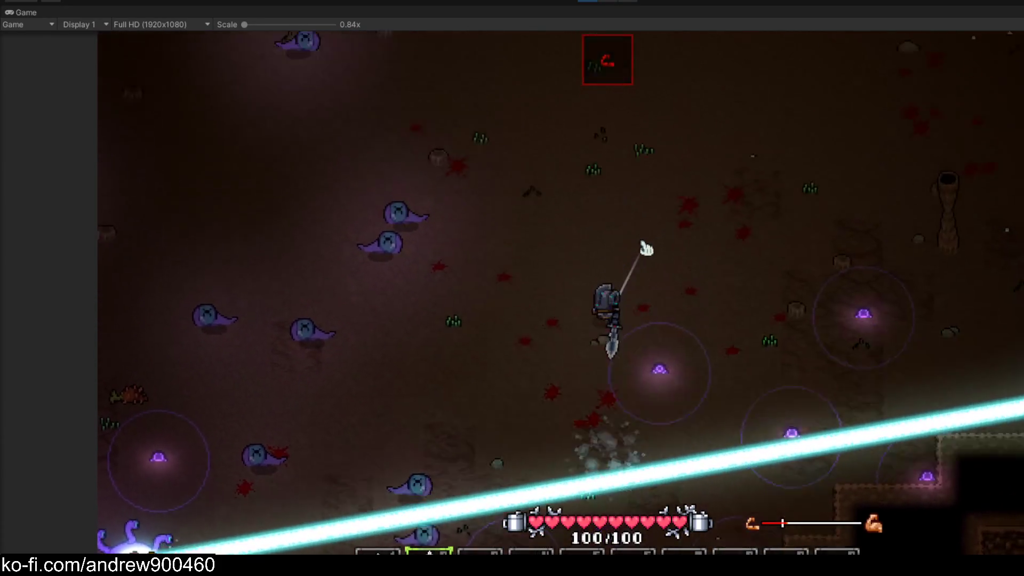
key(a)
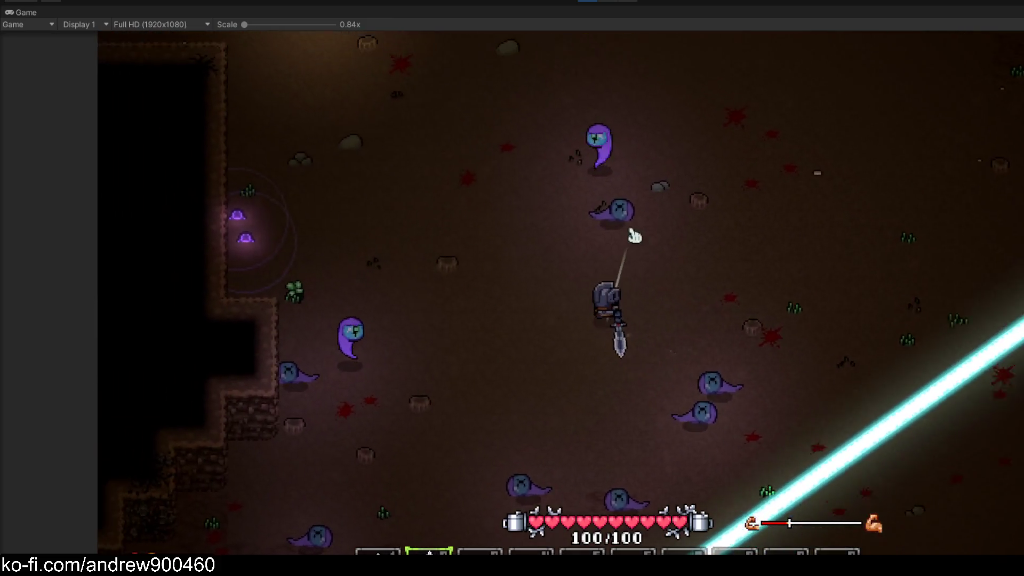
key(w)
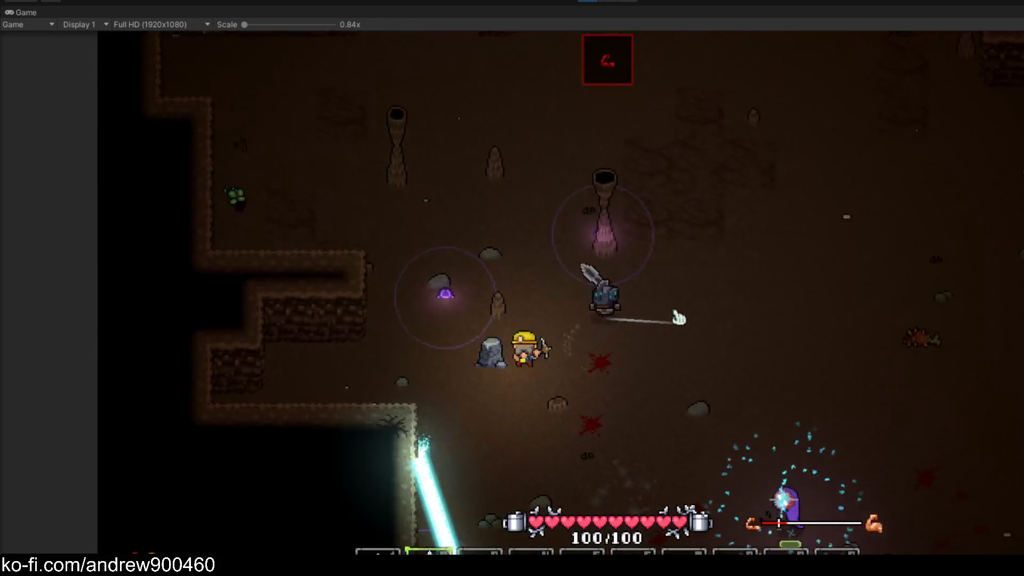
key(d)
key(s)
key(s)
key(d)
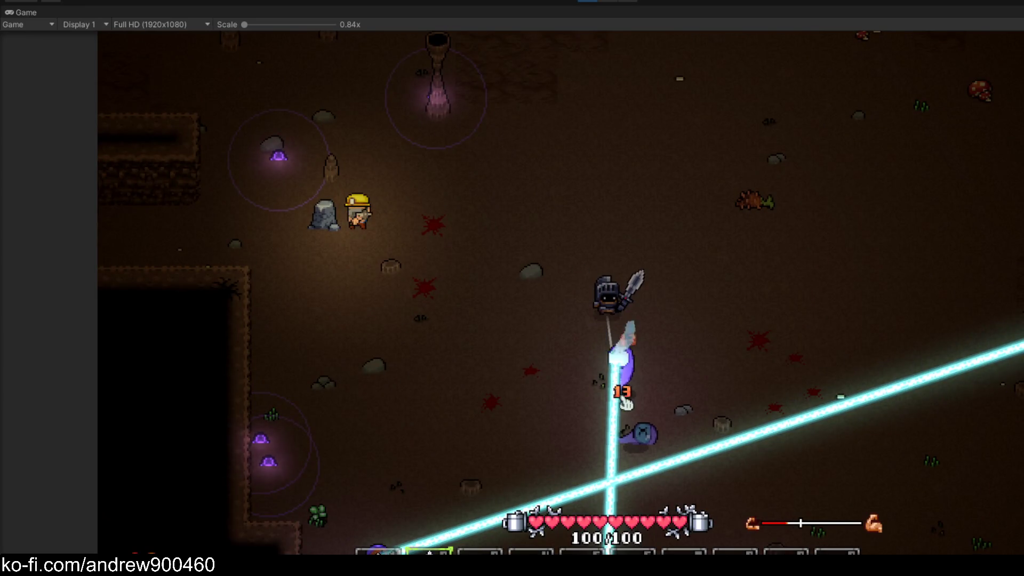
key(s)
key(a)
Swing the sword at the nearby enemy and then at the surrounding ghosts
key(s)
key(a)
click(555, 379)
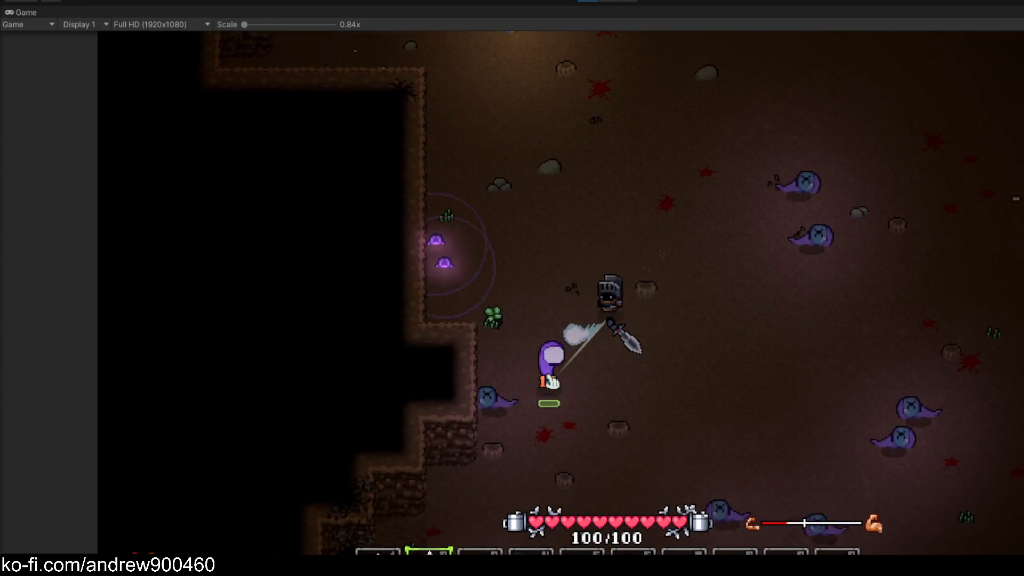
key(s)
key(d)
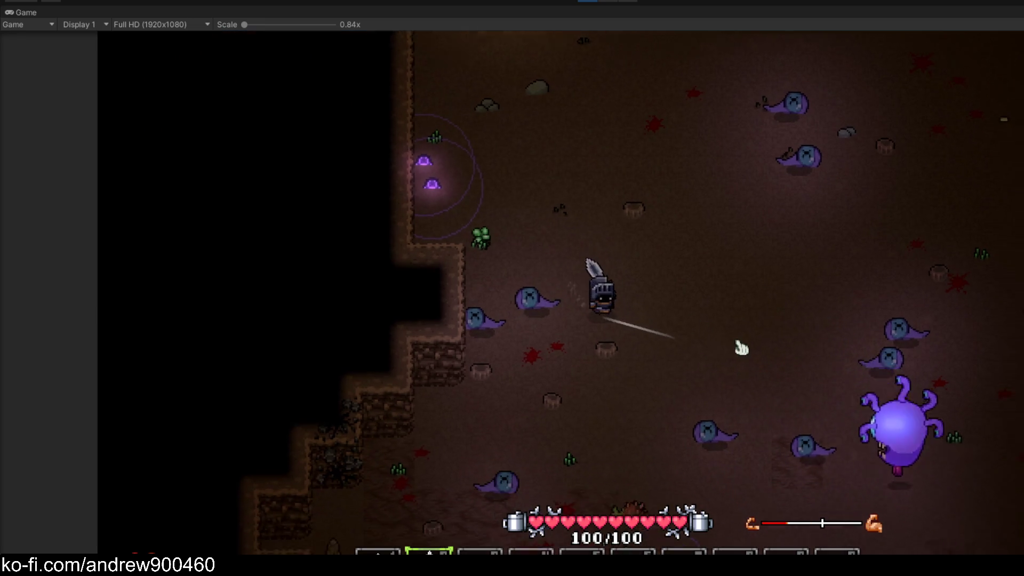
key(w)
key(d)
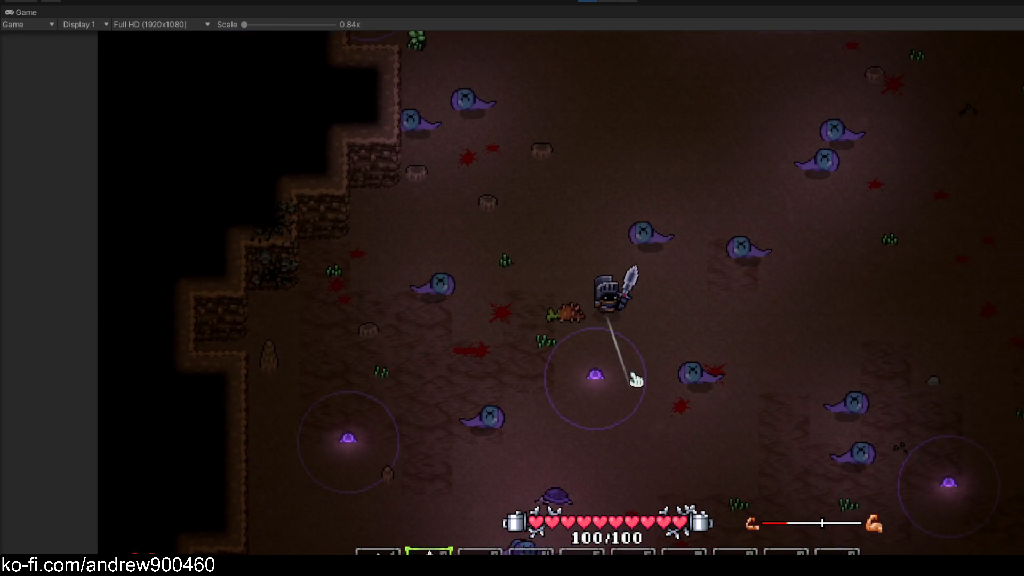
click(663, 270)
Keep circling the beholder, moving toward it and away again
key(w)
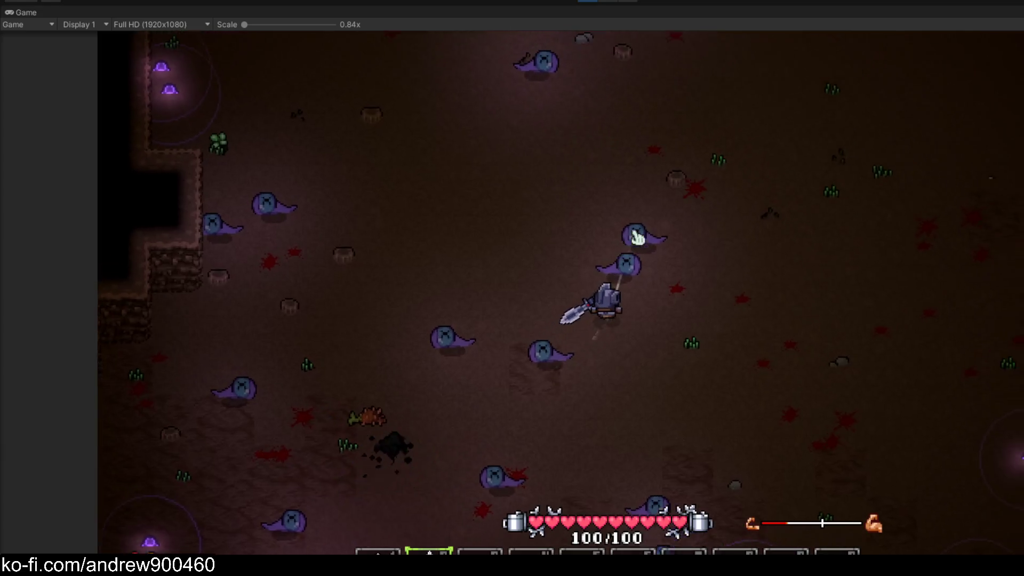
key(w)
key(a)
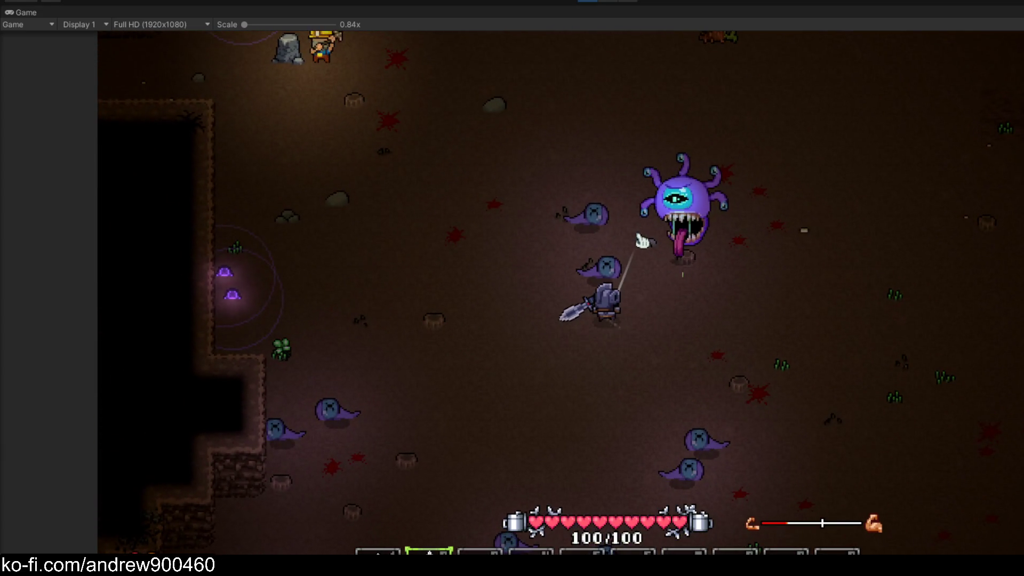
key(a)
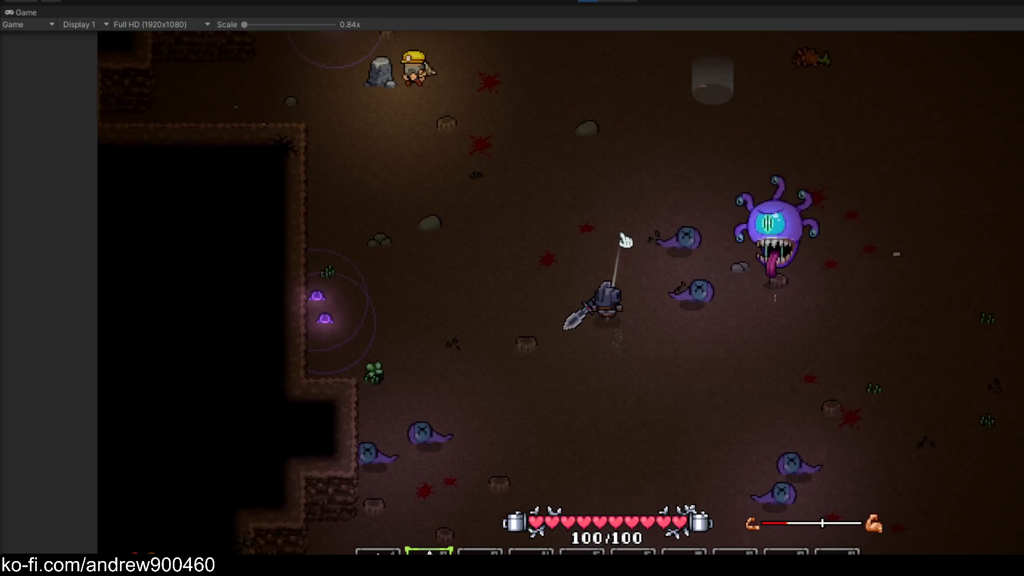
key(d)
key(s)
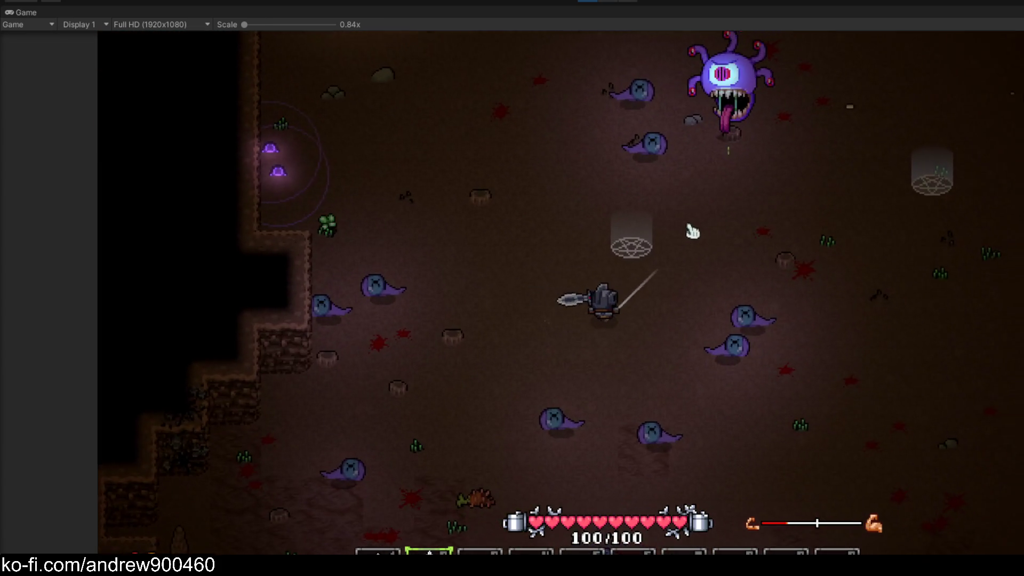
key(d)
key(w)
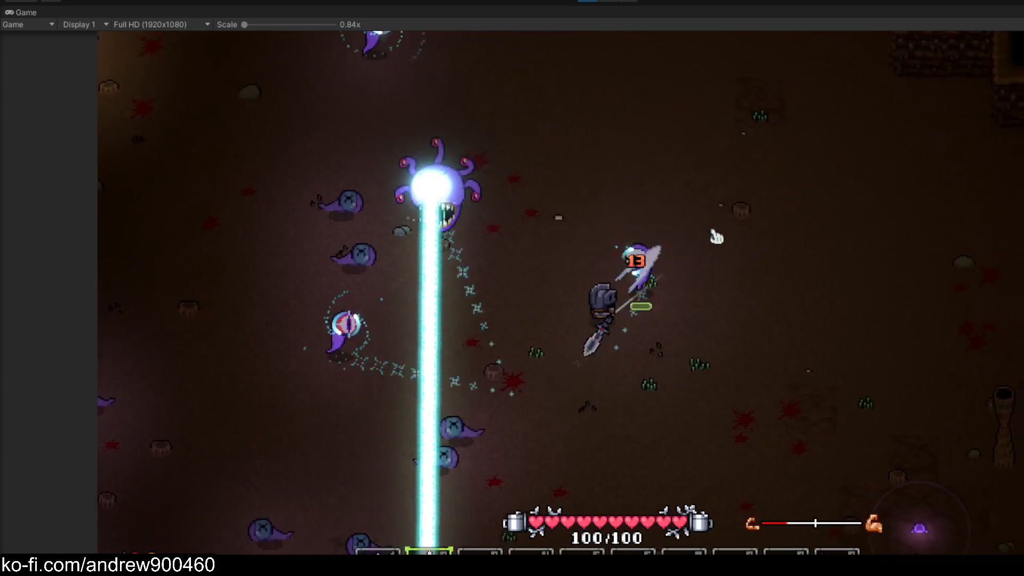
key(a)
key(w)
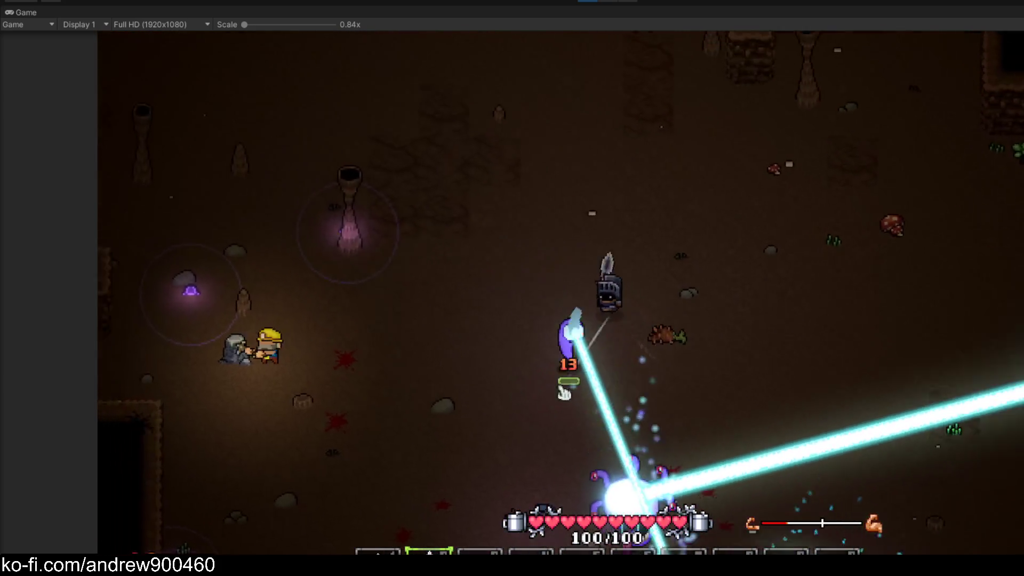
key(a)
key(s)
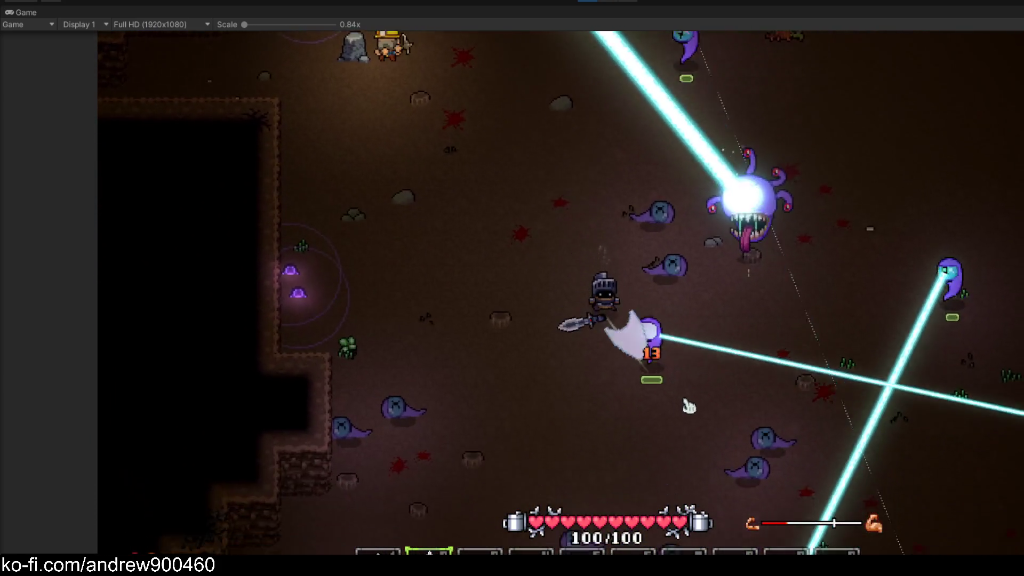
key(d)
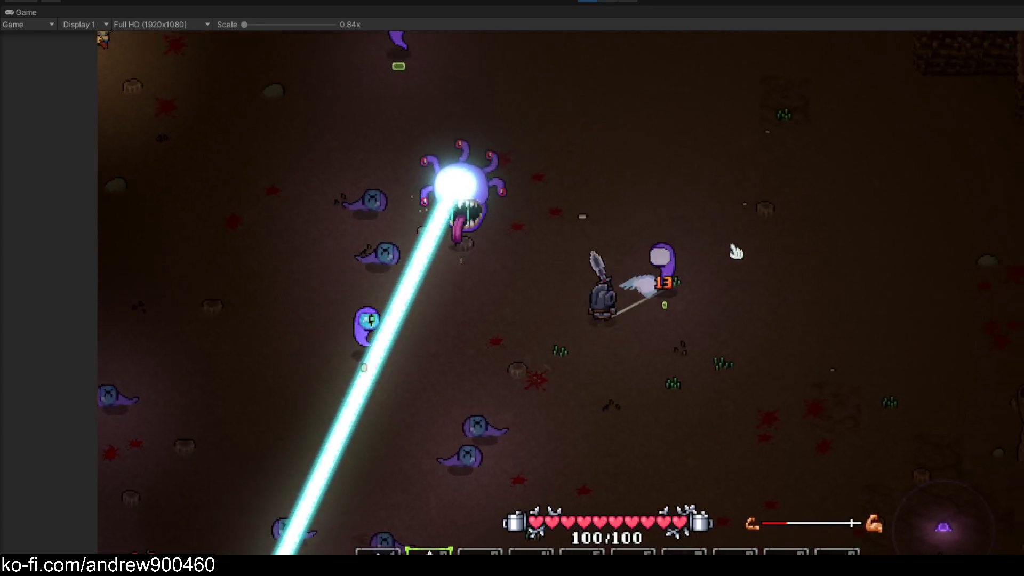
key(w)
key(a)
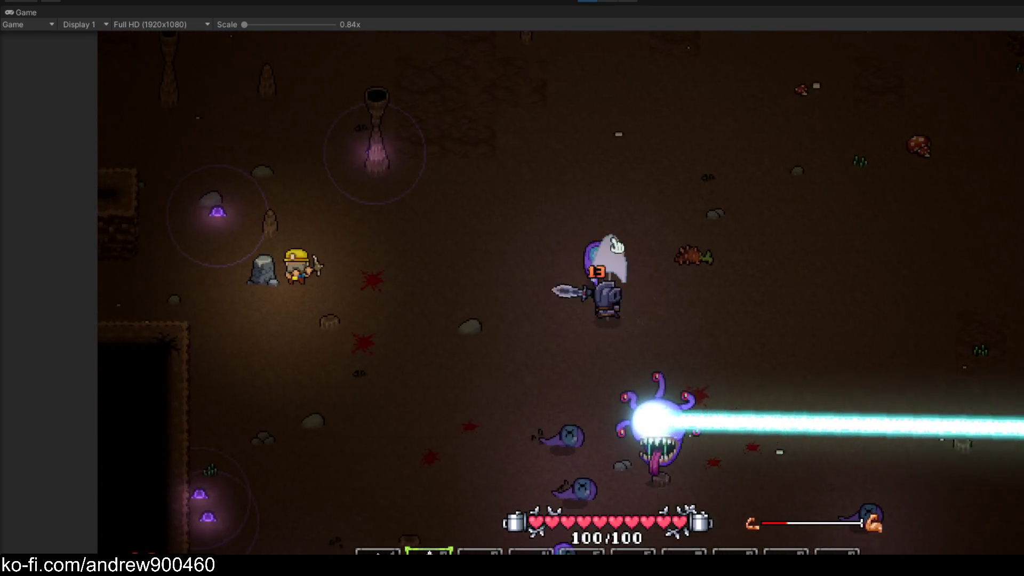
key(s)
Reposition the knight around the slumped beholder, then restore the full editor layout
key(d)
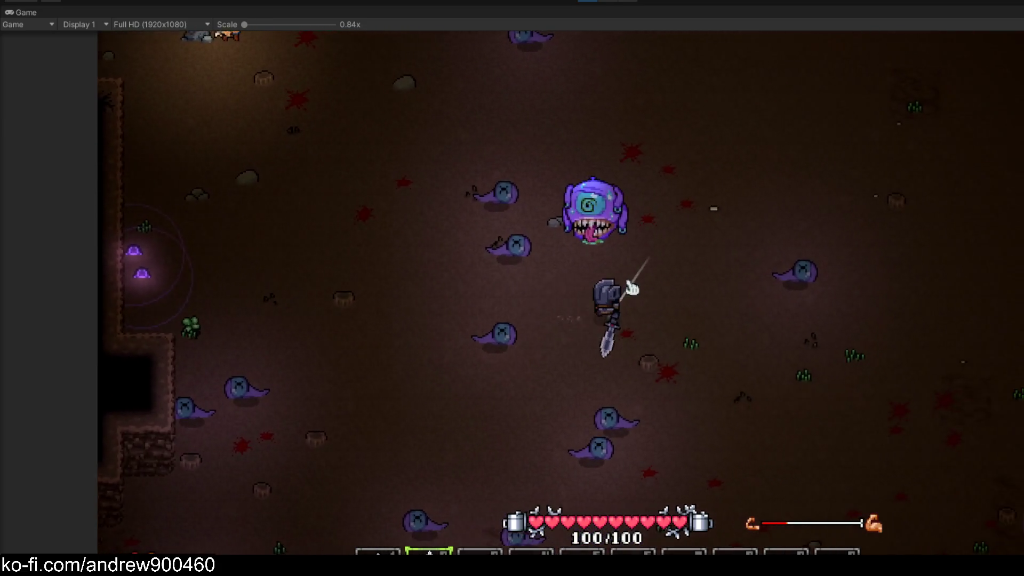
key(w)
key(d)
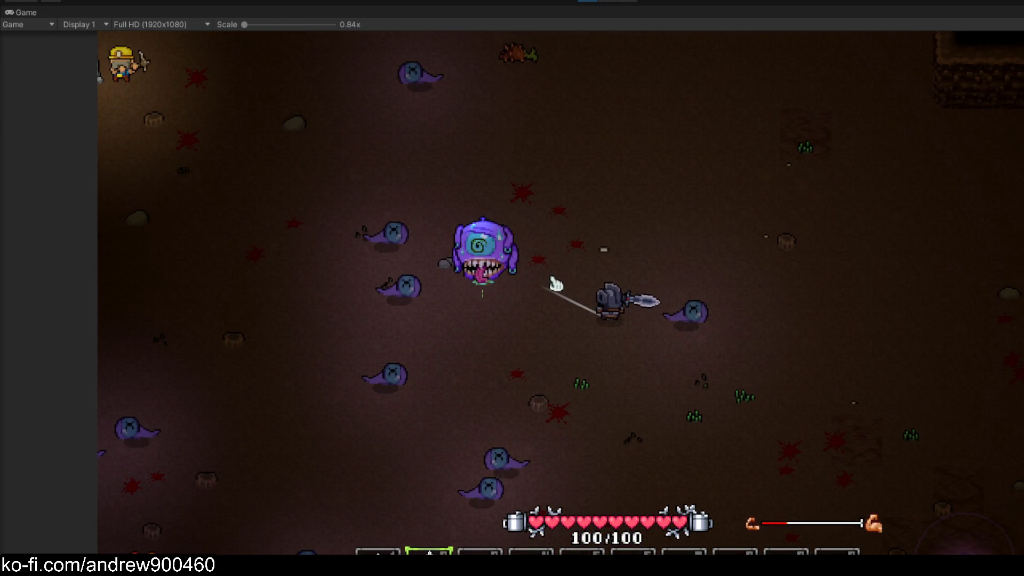
key(s)
key(a)
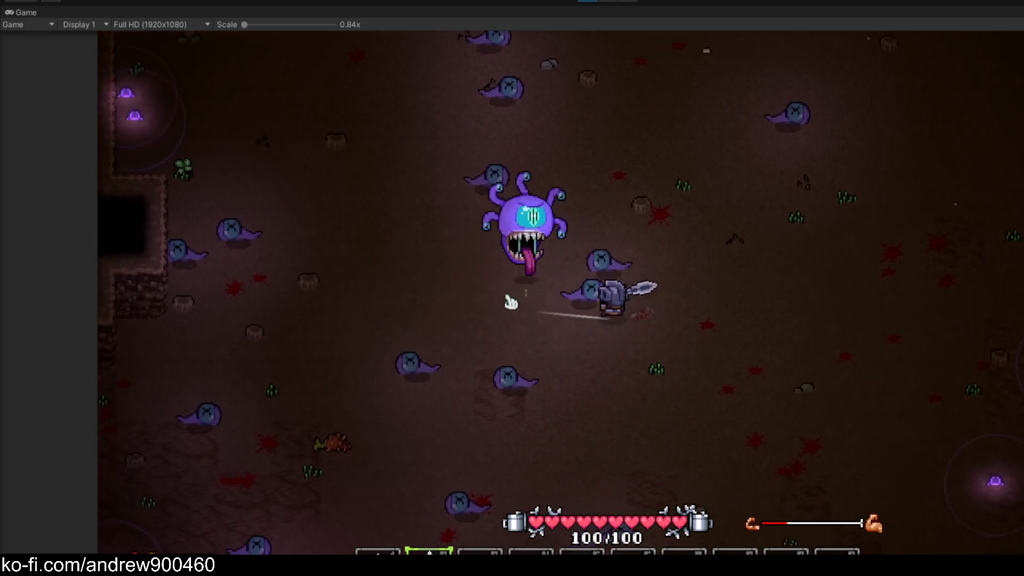
key(a)
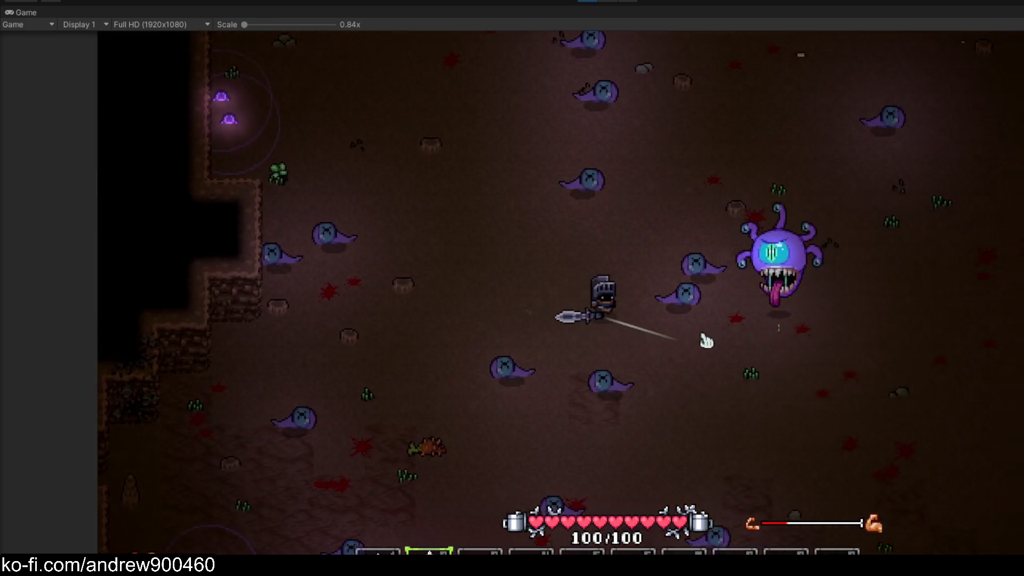
key(s)
key(d)
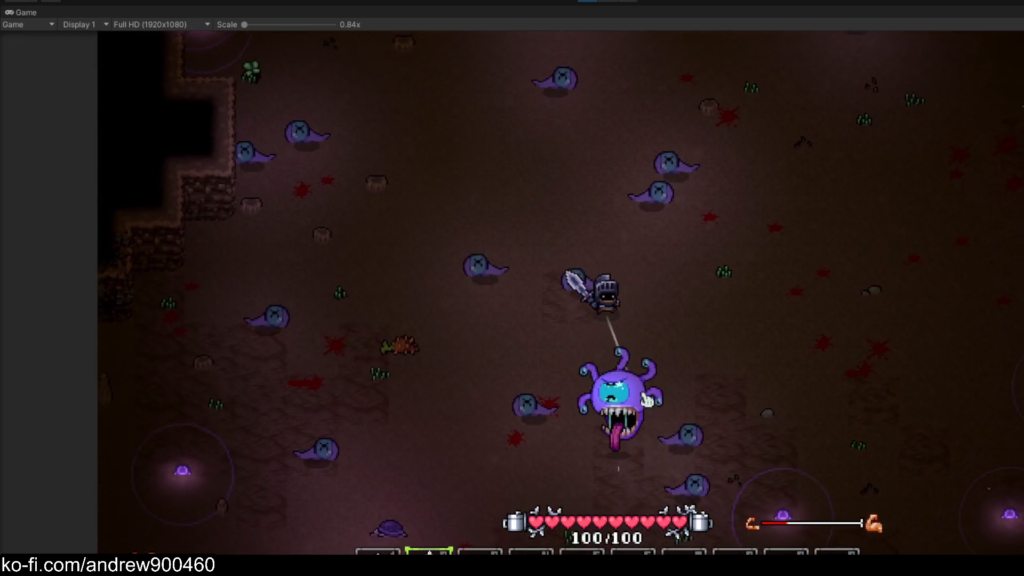
key(s)
key(a)
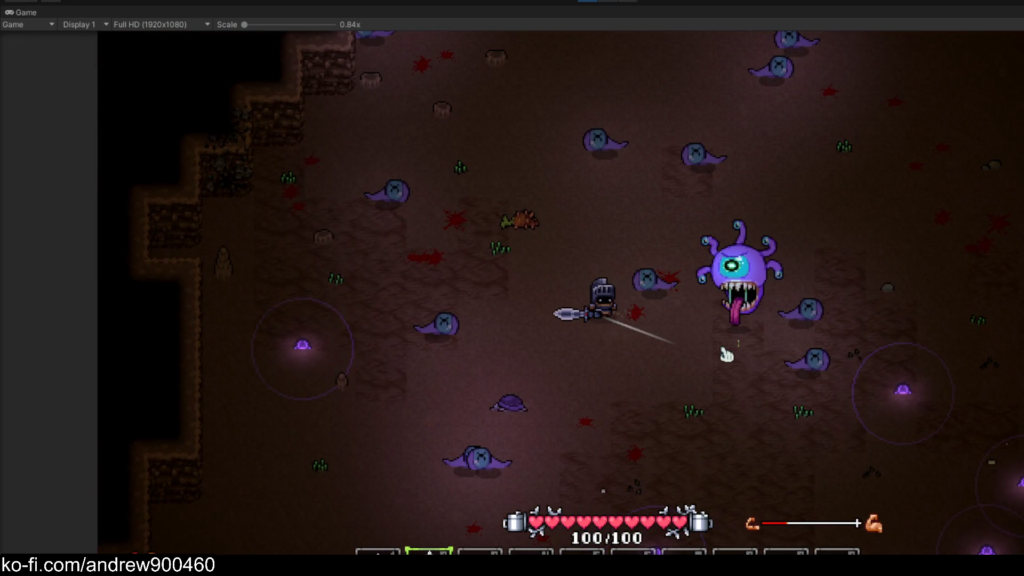
key(d)
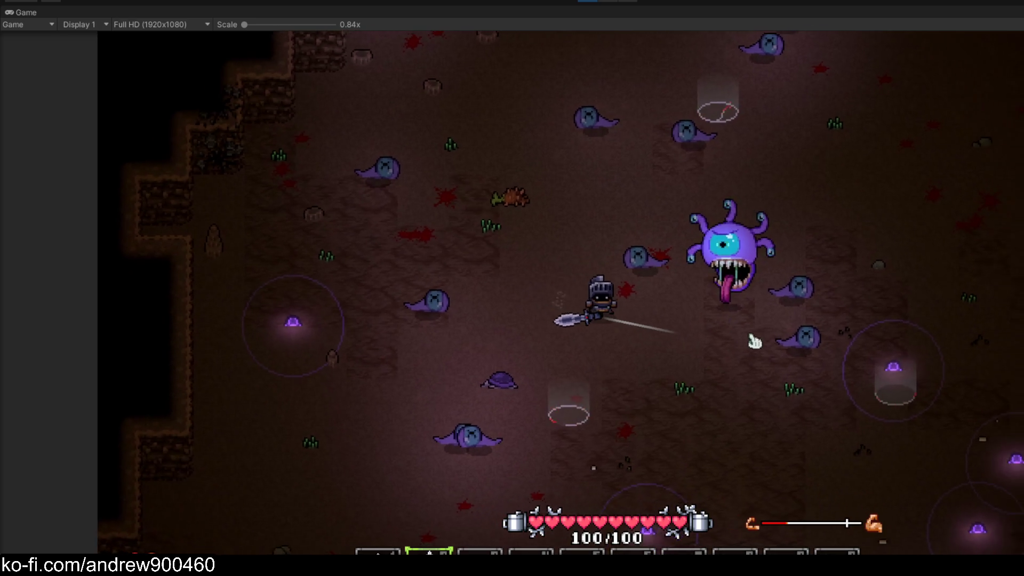
key(a)
key(a)
key(w)
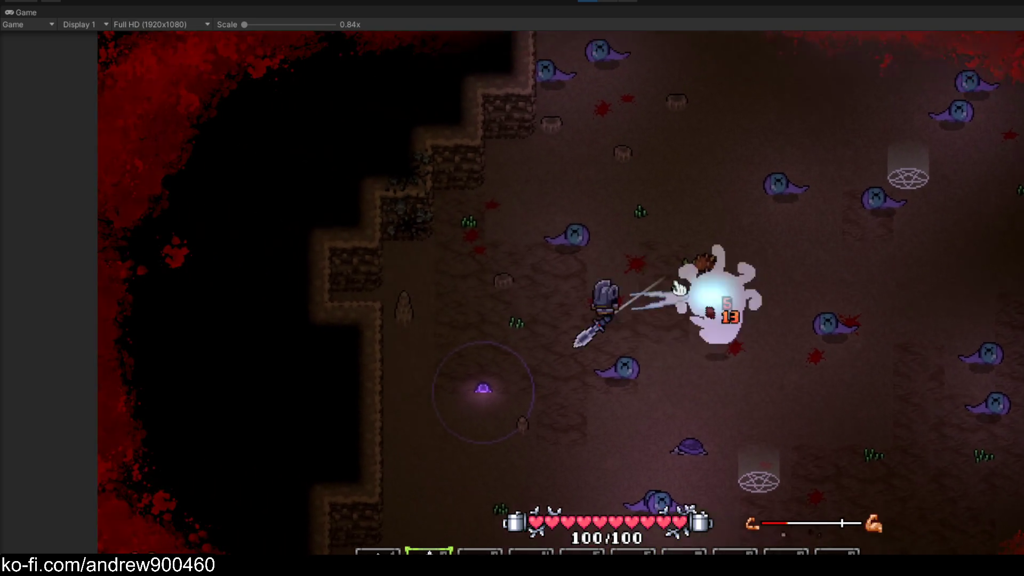
key(d)
key(s)
key(w)
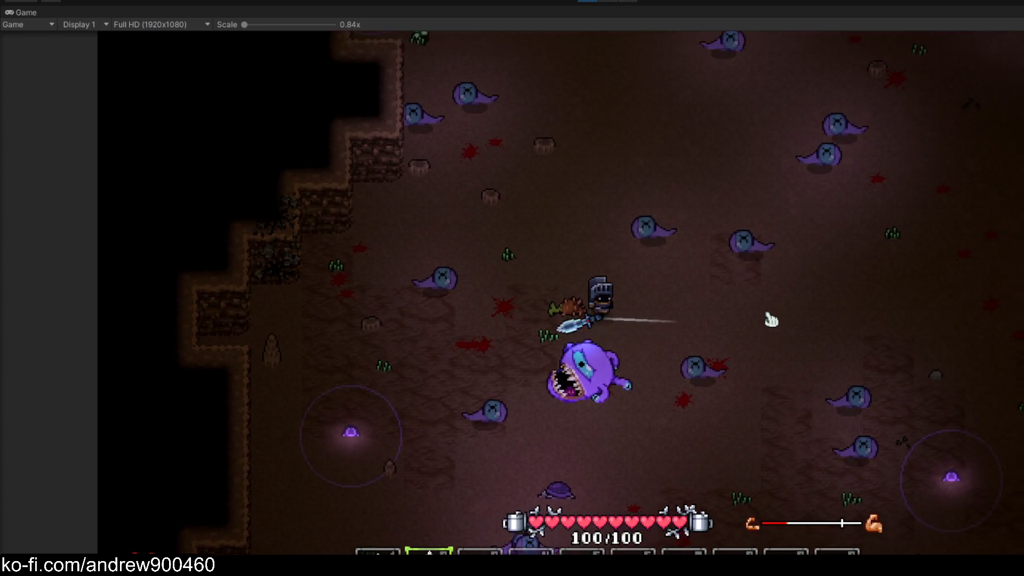
double_click(500, 11)
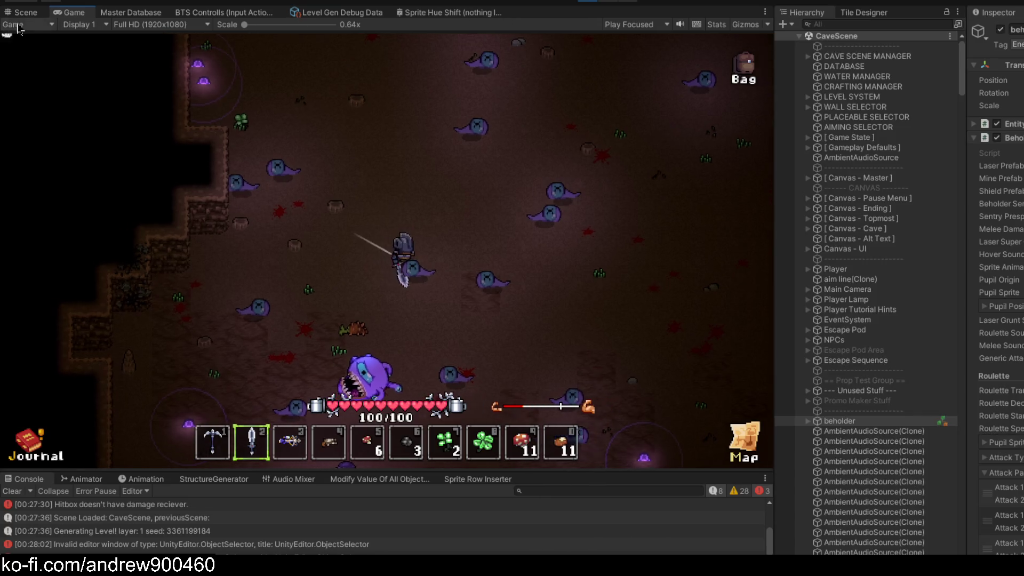
Switch to the Scene view and pan and zoom in on the beholder
click(24, 12)
scroll(430, 141, down, 5)
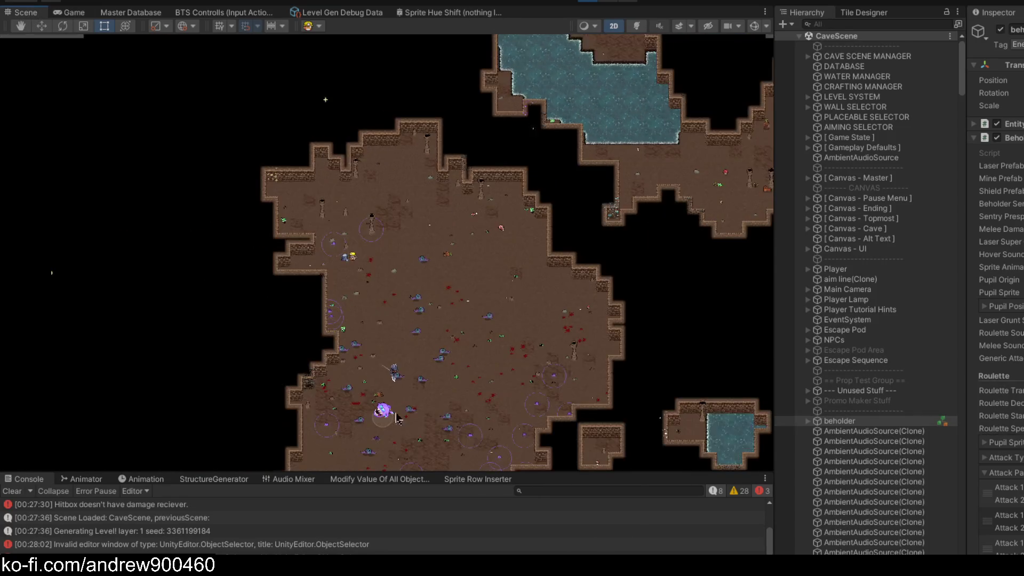
scroll(471, 169, up, 10)
scroll(432, 200, up, 5)
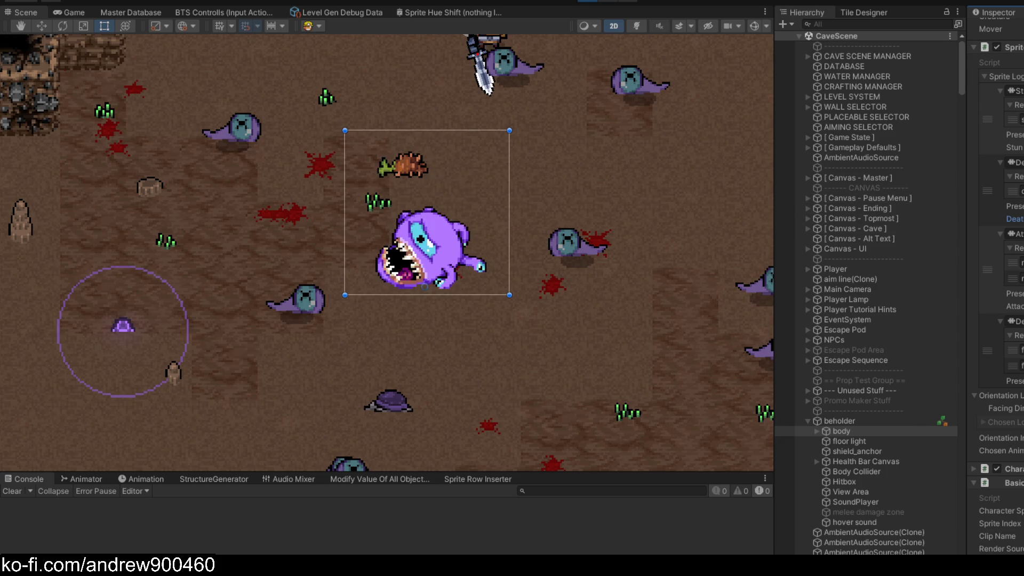
drag(569, 165, 549, 217)
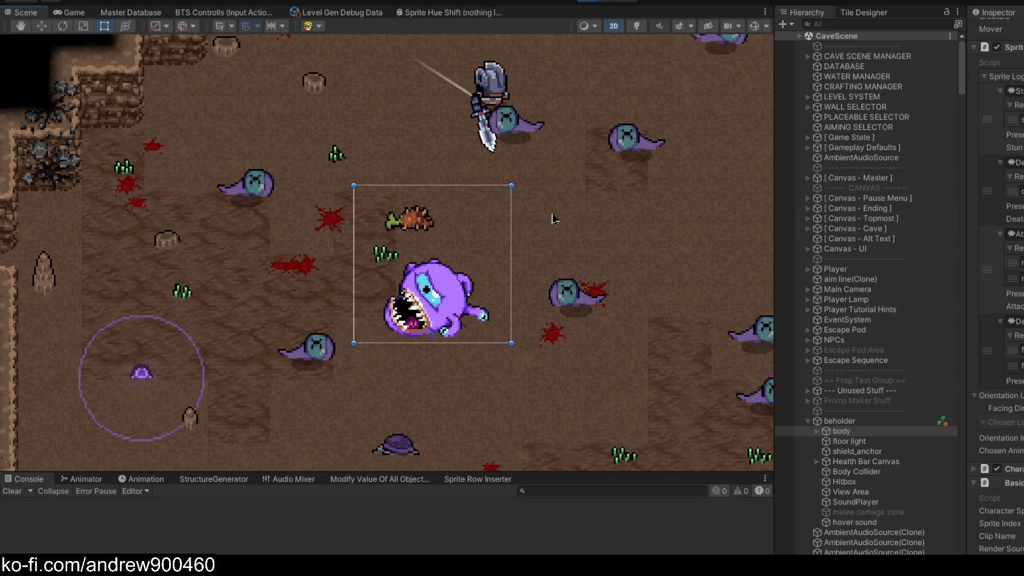
scroll(437, 262, up, 1)
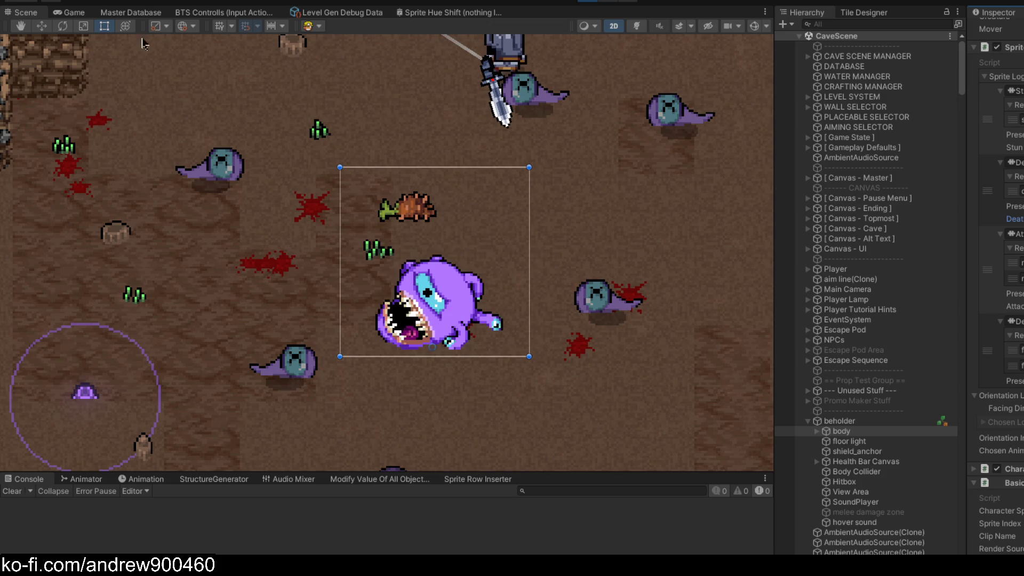
Toggle the Scene view maximized and back, then maximize the running Game view
double_click(33, 15)
double_click(48, 15)
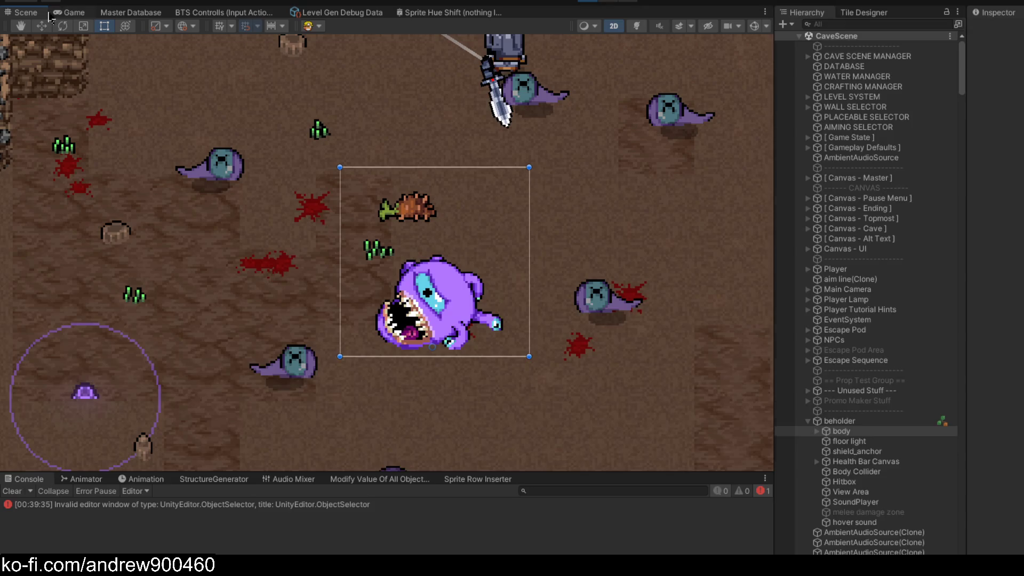
double_click(59, 15)
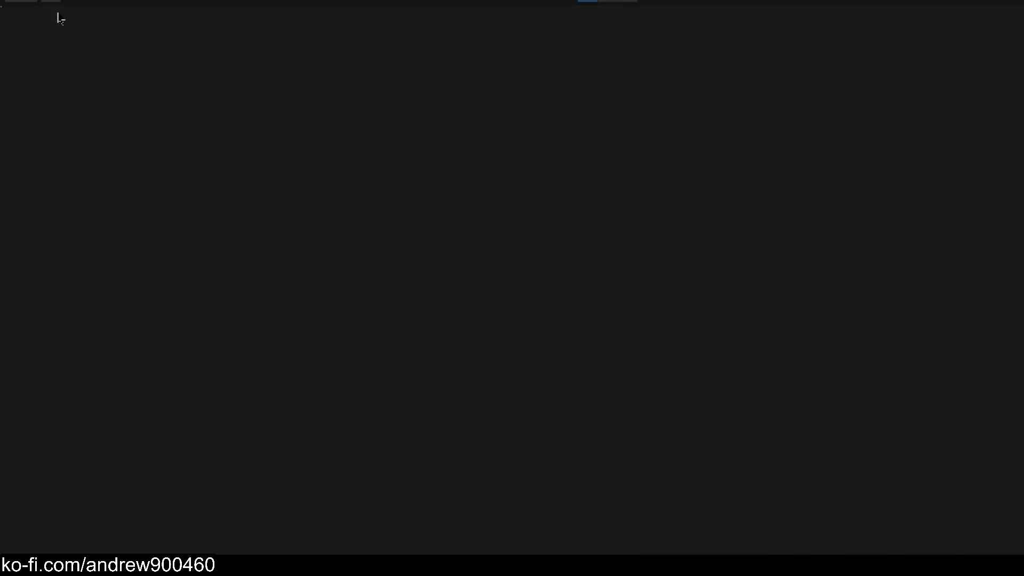
Walk the player up-left toward the miner, then north into a new area
key(w)
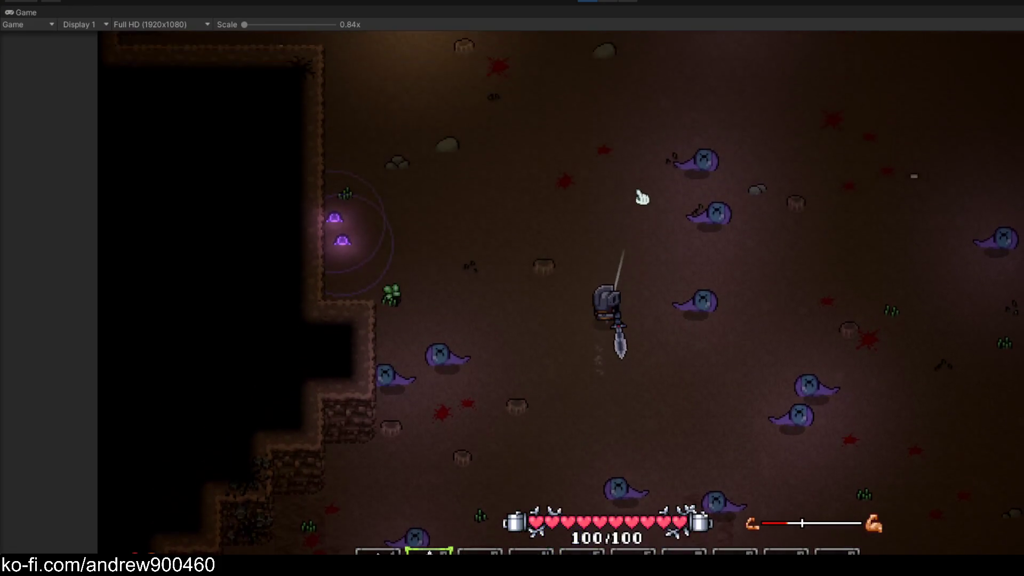
key(a)
key(w)
key(a)
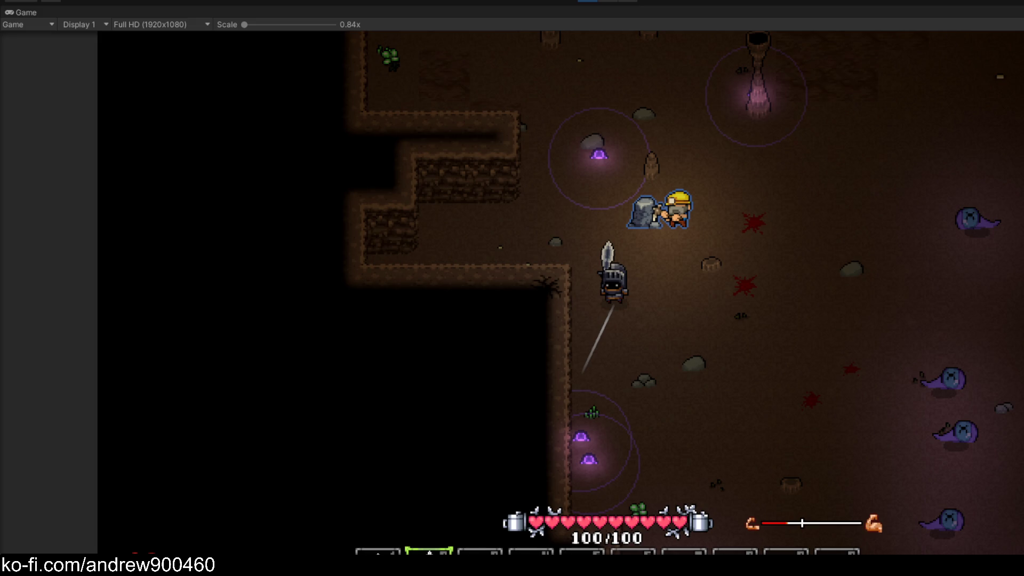
key(w)
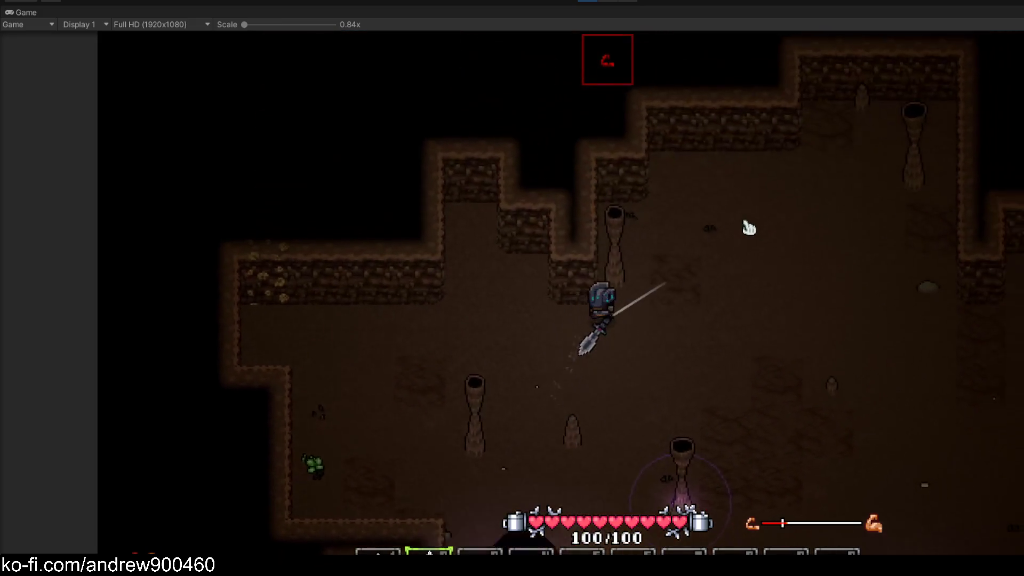
key(d)
key(s)
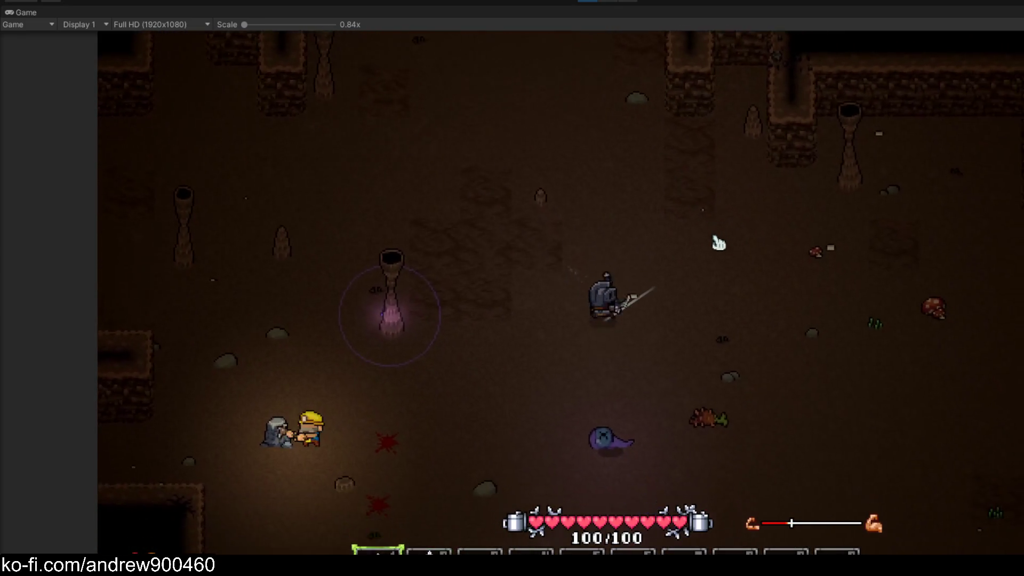
key(s)
Switch to the spear in slot 2 and walk over to collect the Glowweed
key(a)
key(2)
key(w)
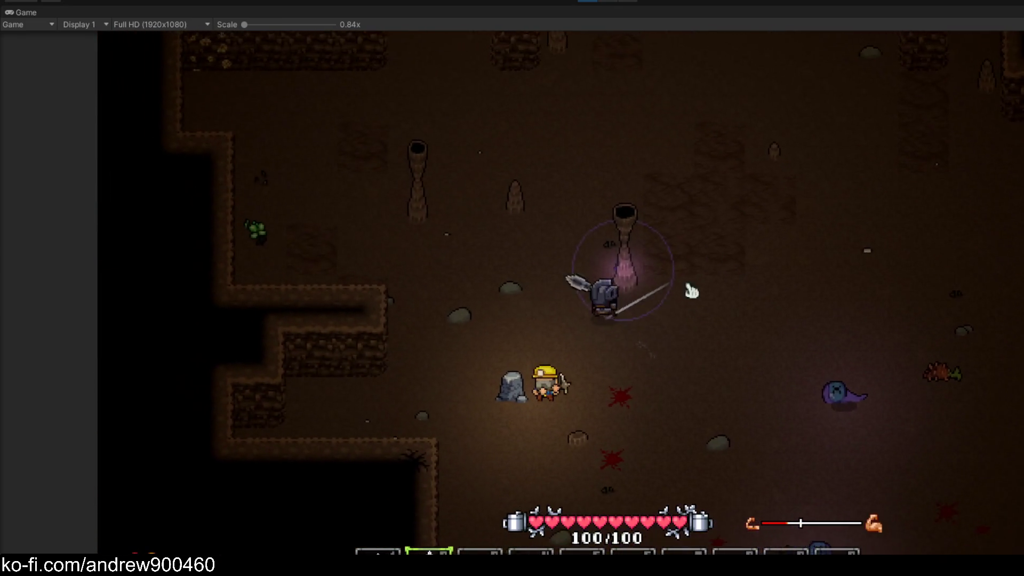
key(s)
key(d)
key(a)
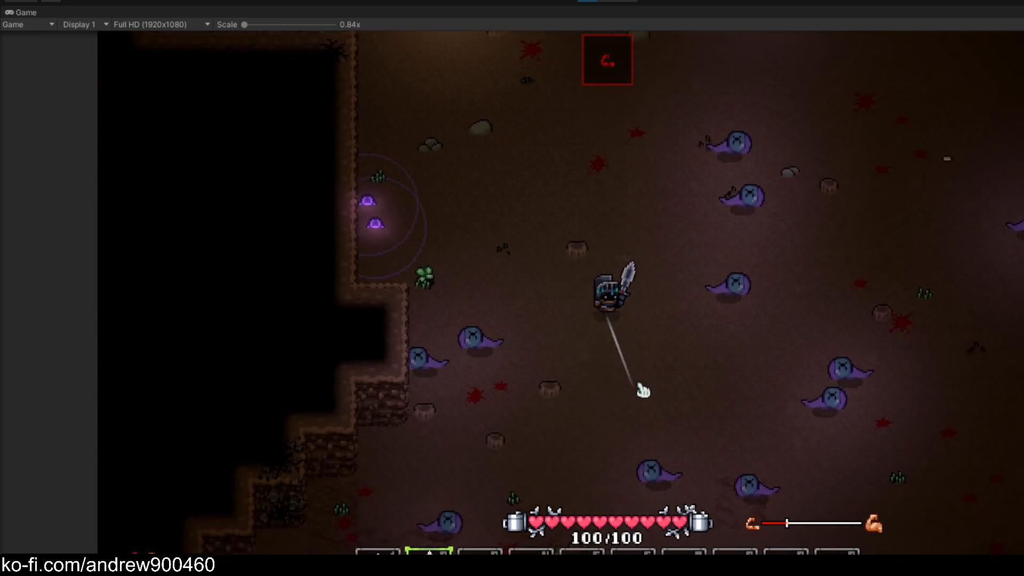
key(a)
key(w)
Walk south-east past the slimes and glowing traps, then along the wall
key(d)
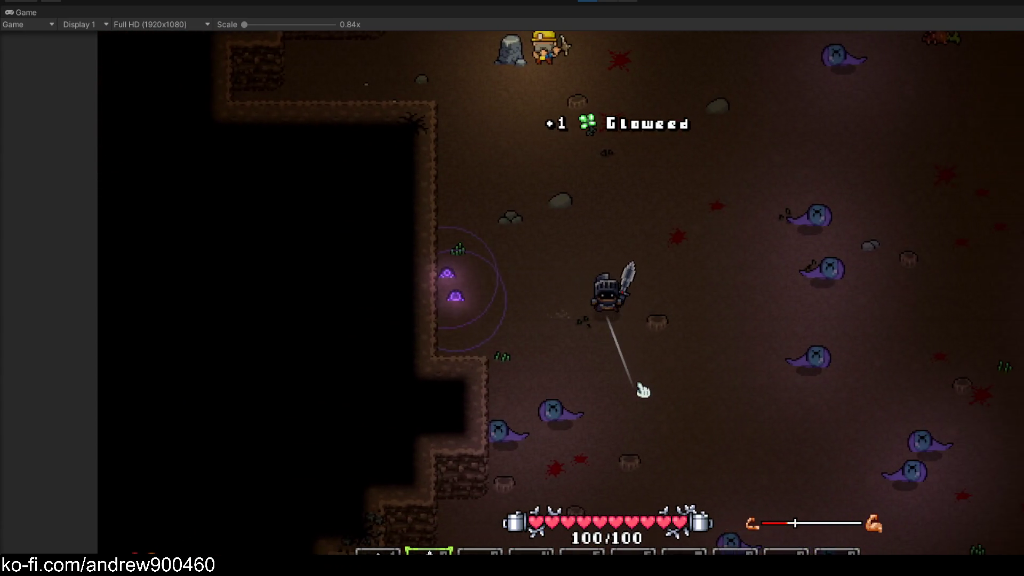
key(d)
key(s)
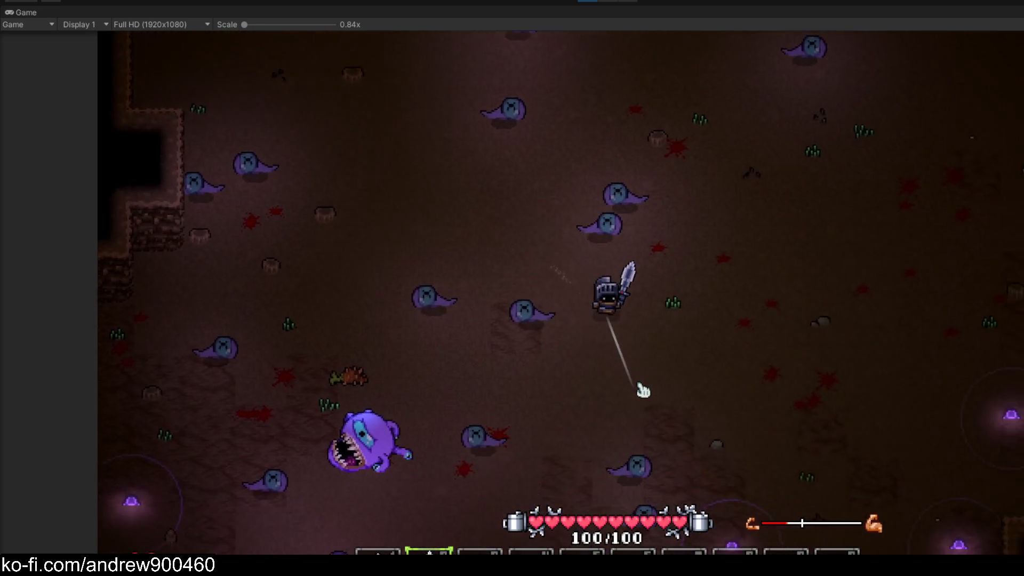
key(s)
key(d)
key(d)
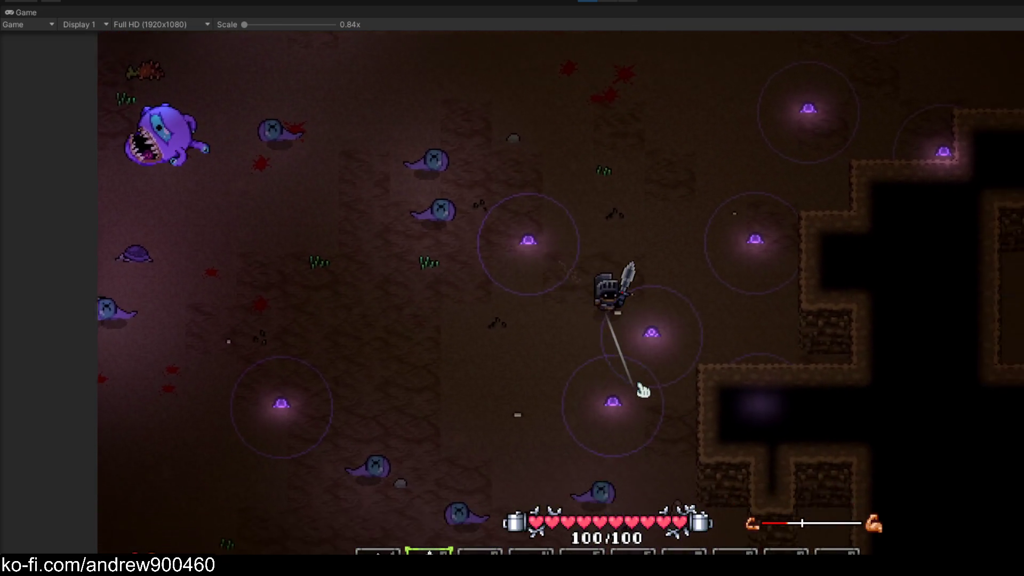
key(d)
key(w)
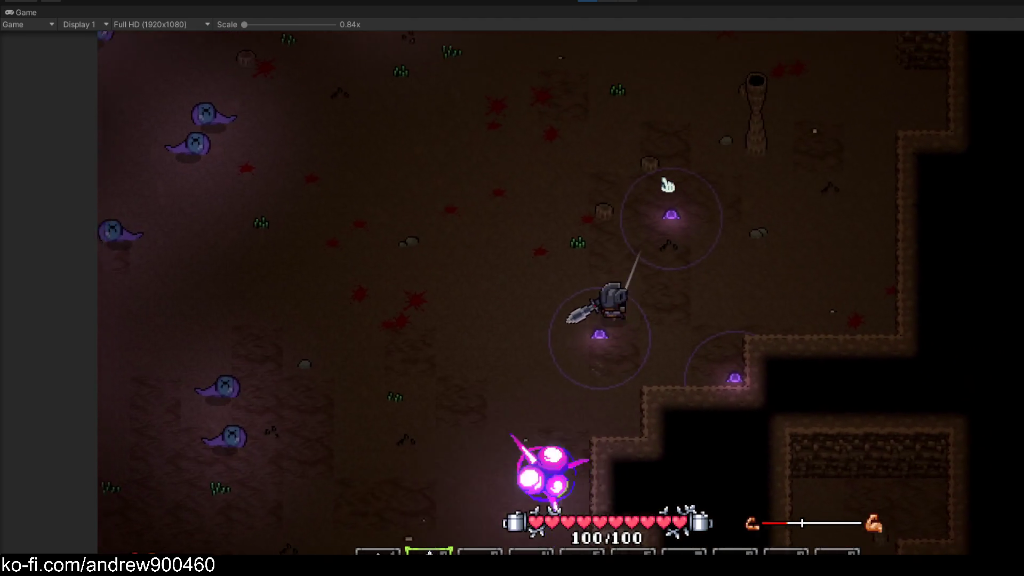
key(w)
key(a)
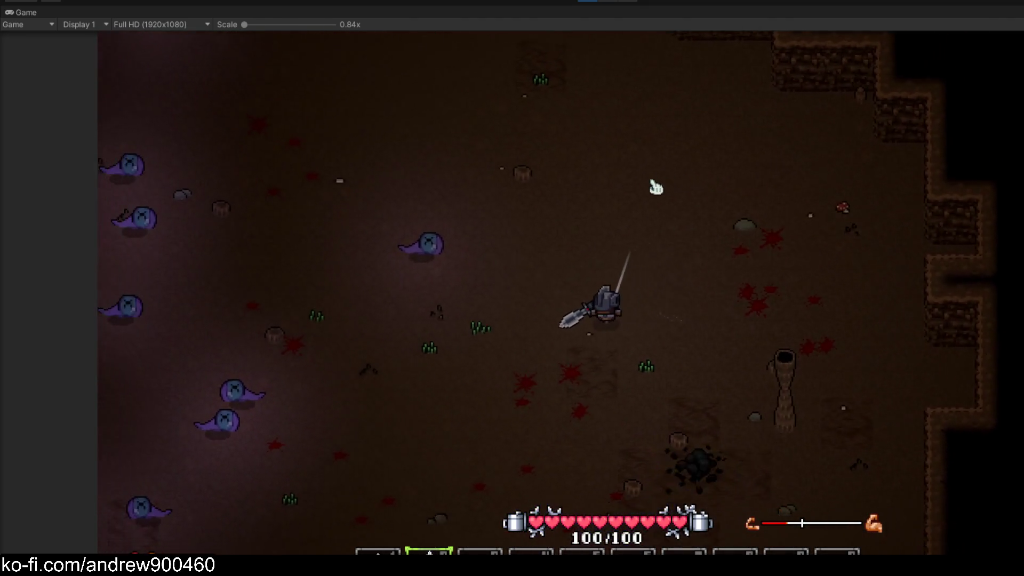
key(s)
key(d)
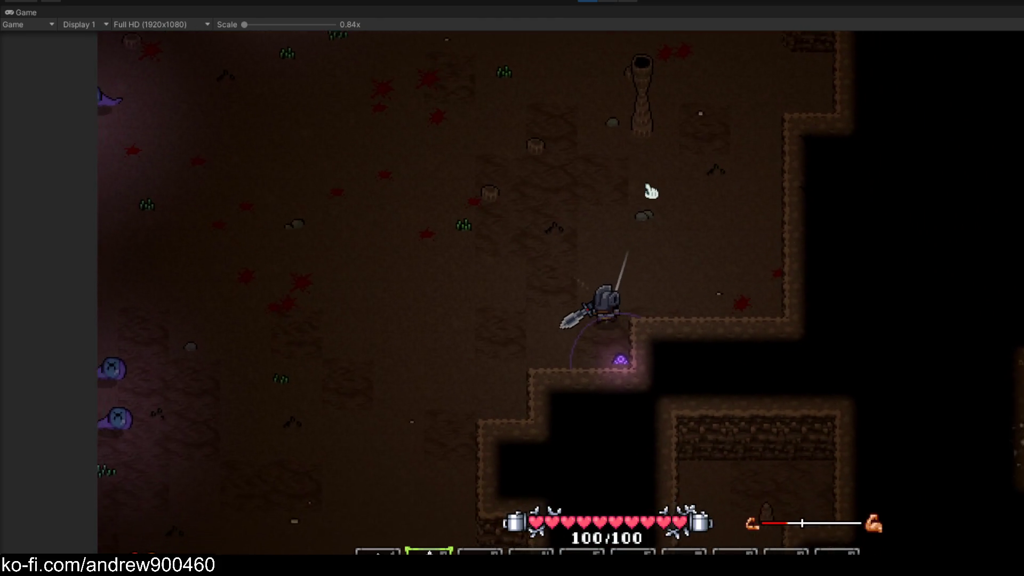
Retreat north-west away from the explosion and the boss, then stop Play mode
key(a)
key(w)
key(s)
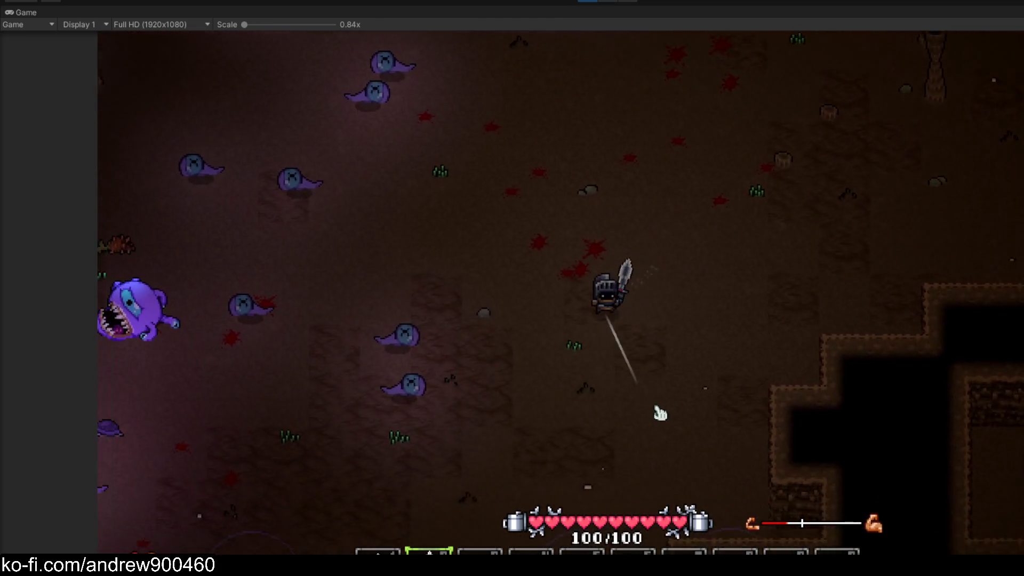
key(s)
key(a)
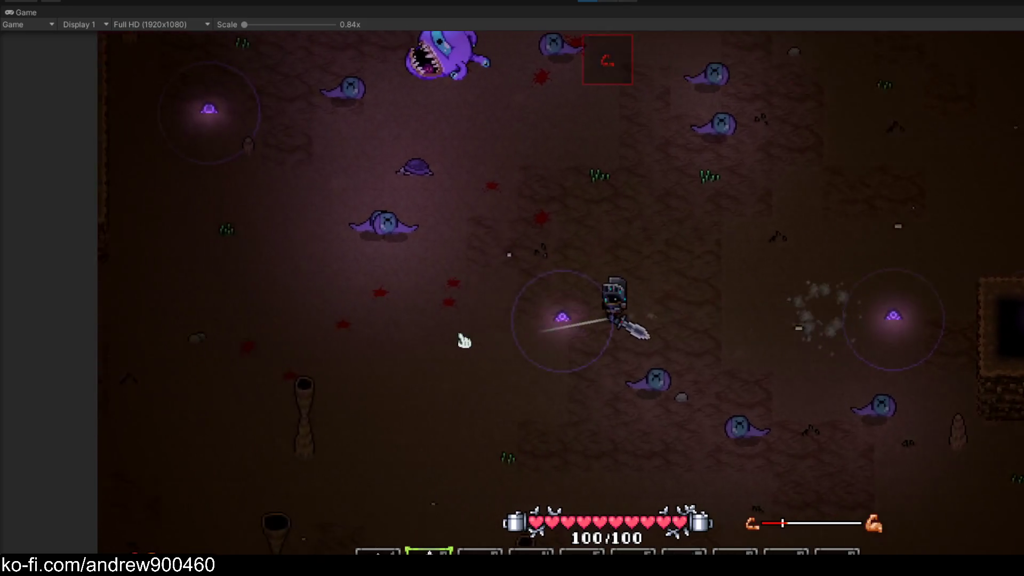
key(a)
key(w)
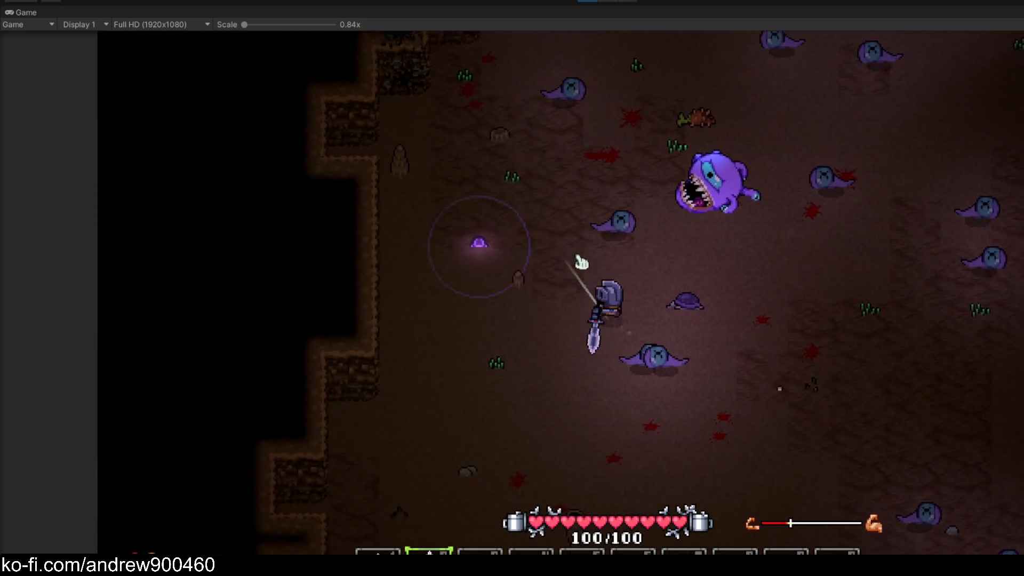
key(a)
key(w)
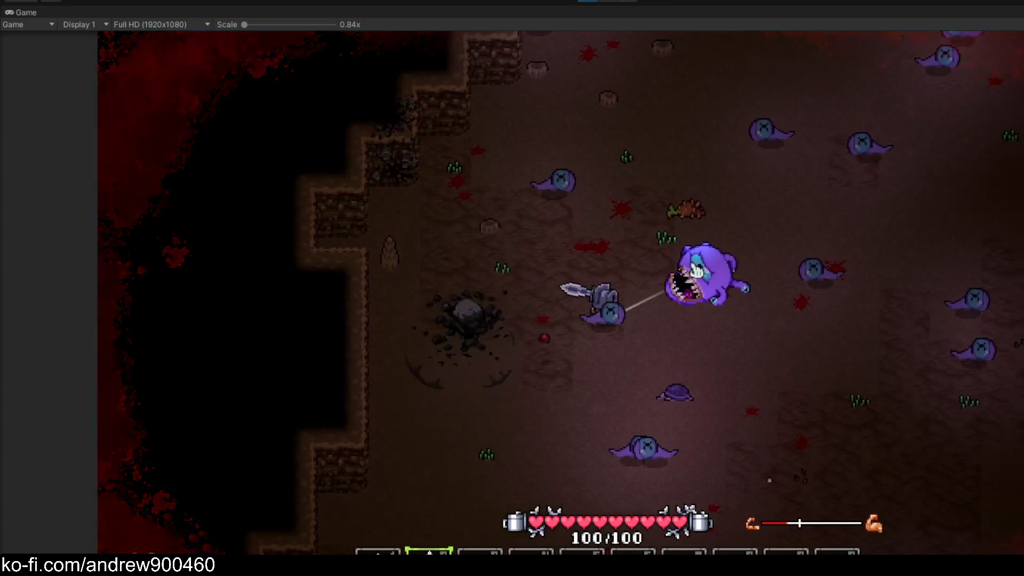
key(w)
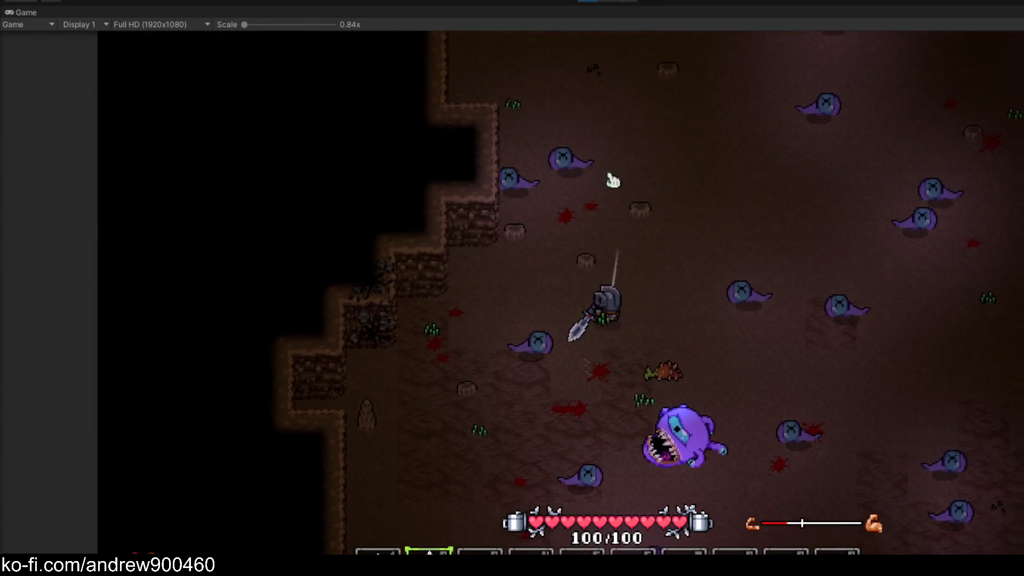
click(589, 3)
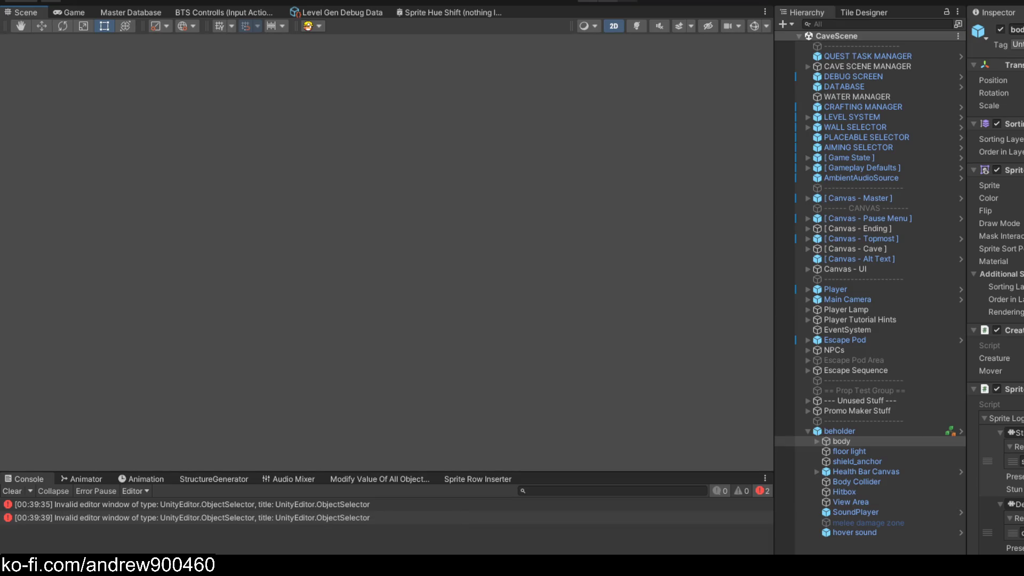
Open DamageOnTriggerEnter.cs and change the DealDamage push force from 8.0f to 4.0f
key(alt+Tab)
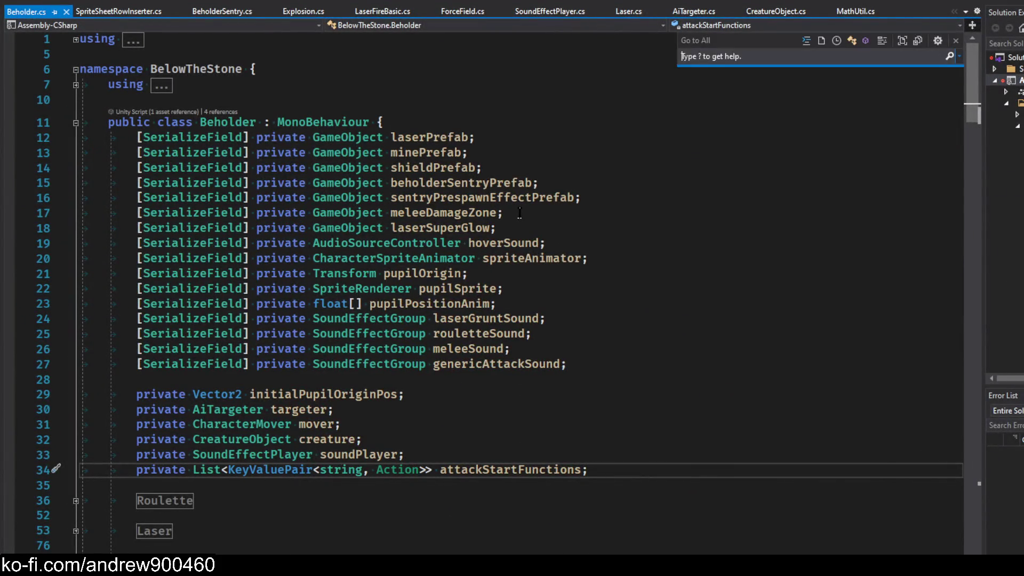
text(DamageOn)
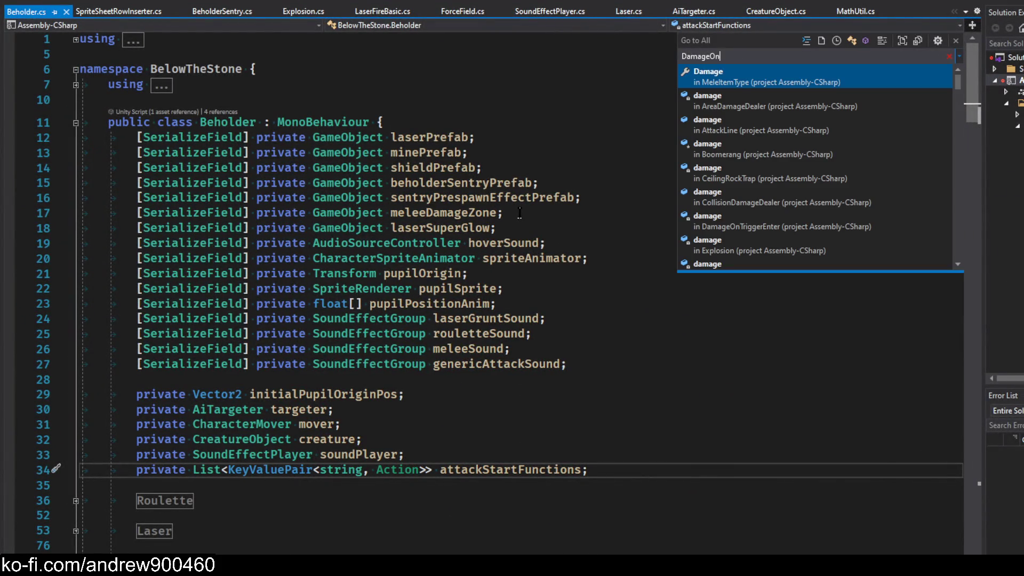
key(Return)
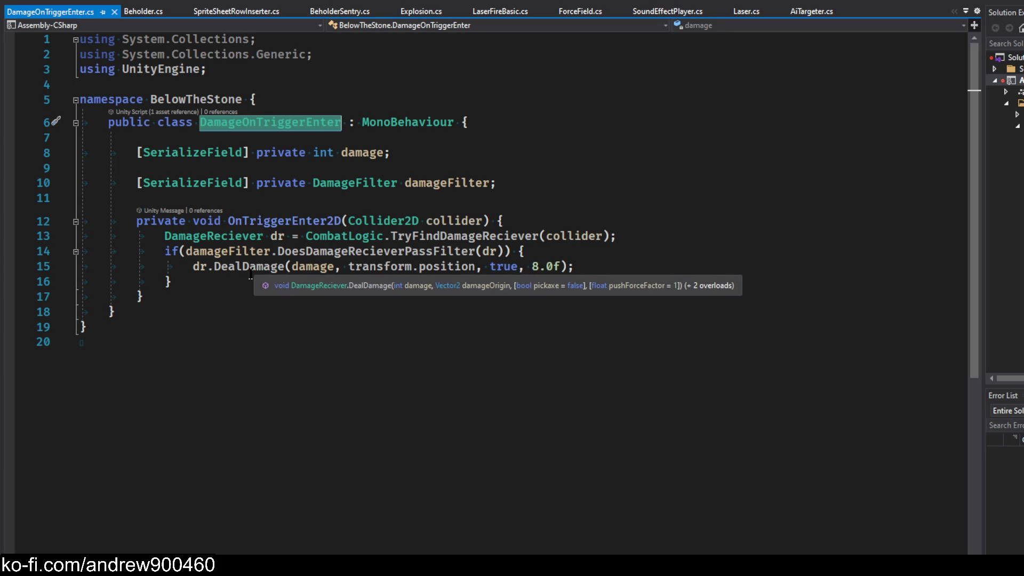
double_click(535, 266)
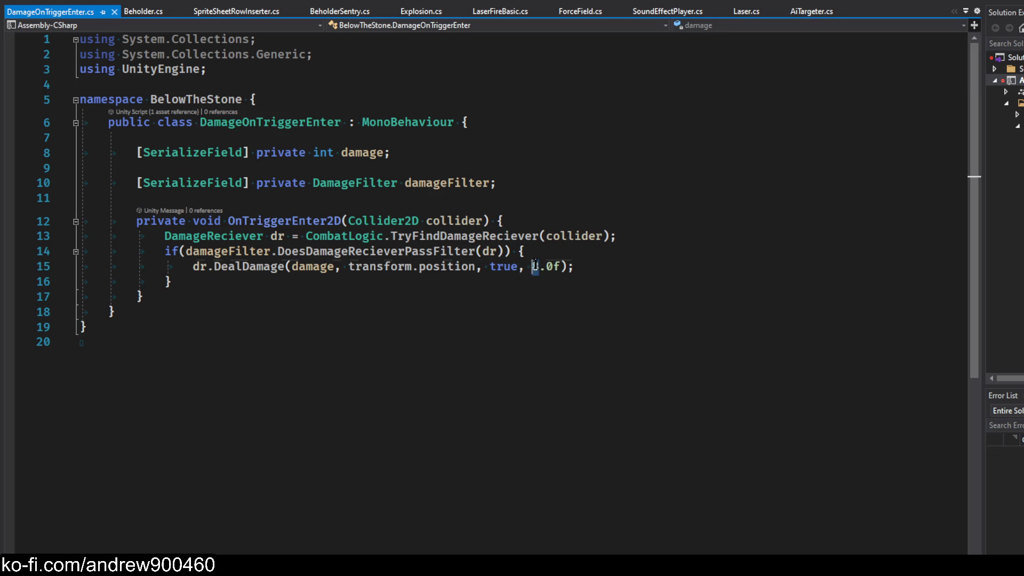
text(4)
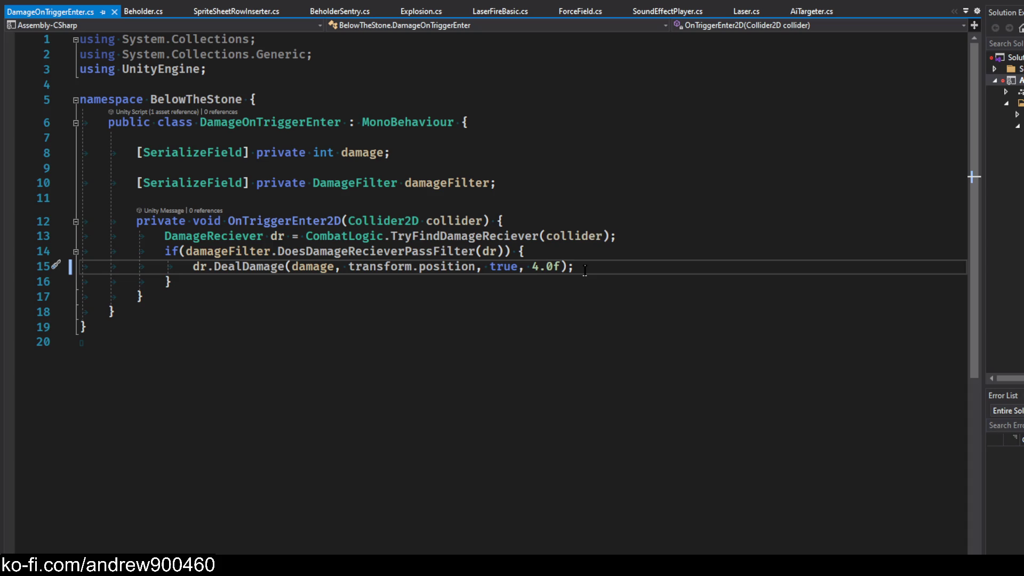
mouse_move(247, 273)
click(685, 251)
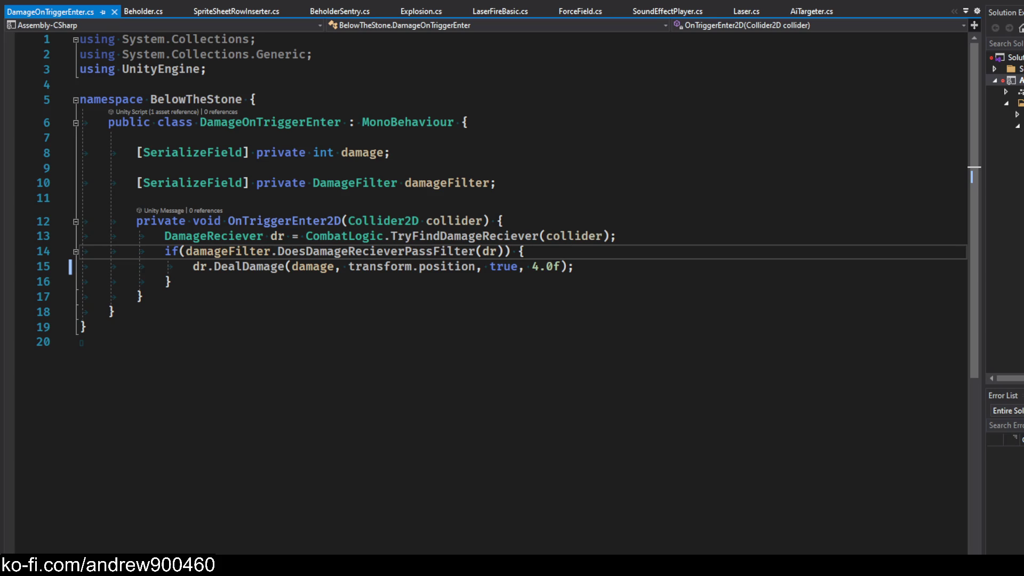
key(XF86AudioPlay)
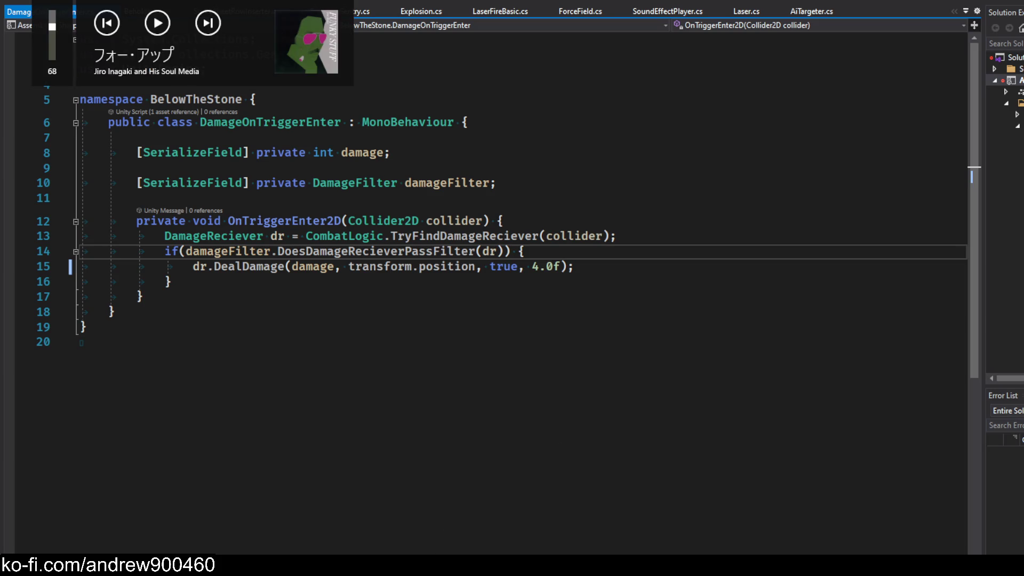
key(super)
Launch Chrome from the Start menu to reach the YouTube Short
click(373, 300)
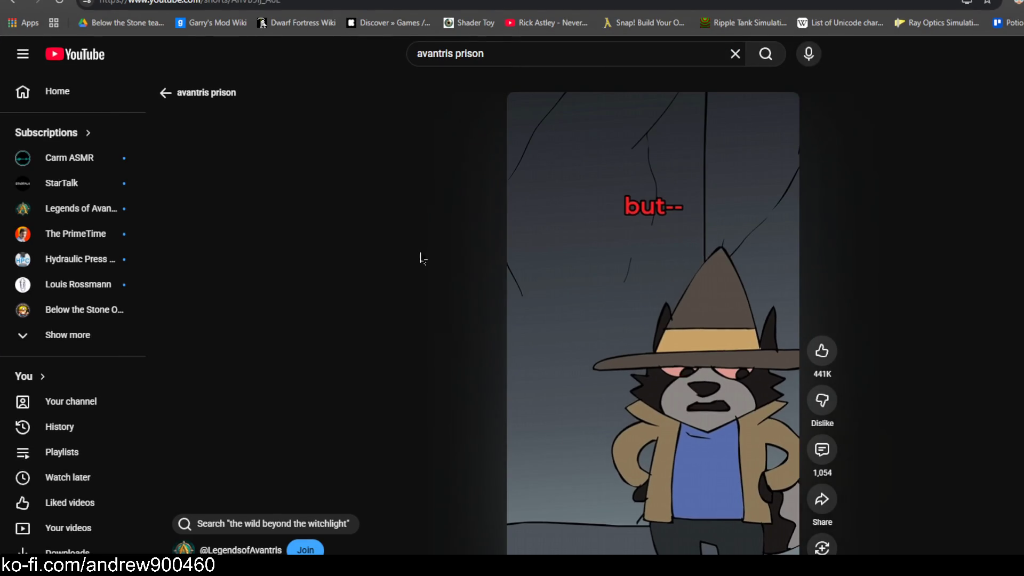
Pause the Short, dismiss the app search, and scrub back to the 'I like that A LOT' scene
mouse_move(555, 278)
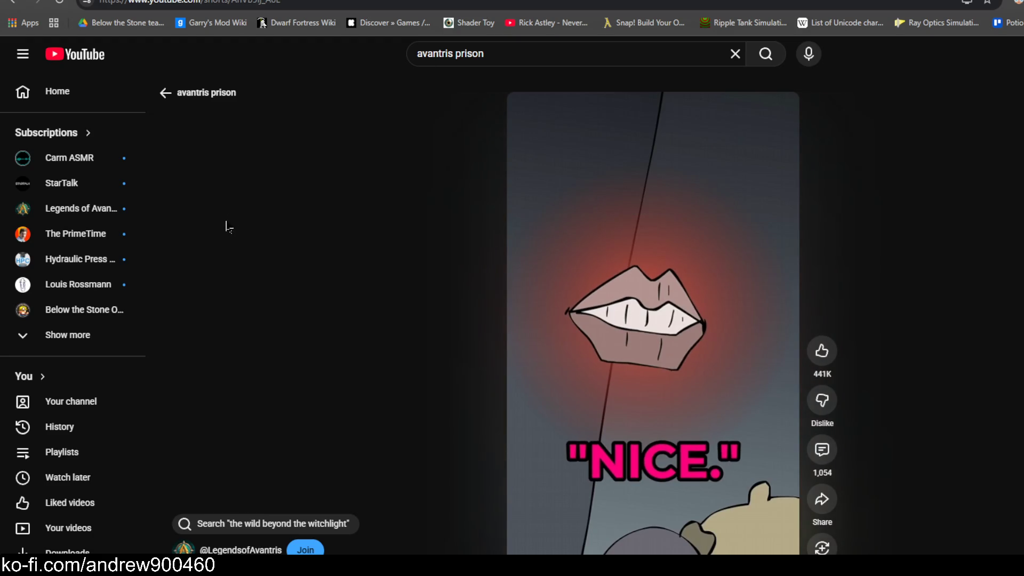
click(596, 314)
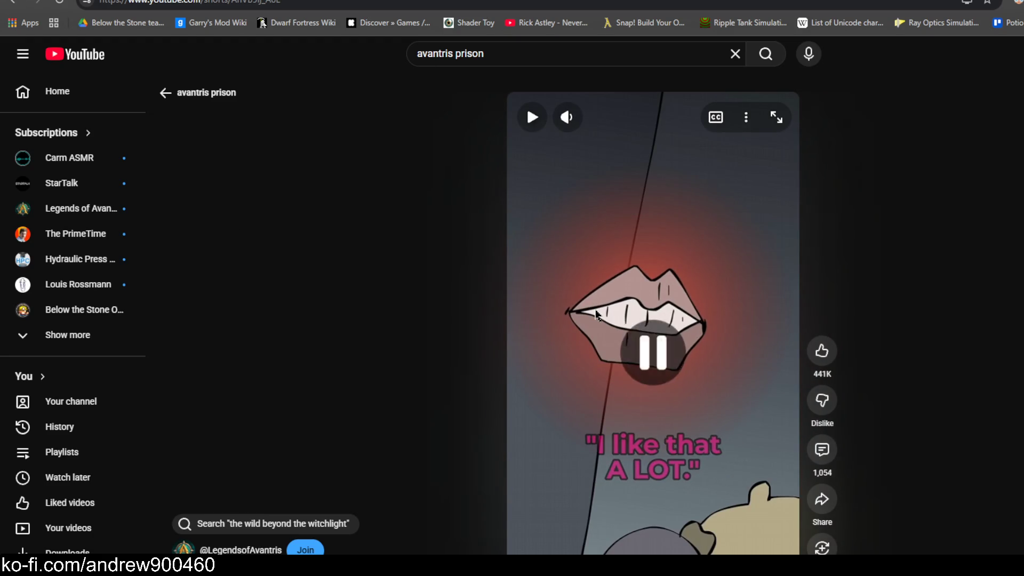
click(597, 314)
click(669, 318)
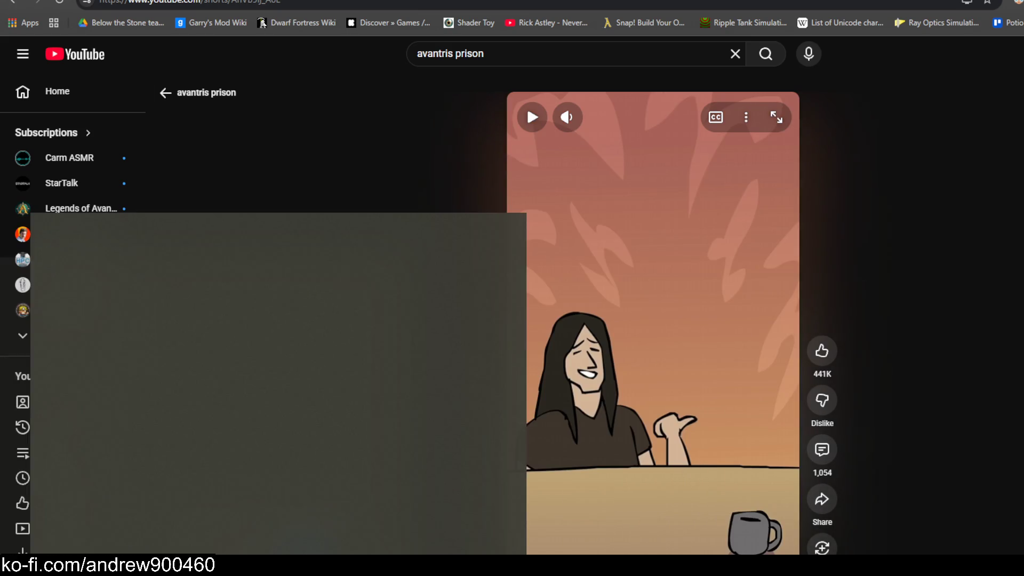
text(scre)
key(Return)
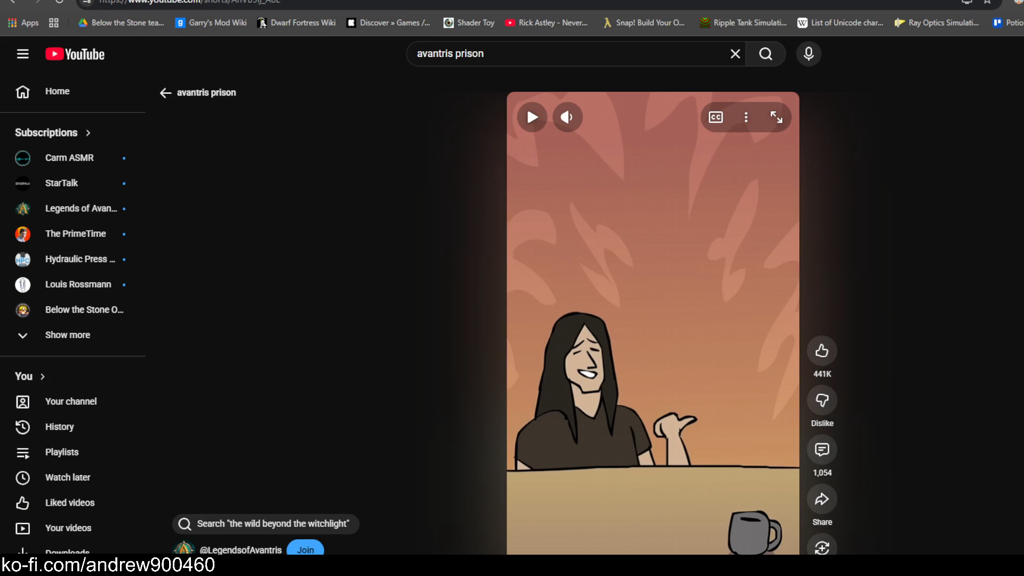
drag(654, 552, 610, 553)
Open the ScreenToGif Recorder, drag an Area rectangle over the Short, widen it left, and accept
click(640, 512)
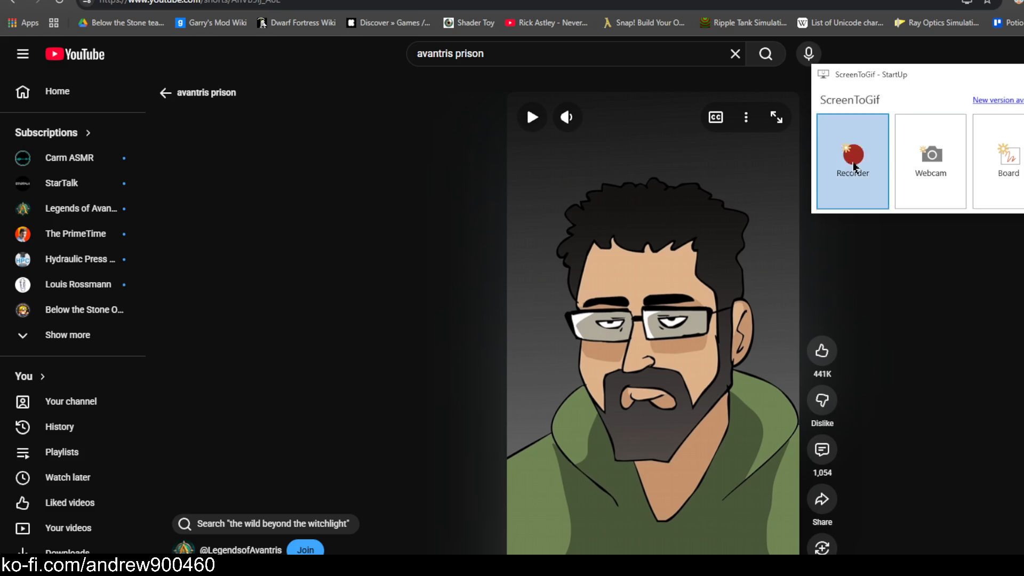
click(856, 168)
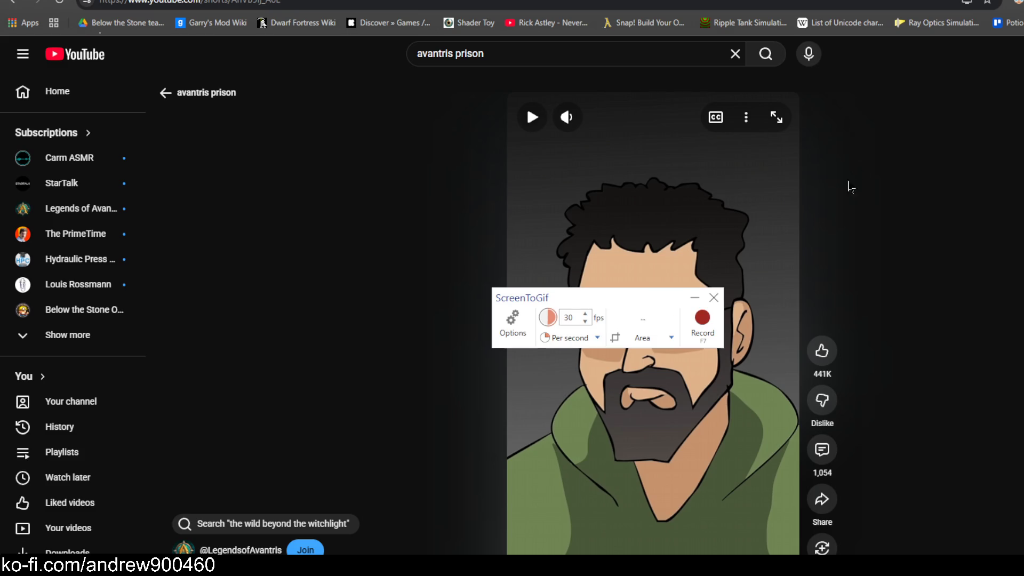
click(656, 342)
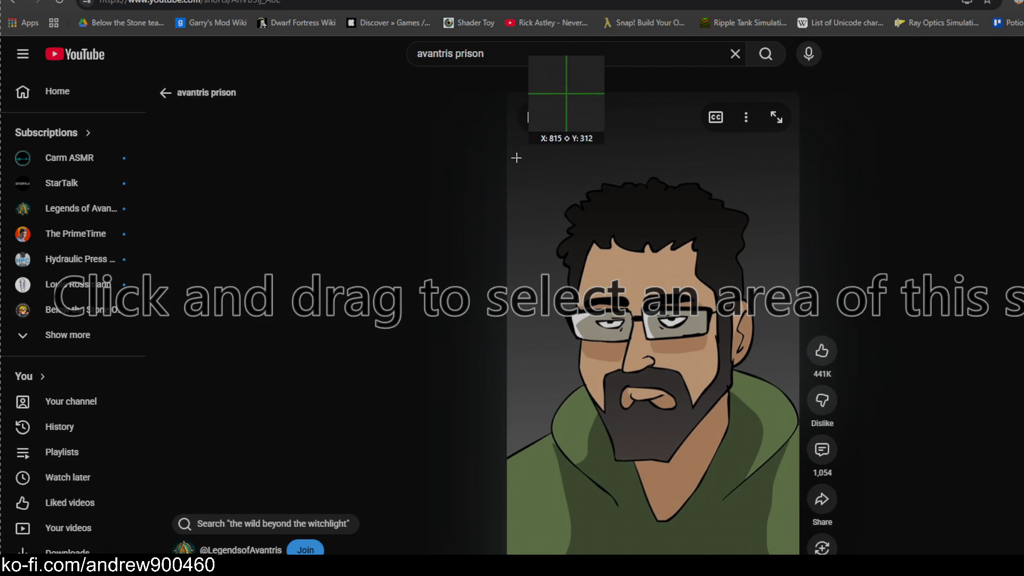
mouse_move(511, 155)
mouse_down()
mouse_move(582, 219)
mouse_move(799, 519)
mouse_move(797, 543)
mouse_move(799, 508)
mouse_up()
drag(512, 331, 508, 331)
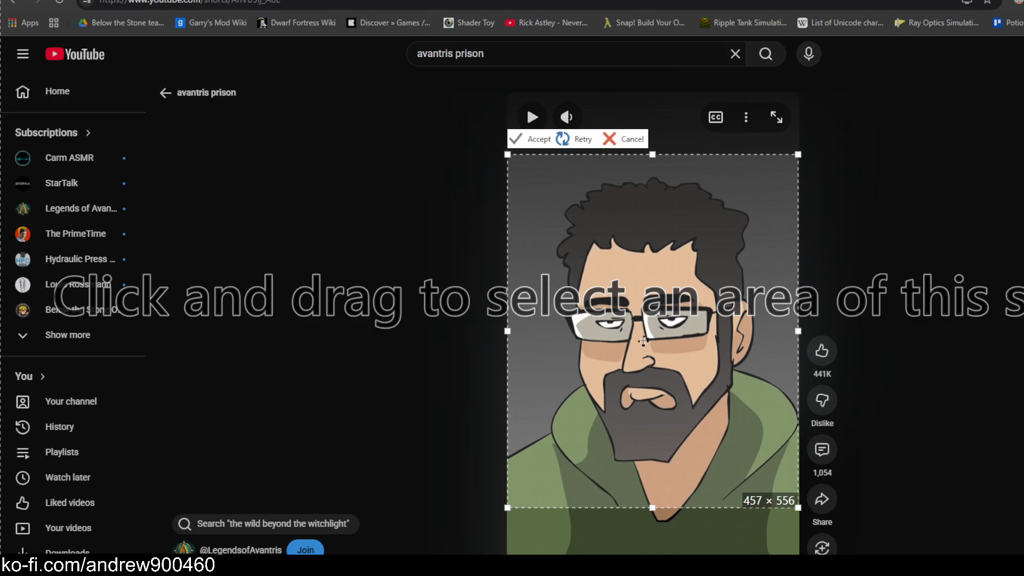
click(536, 139)
Extend the capture region down over the caption and confirm it at 457 × 632
click(642, 274)
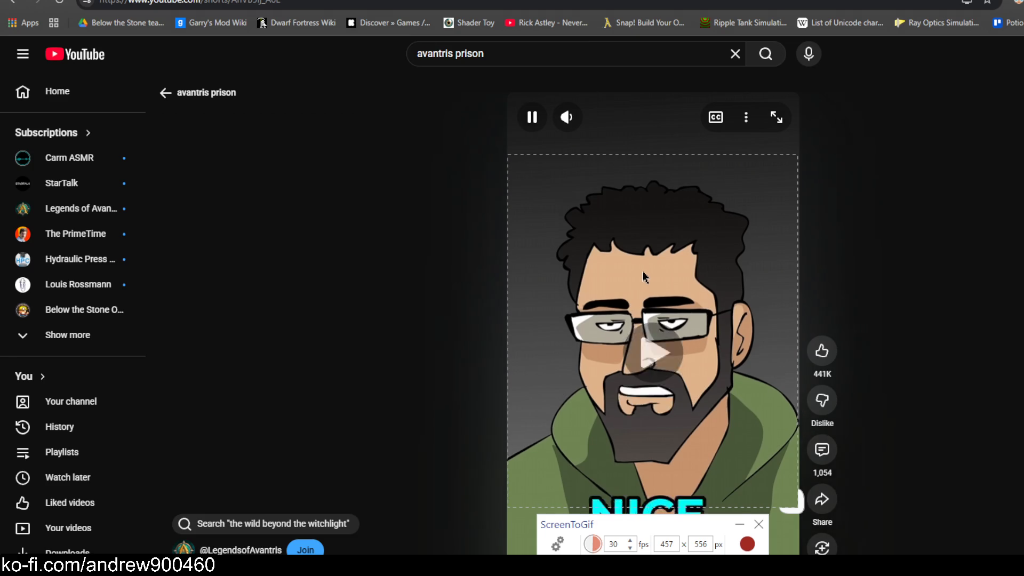
click(643, 275)
click(698, 549)
mouse_move(655, 508)
mouse_down()
mouse_move(657, 549)
mouse_move(688, 555)
mouse_move(715, 490)
mouse_up()
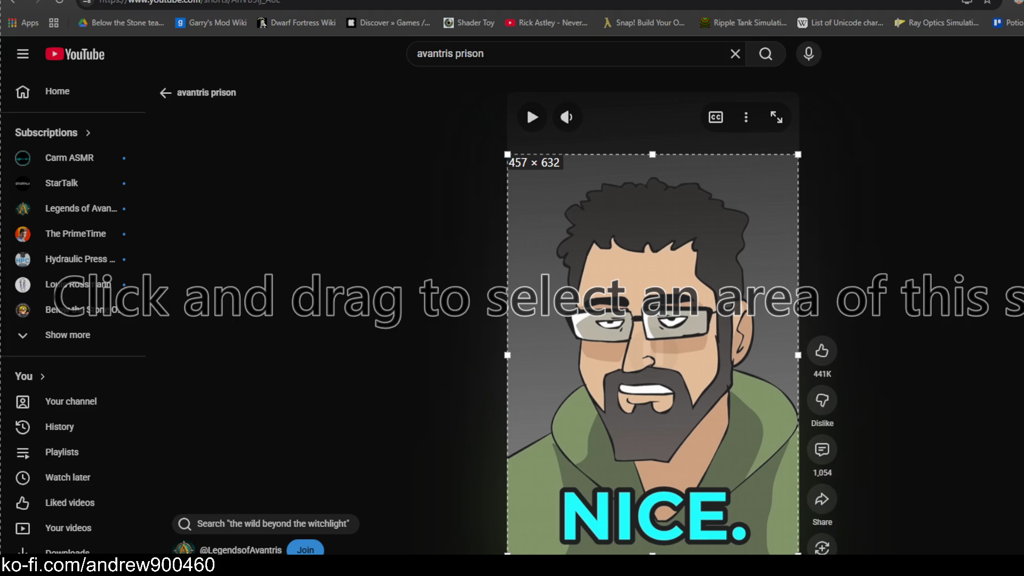
key(Return)
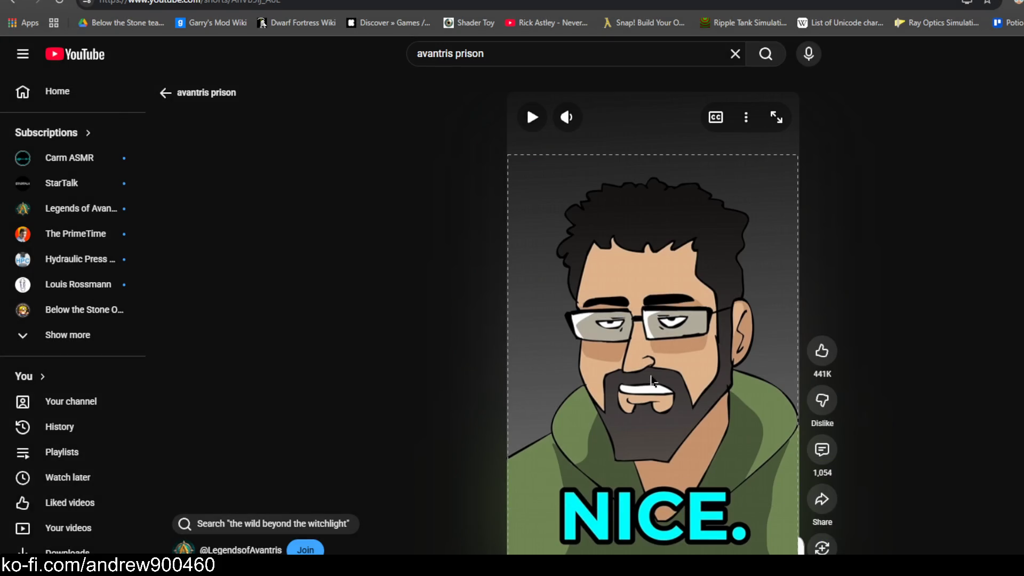
Play, pause and scrub the Short through several scenes during the first take
click(651, 381)
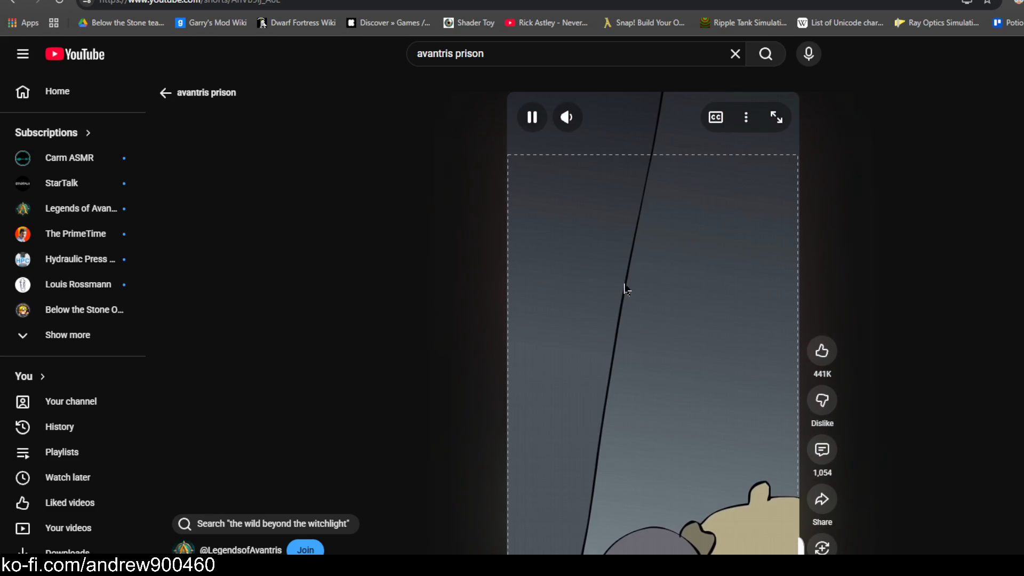
click(643, 292)
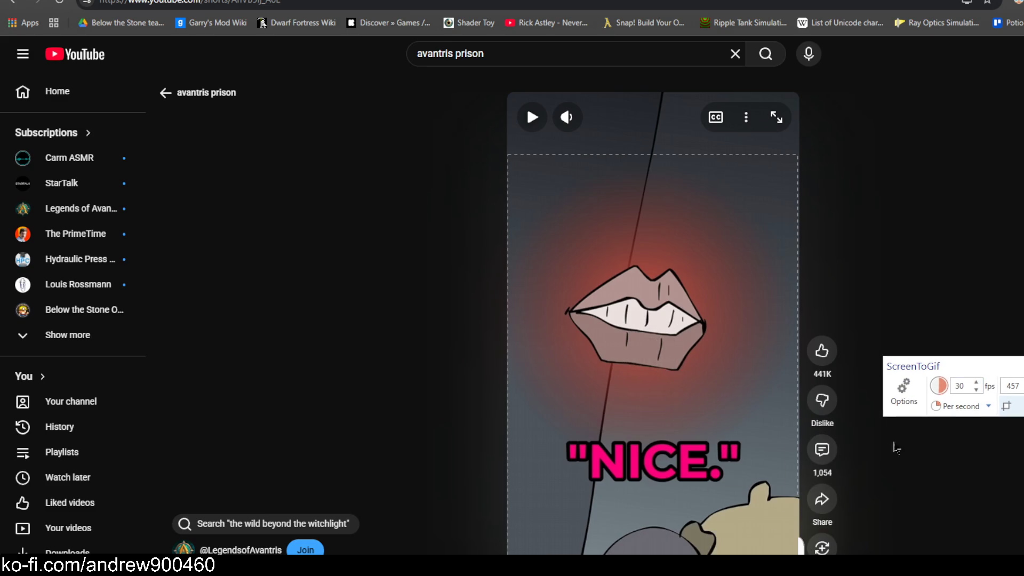
click(675, 553)
drag(652, 553, 628, 553)
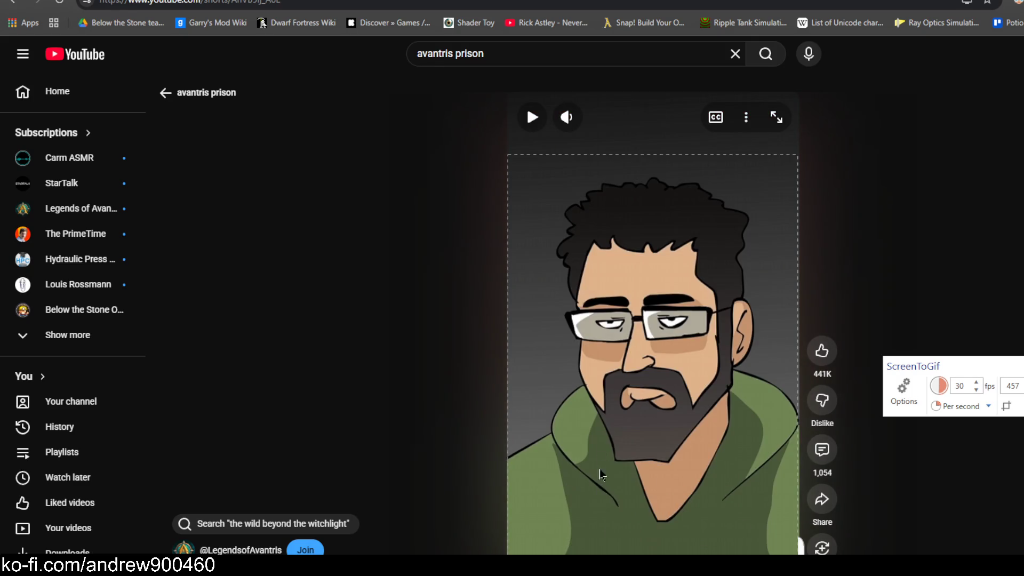
click(601, 450)
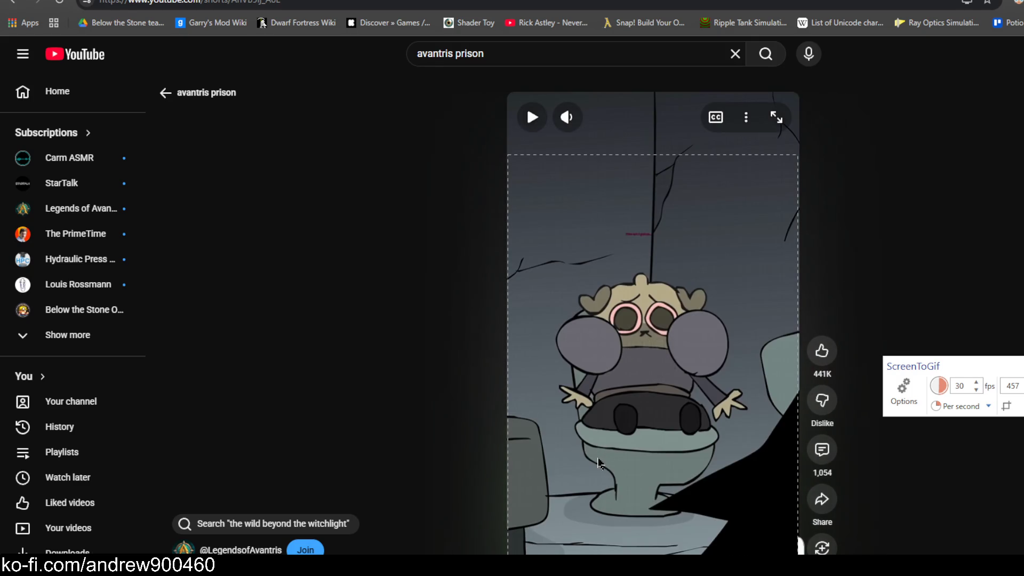
click(599, 463)
click(599, 463)
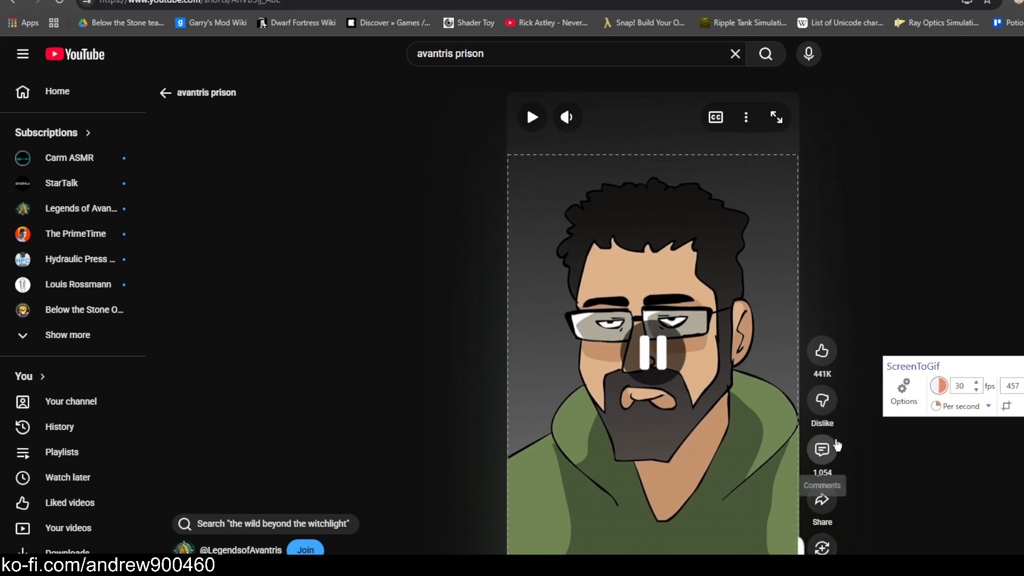
Replay the Short from its opening and bearded man scenes, then discard the take with F9
click(670, 432)
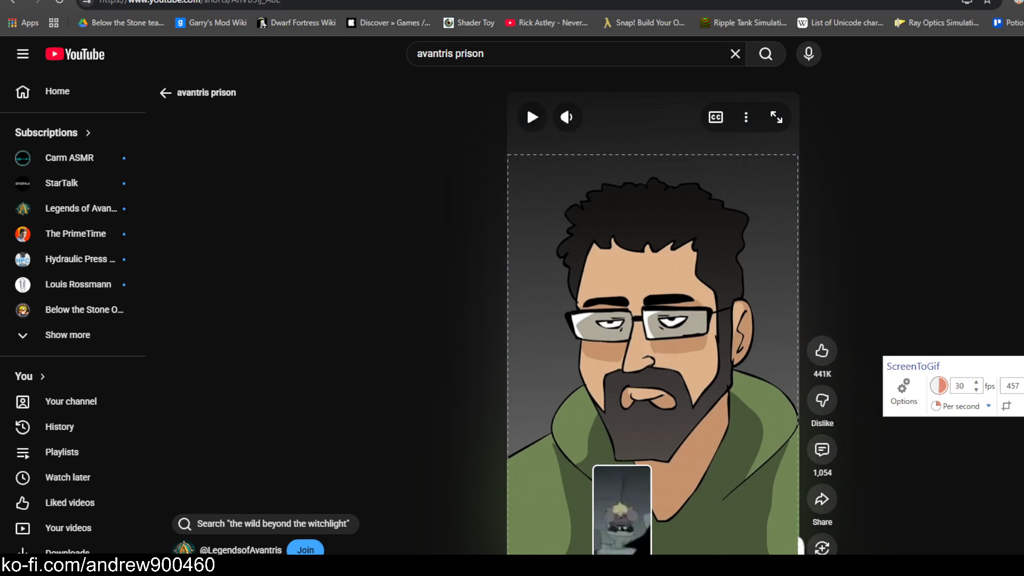
click(612, 477)
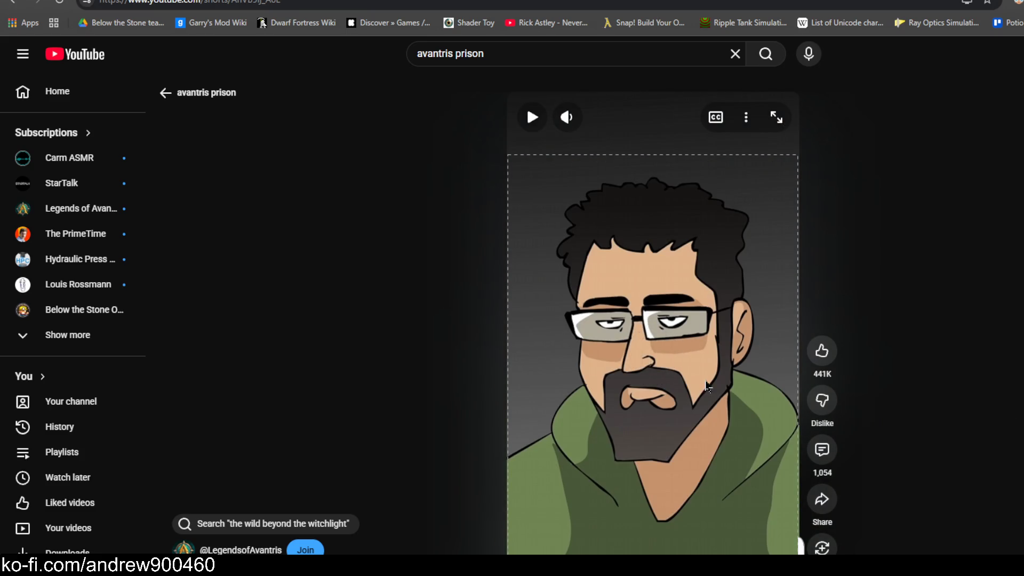
click(526, 105)
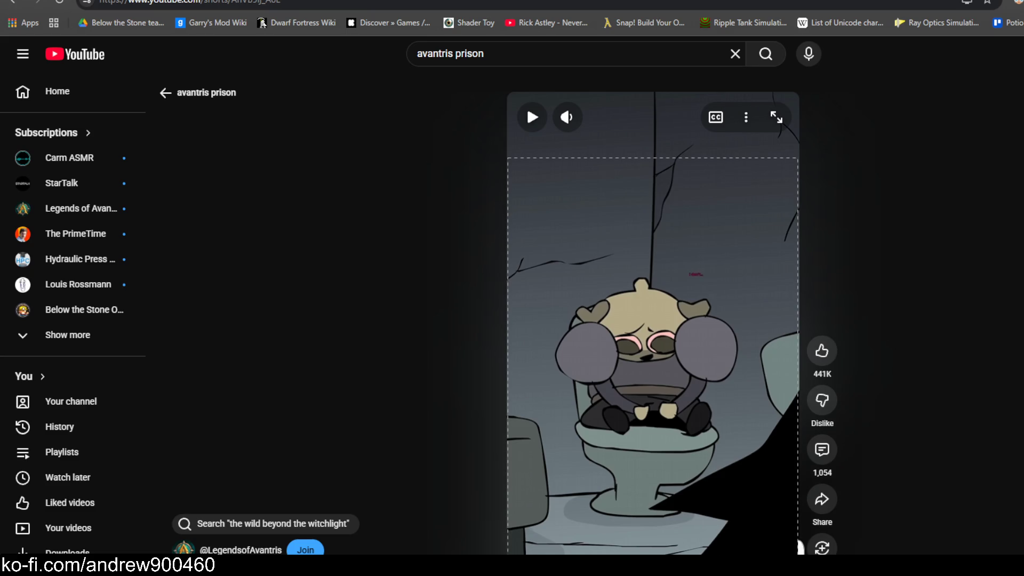
click(629, 414)
click(679, 376)
key(F9)
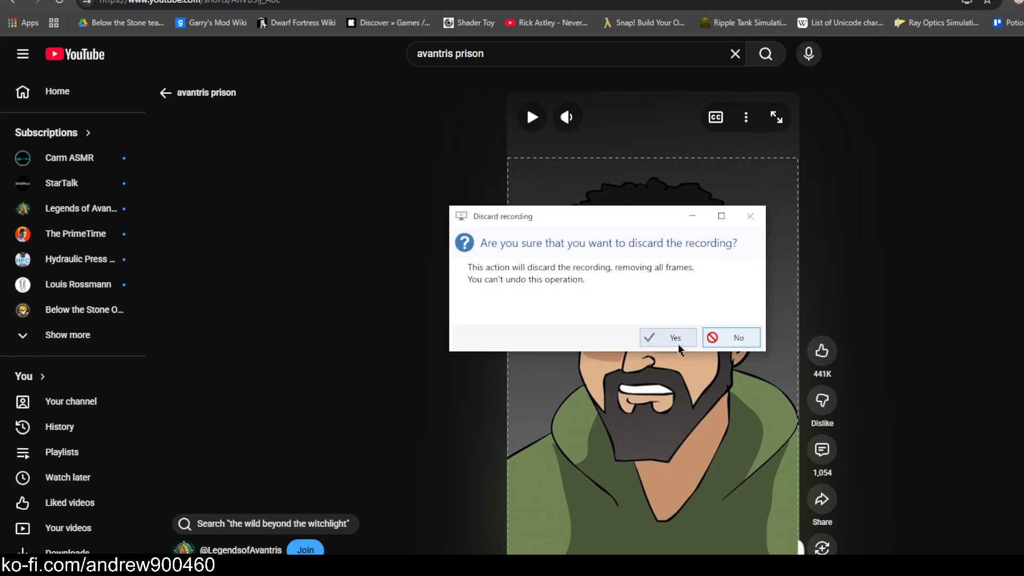
click(676, 344)
Play and seek the Short from the NICE. scene to the small lips scene
drag(663, 557, 621, 558)
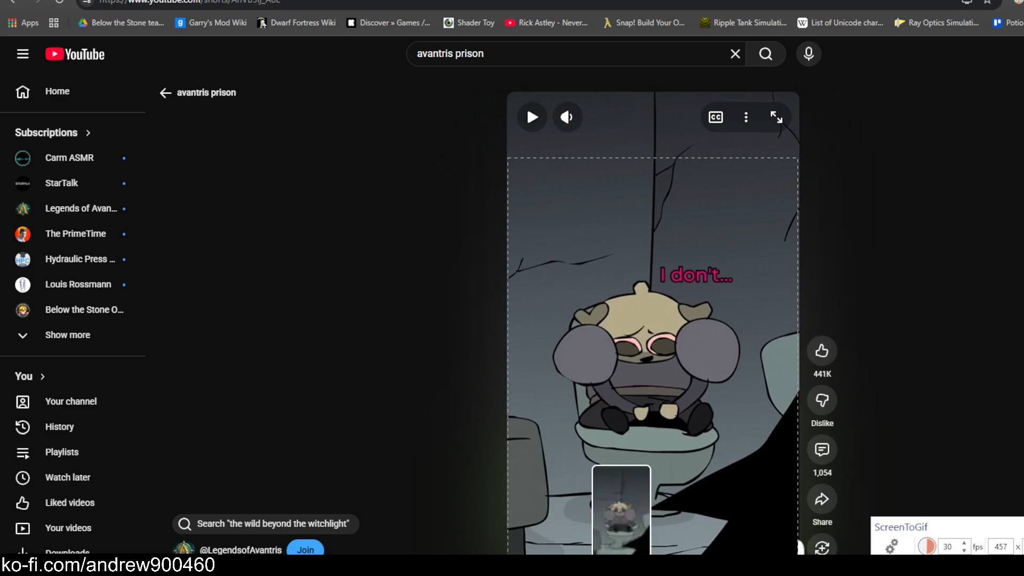
click(587, 346)
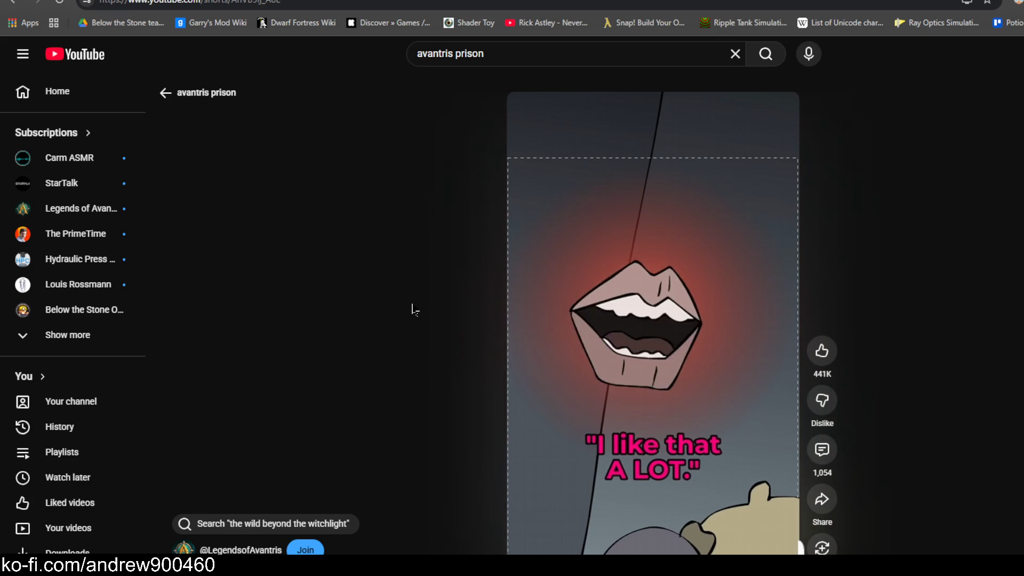
click(716, 528)
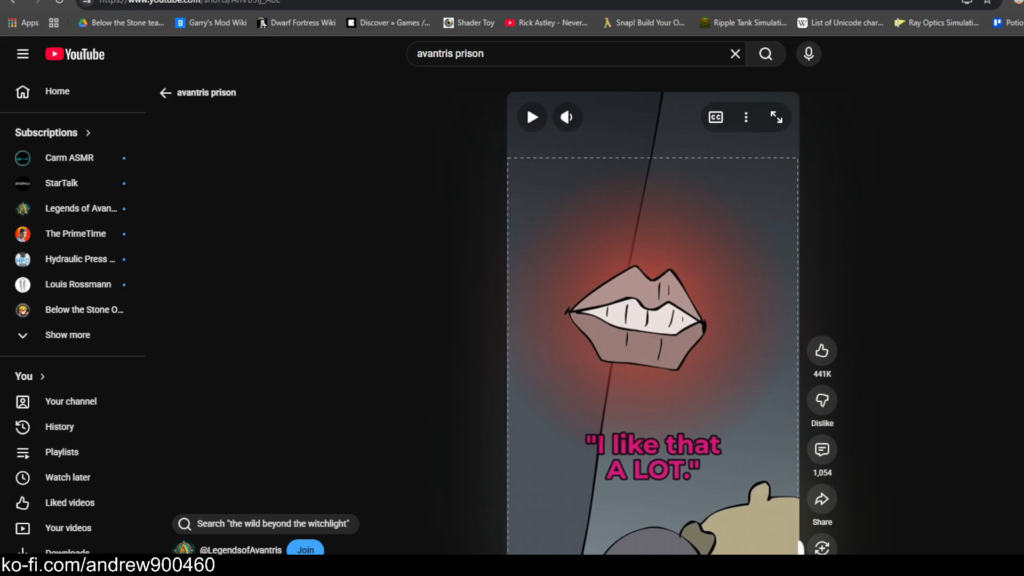
drag(704, 557, 622, 557)
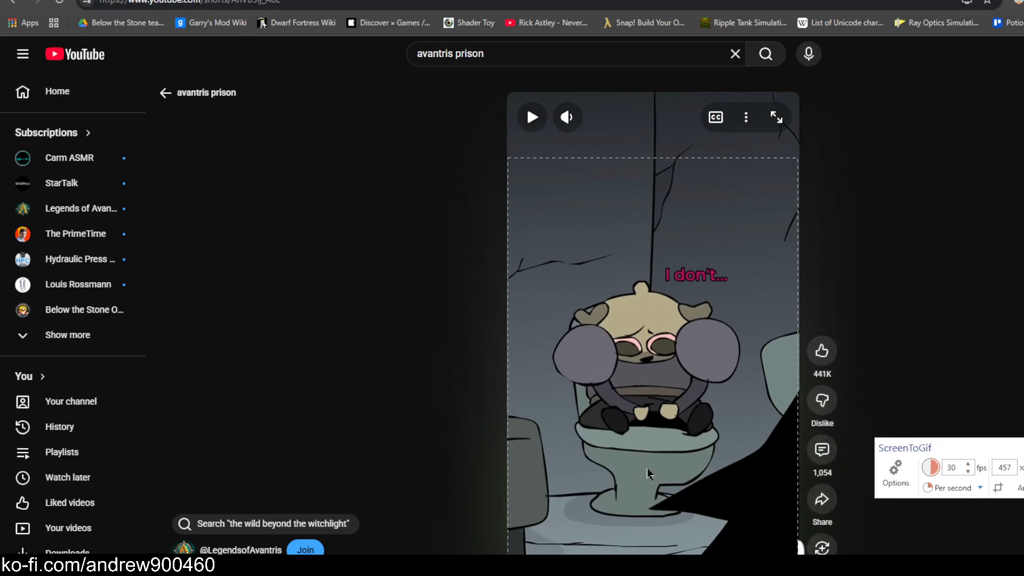
click(951, 435)
click(647, 328)
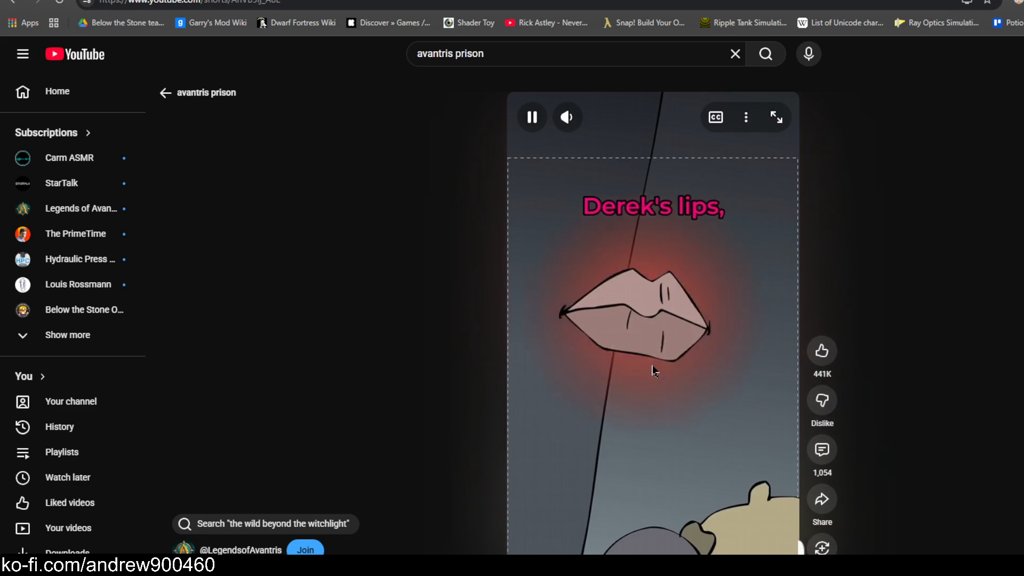
click(673, 372)
click(693, 378)
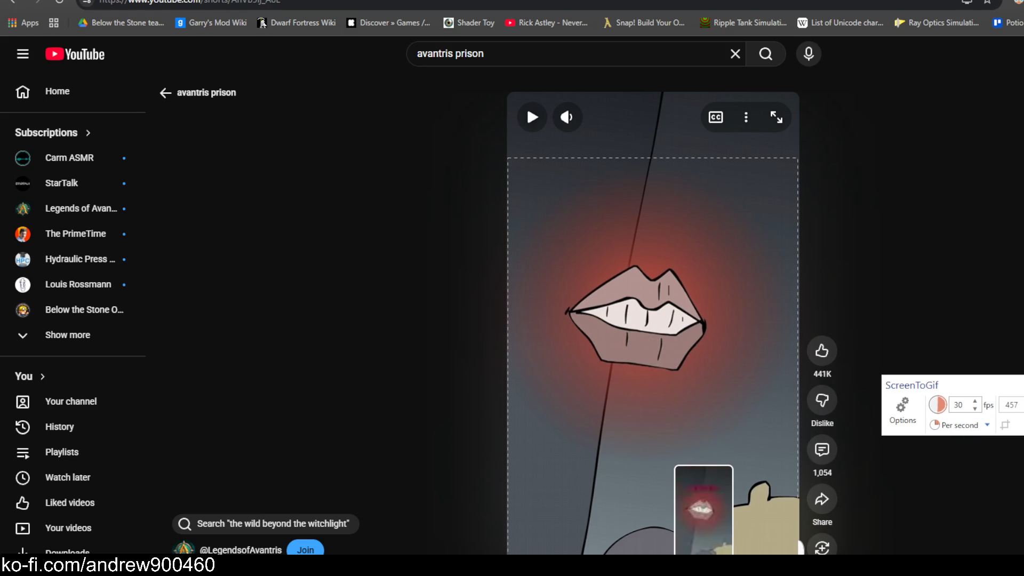
click(766, 552)
Move the capture region up about 40 px, record the Short playing, and stop with F8
drag(800, 553, 797, 540)
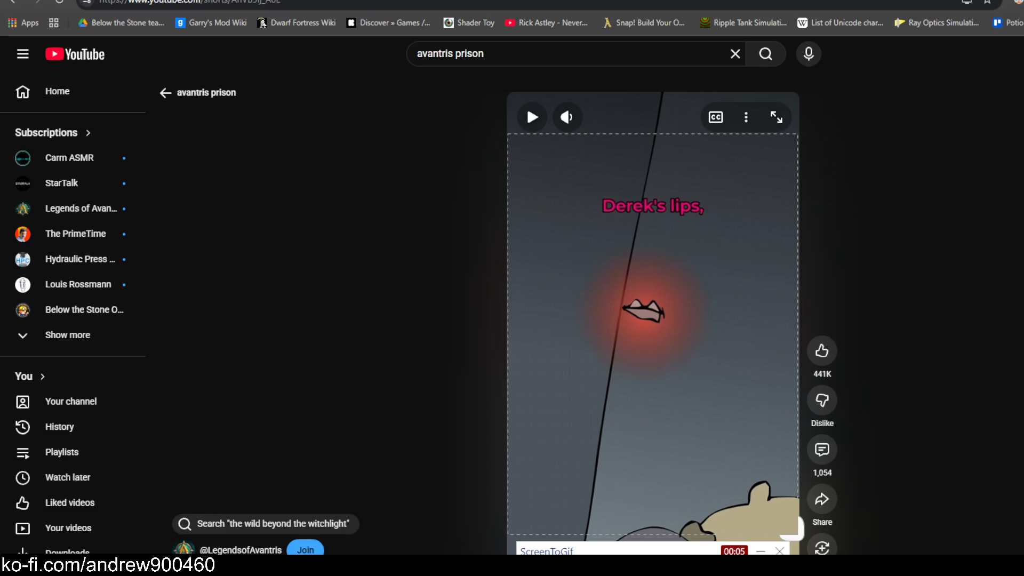
click(600, 380)
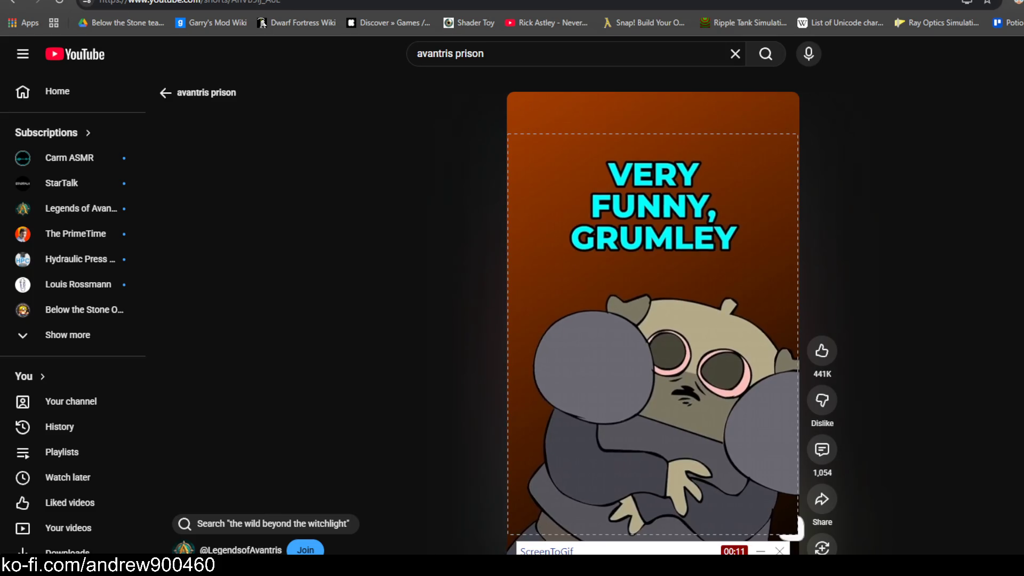
click(636, 297)
key(F8)
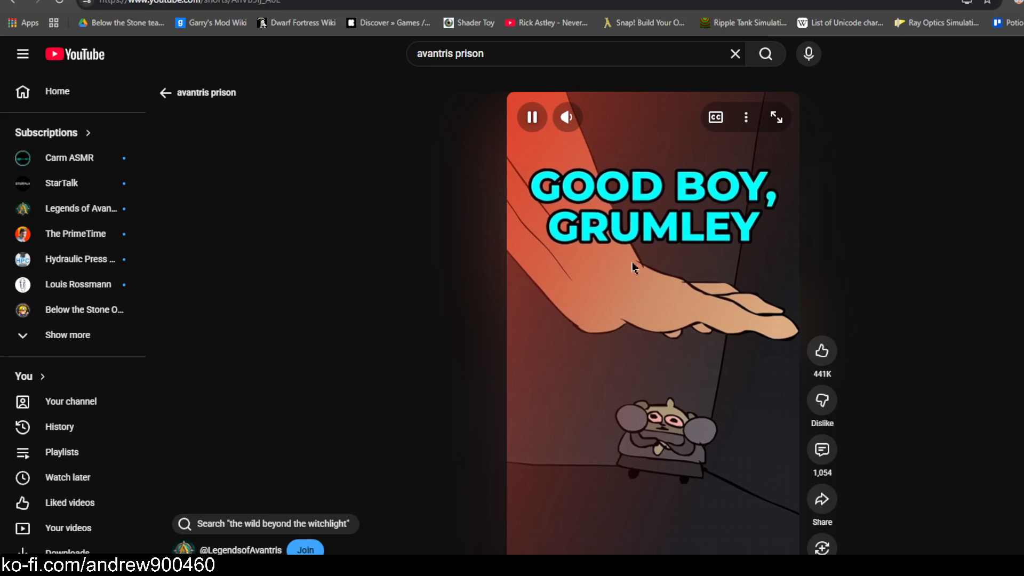
click(598, 280)
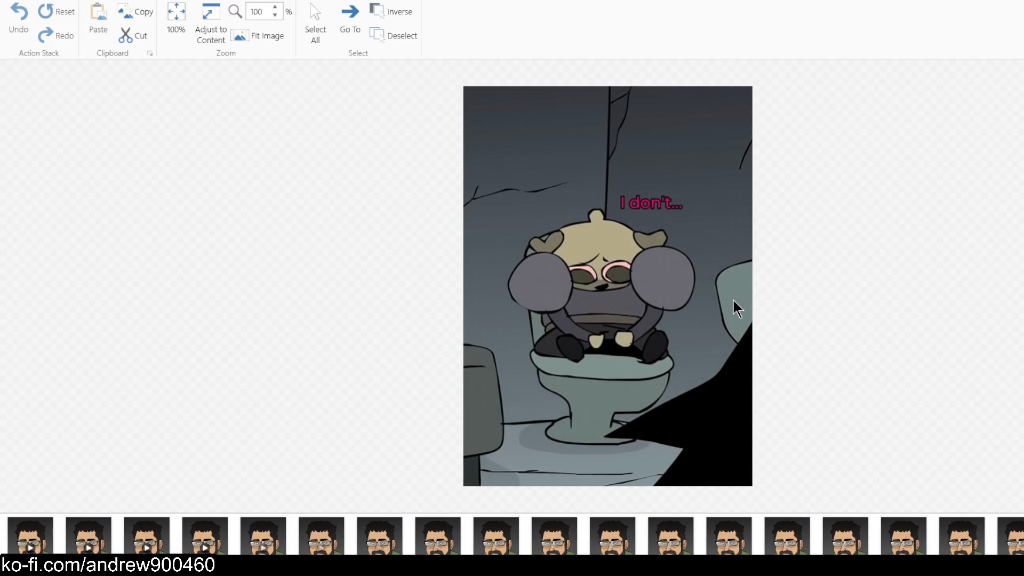
Play the captured animation from the bearded man frame, then begin inserting another recording
click(269, 549)
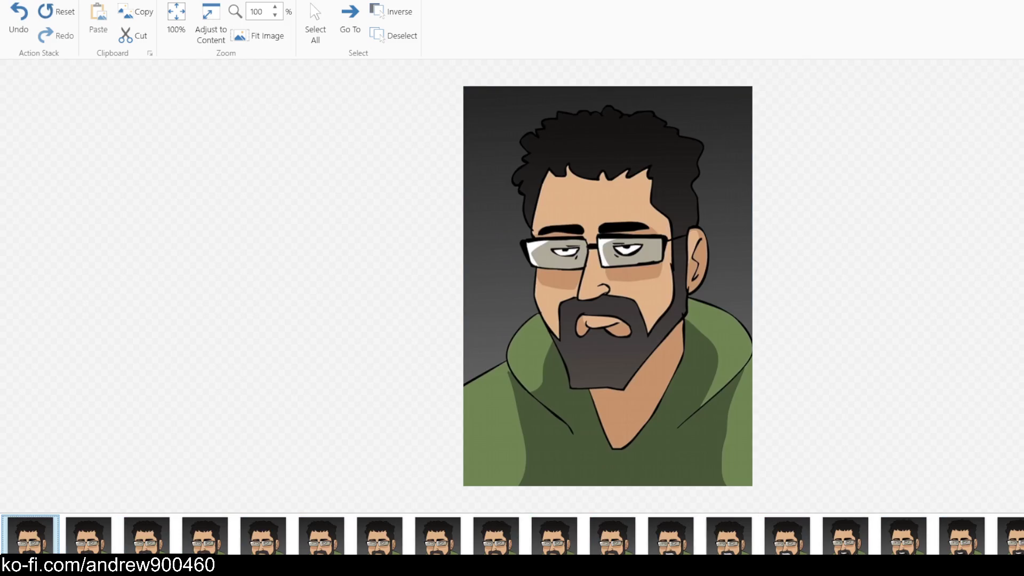
click(108, 2)
click(85, 43)
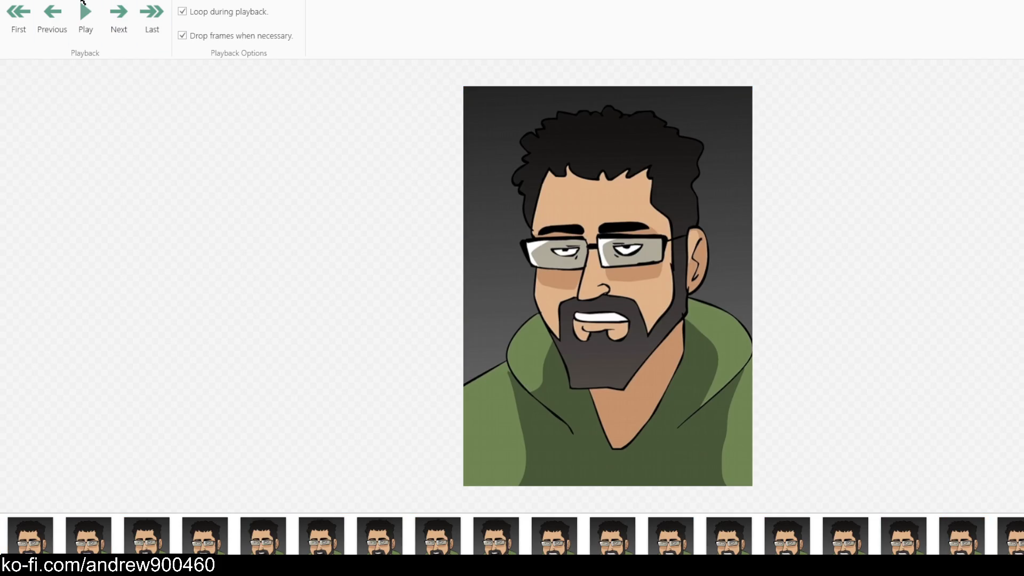
click(107, 1)
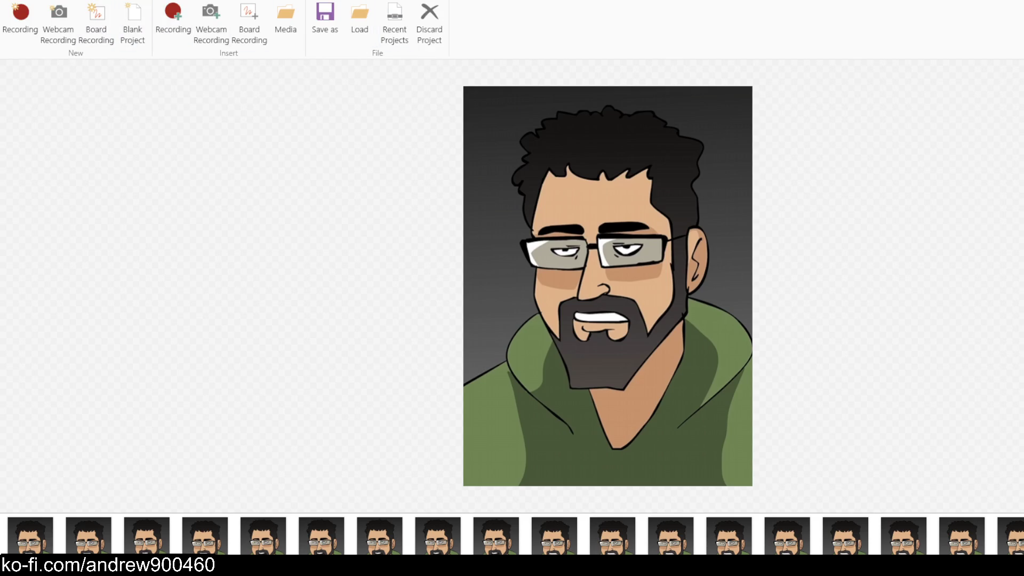
click(169, 24)
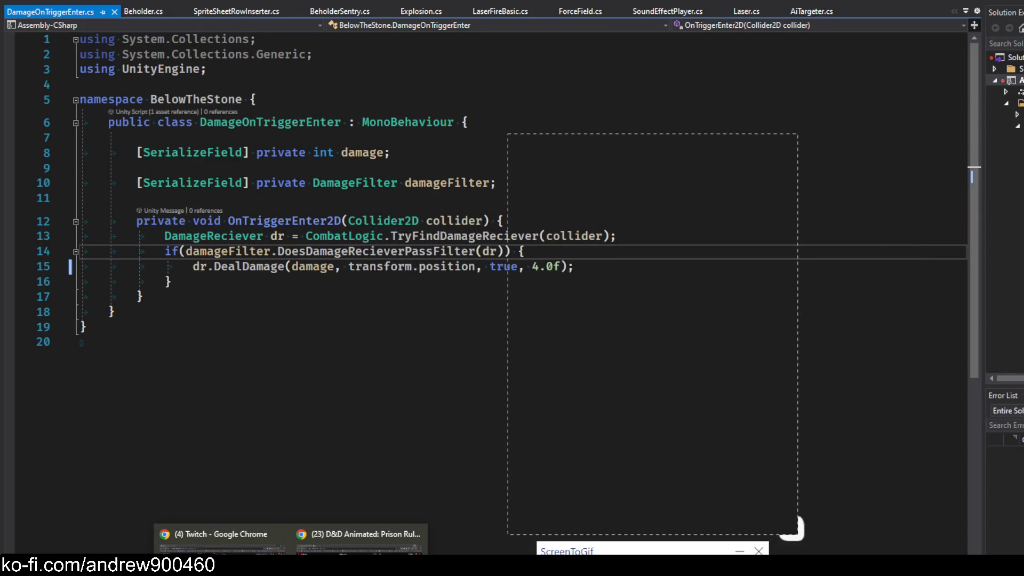
Cue the Short at the THERE IT IS!!! frame, finish with F8, and cancel the frame insert
click(352, 542)
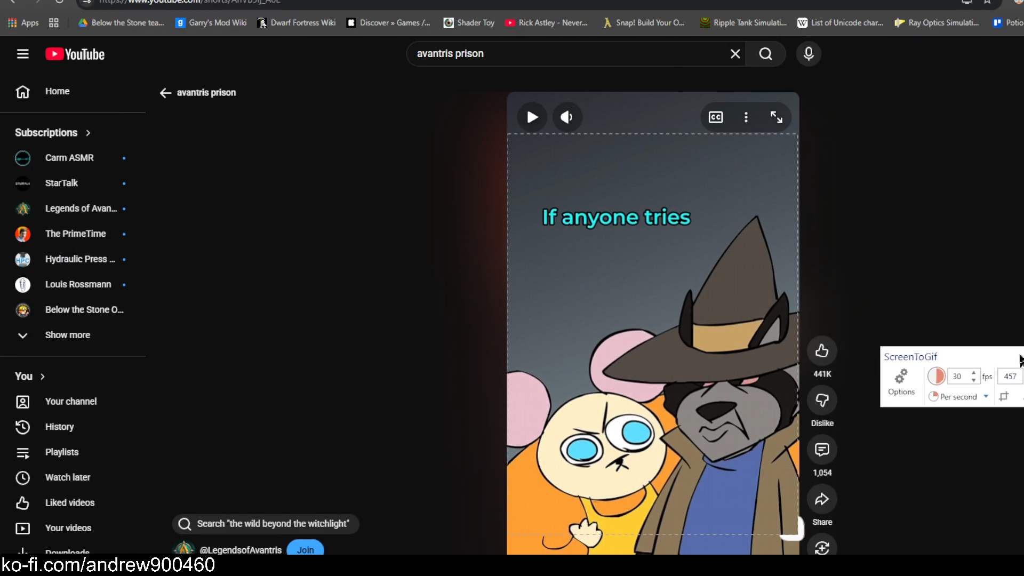
click(659, 550)
click(660, 404)
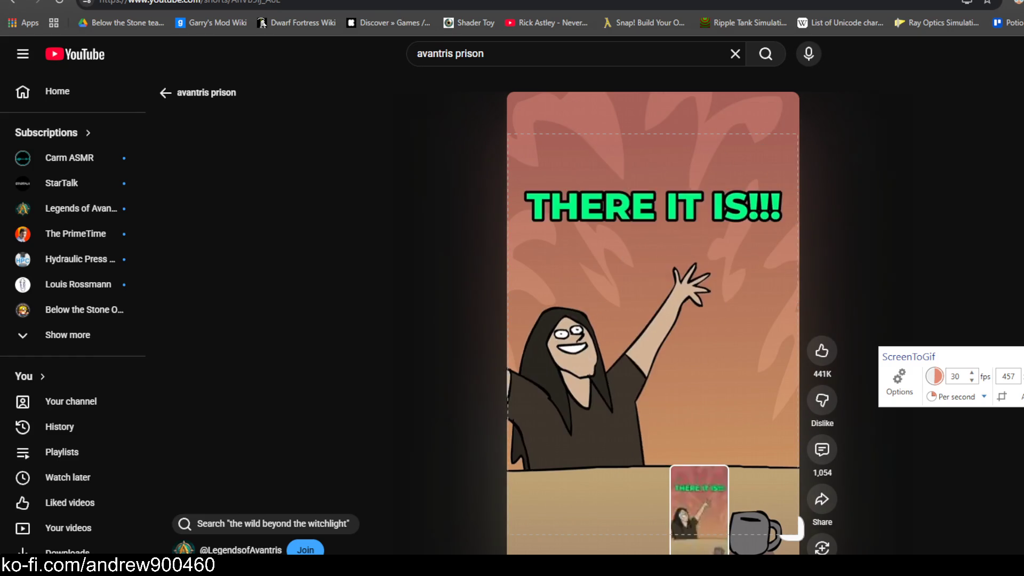
click(717, 466)
click(694, 552)
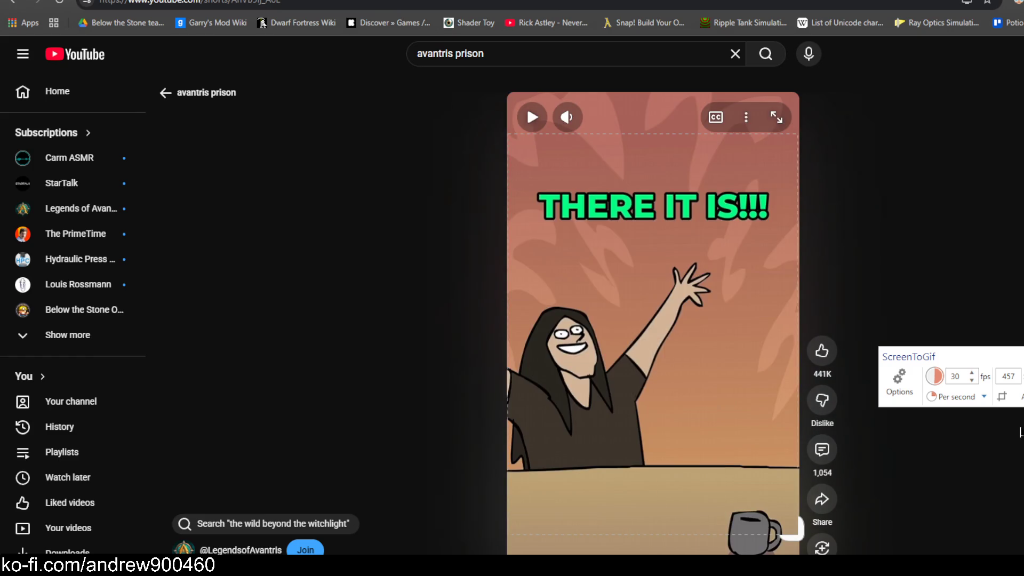
key(F8)
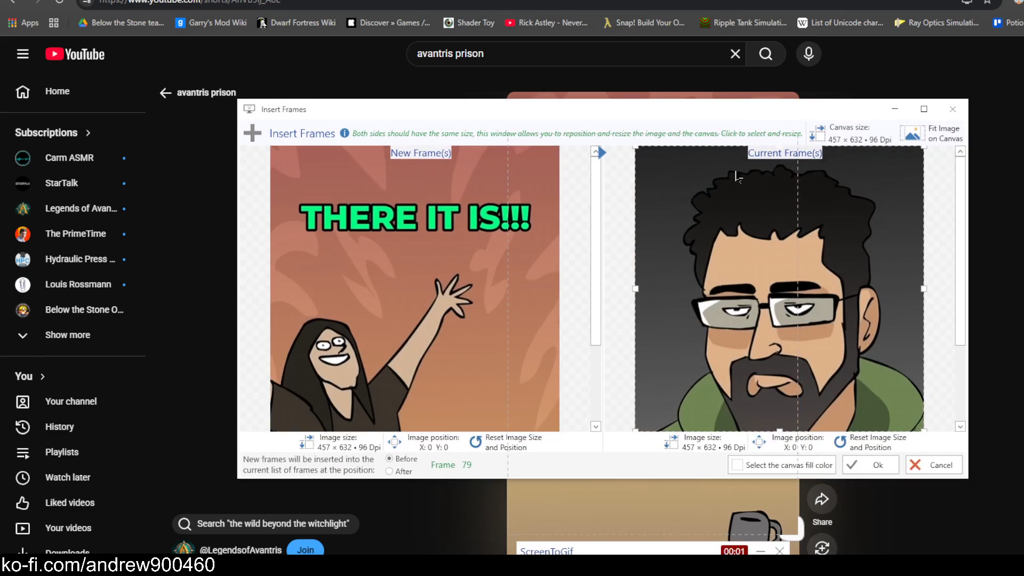
click(927, 475)
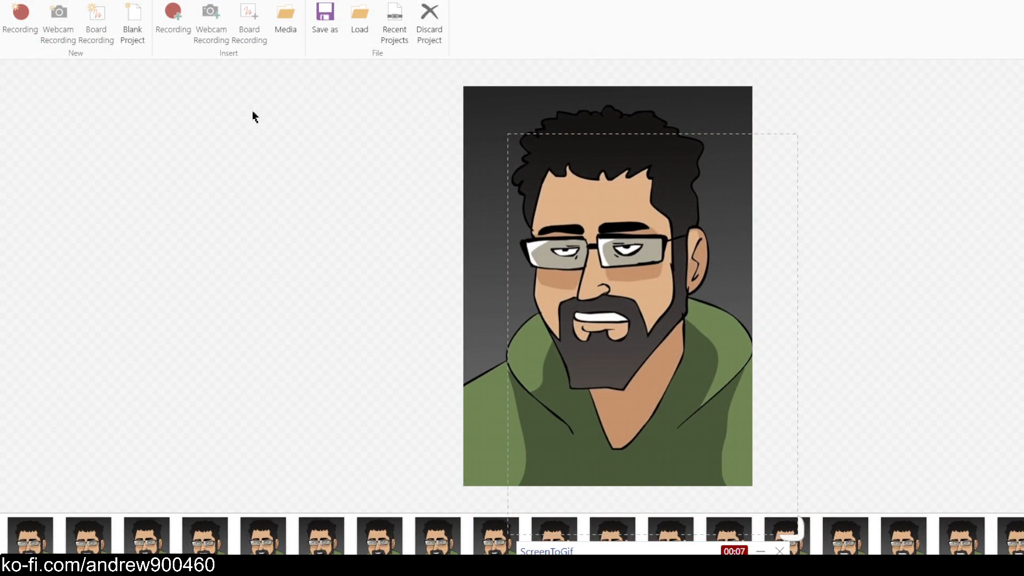
Stop the old recorder and open a new capture positioned beside the Short
drag(663, 552, 268, 282)
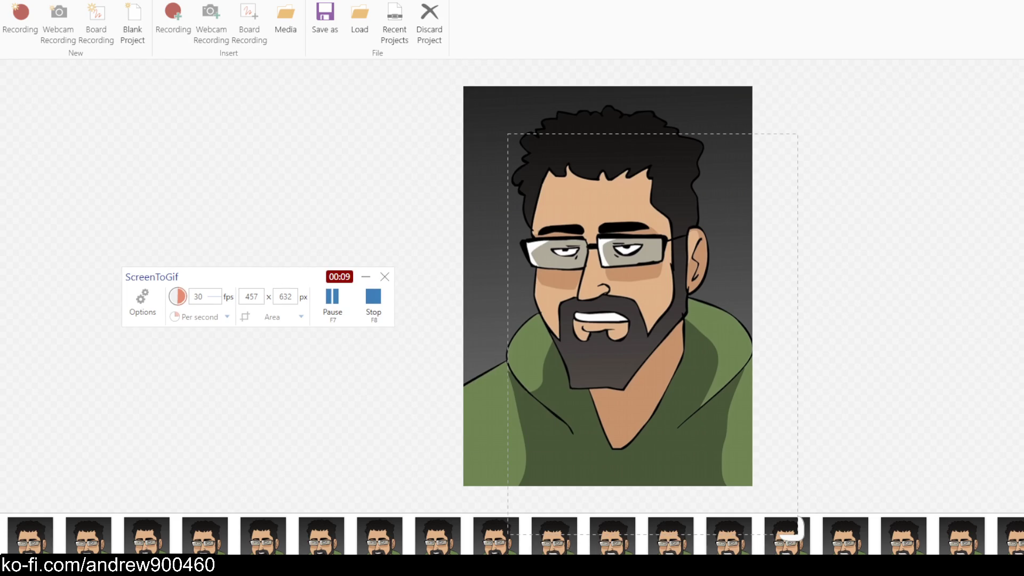
click(369, 319)
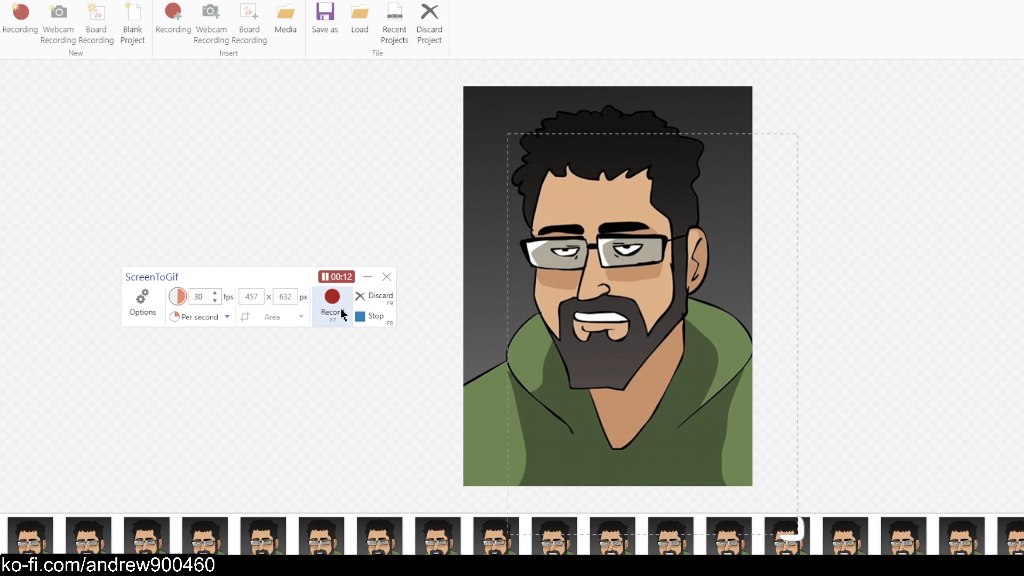
click(368, 318)
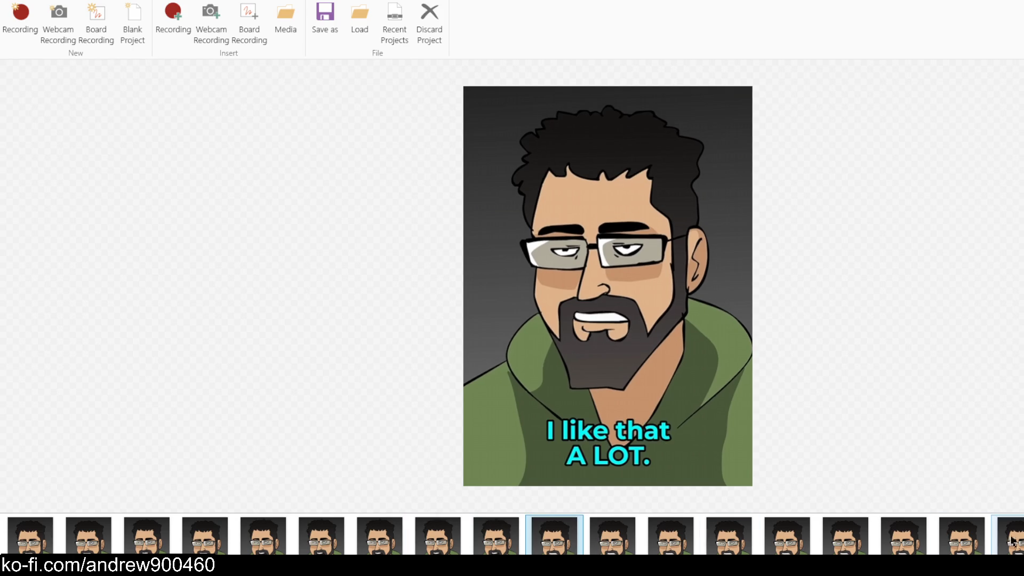
click(172, 24)
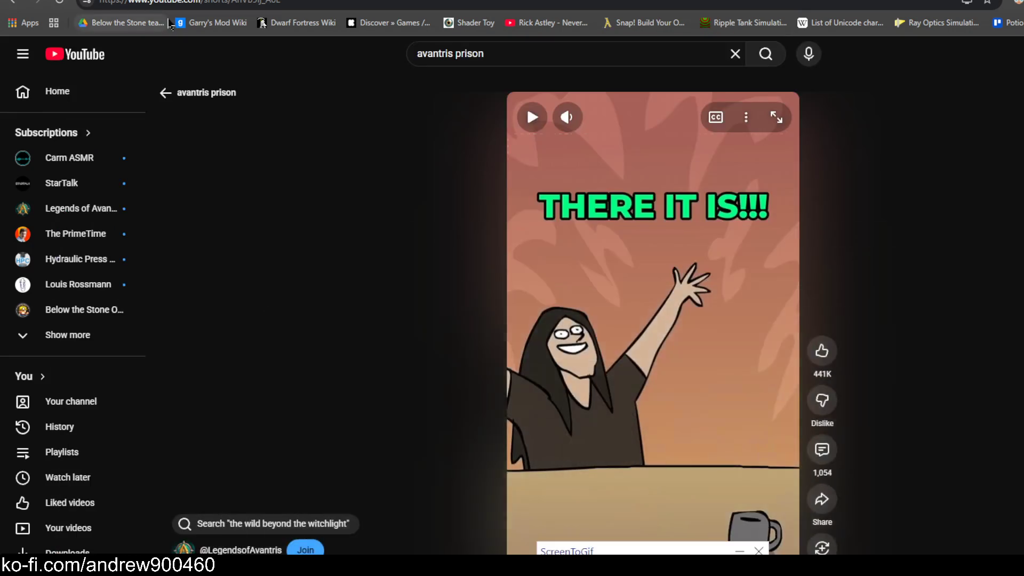
drag(686, 549, 930, 498)
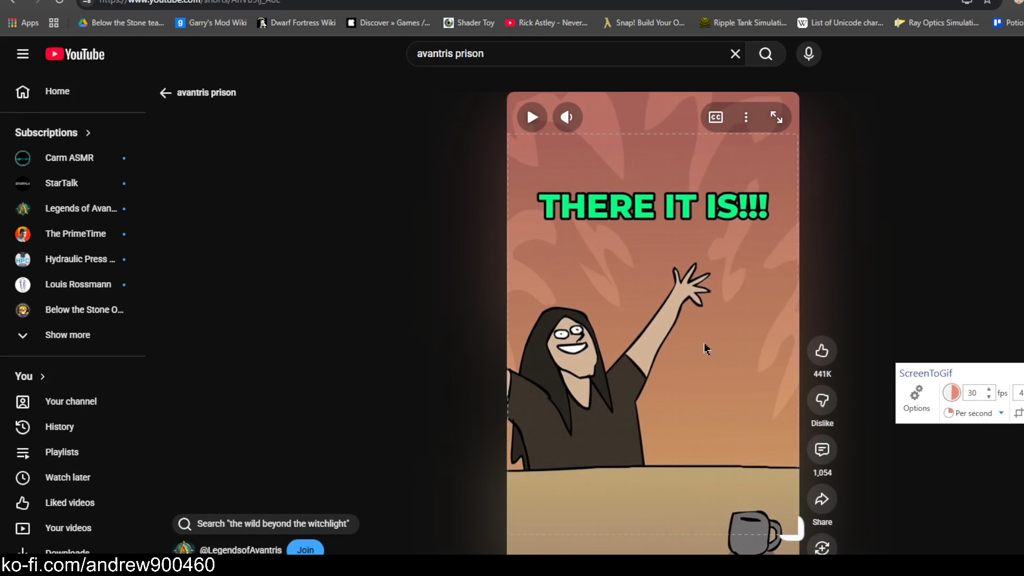
click(914, 380)
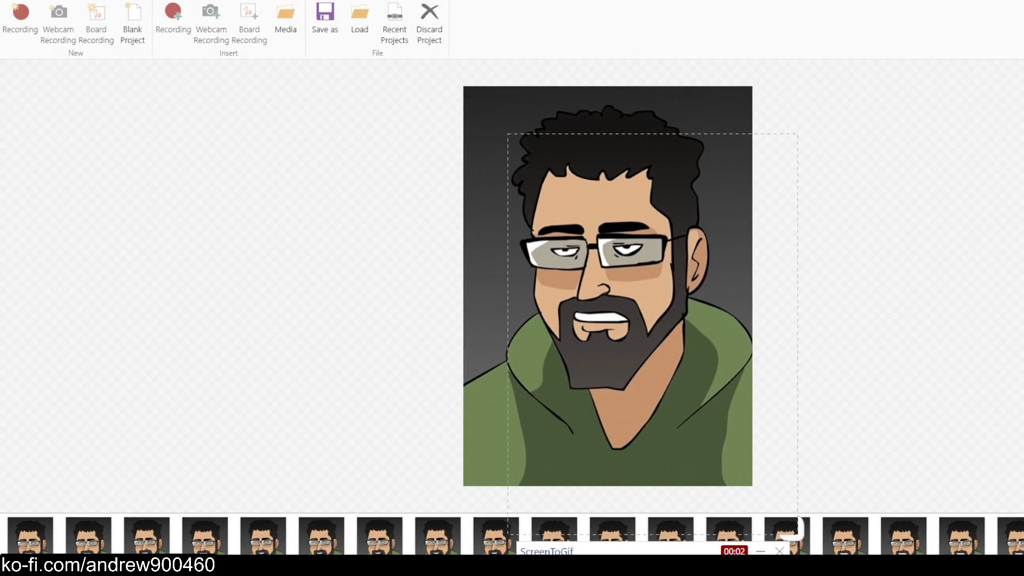
Cue the Short at the "Why me?" scene, move the recorder aside, and start recording with F7
key(alt+Tab)
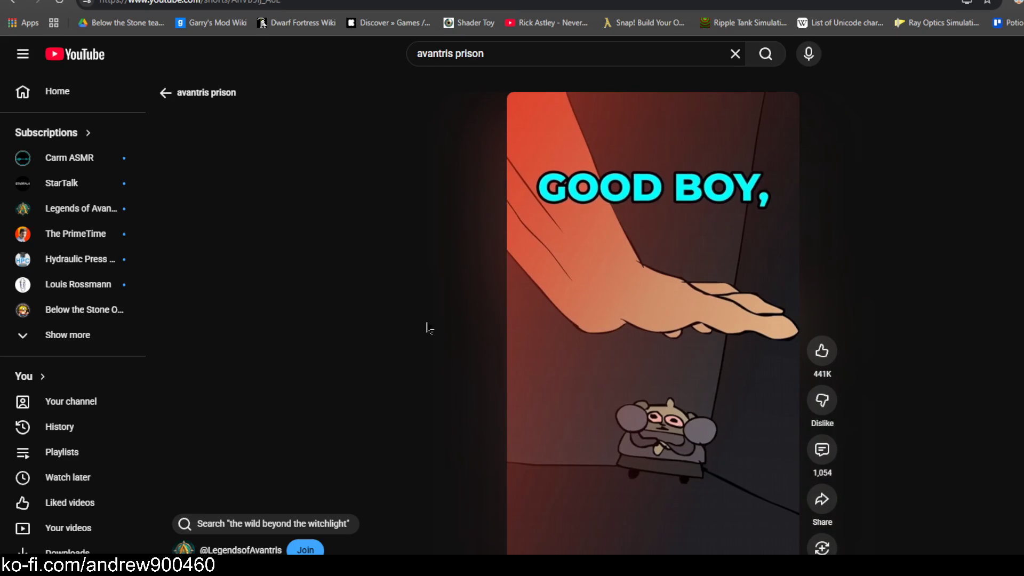
click(702, 238)
click(725, 201)
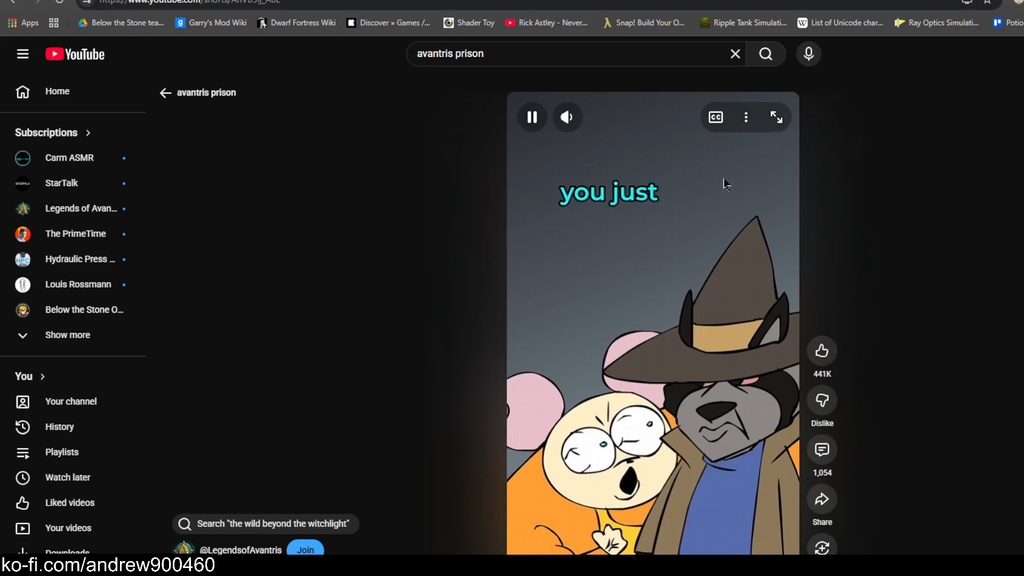
click(722, 183)
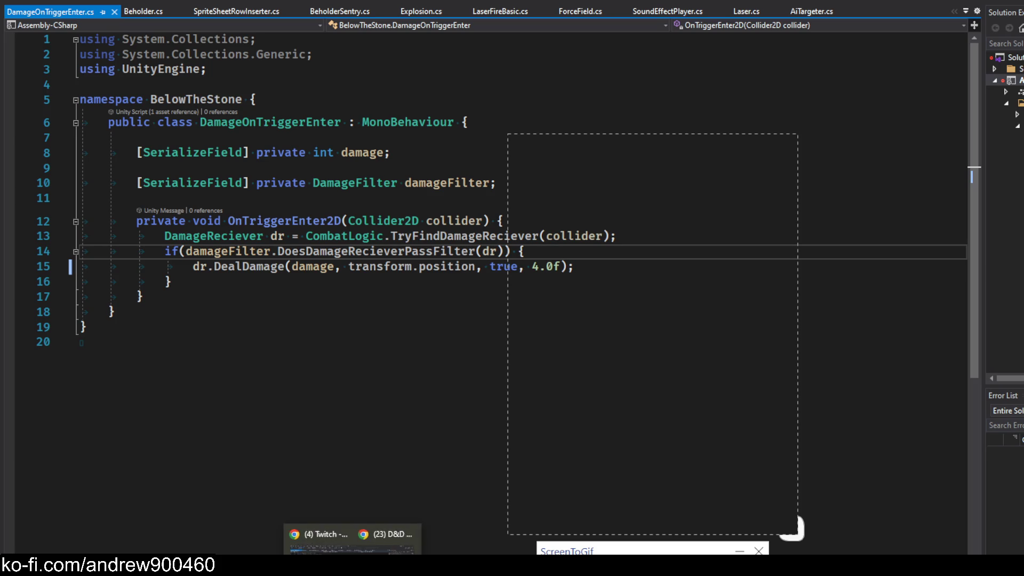
mouse_move(415, 565)
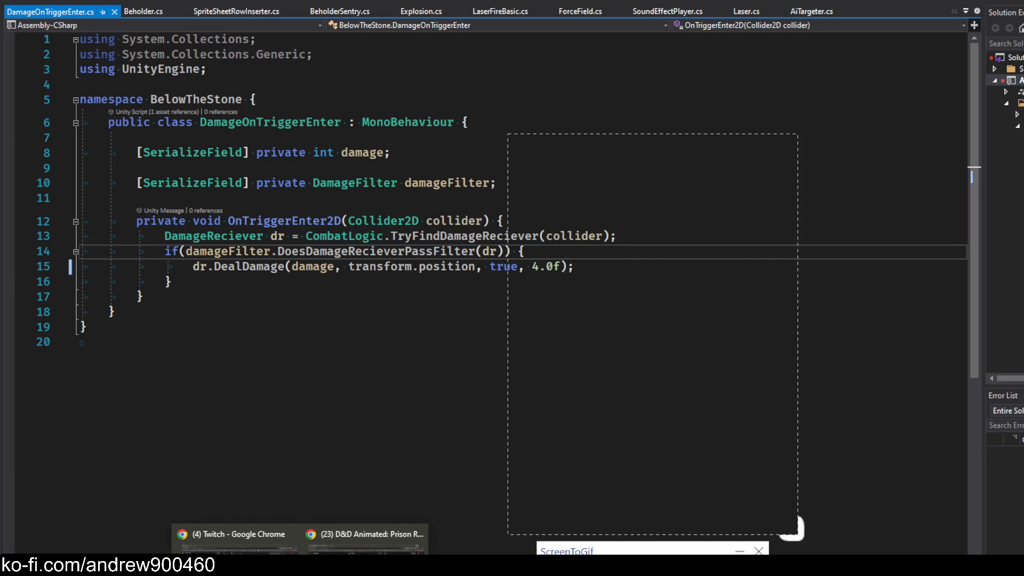
click(394, 536)
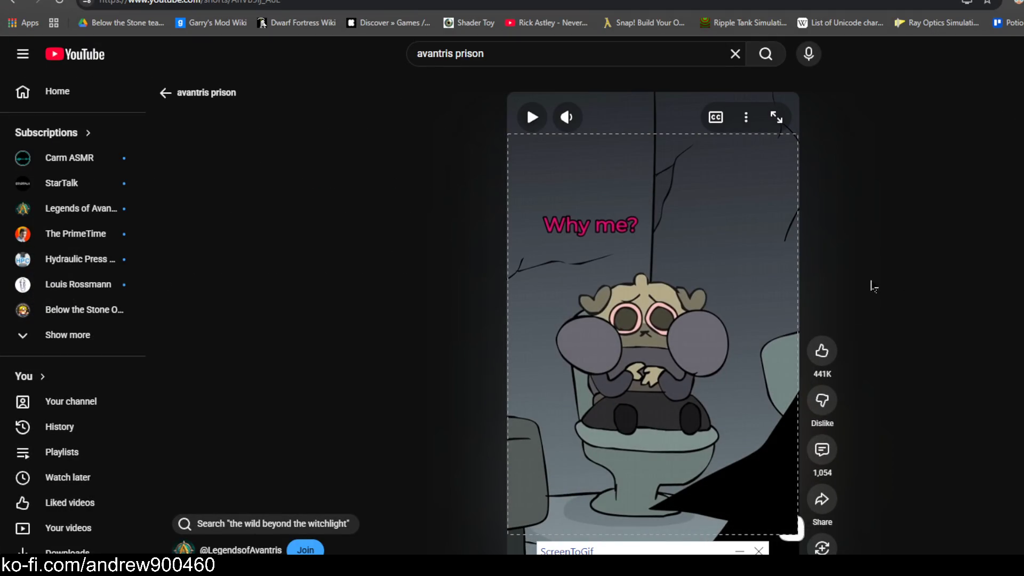
drag(699, 547, 1023, 287)
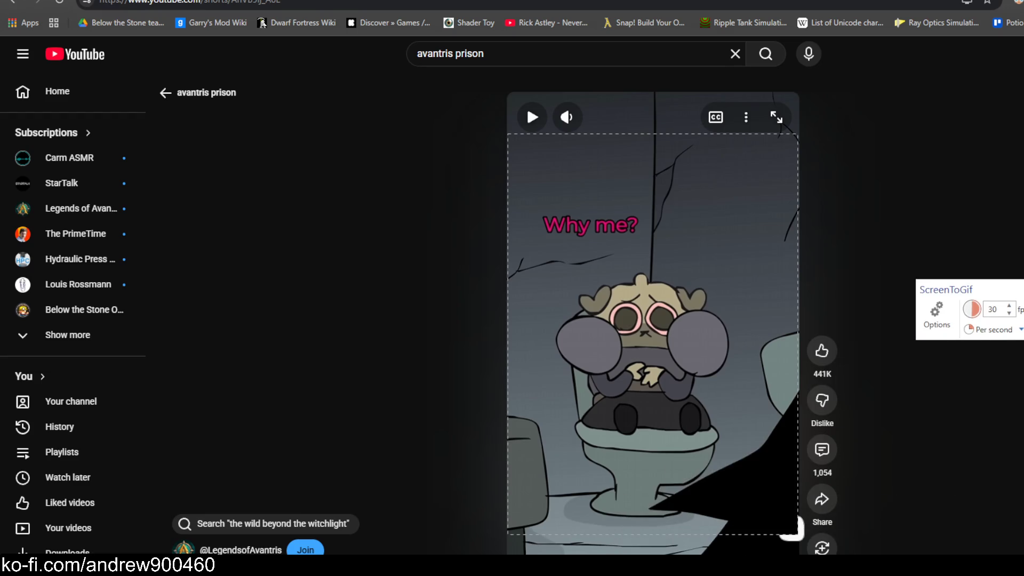
key(F7)
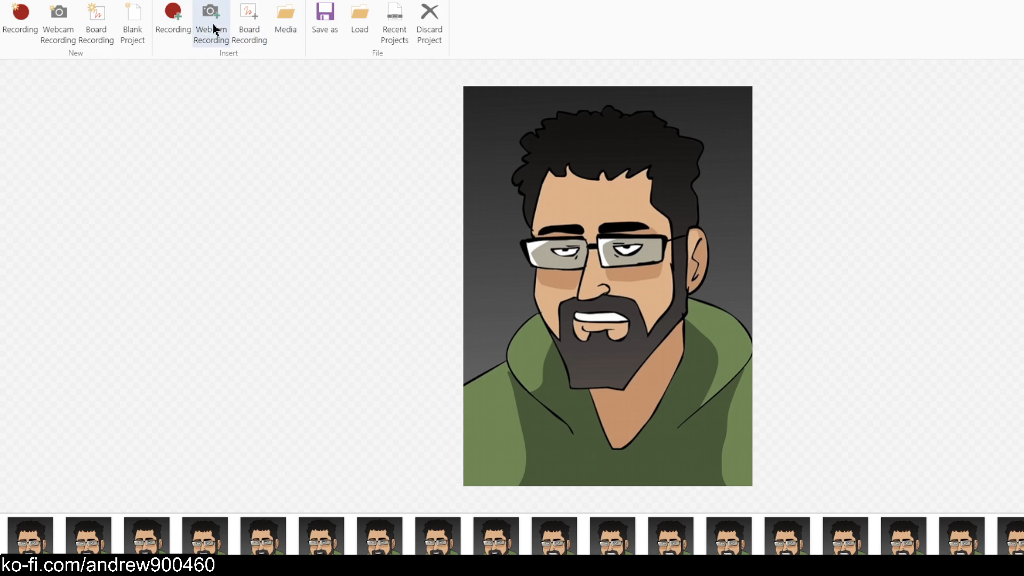
Record more frames of the Short, stop, scrub through them, and bring up the save options
click(25, 27)
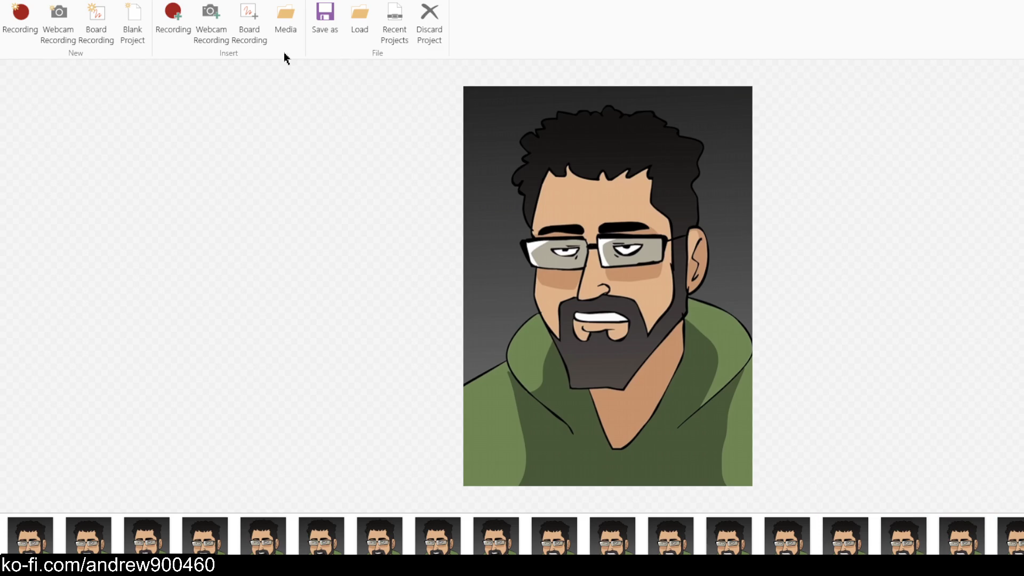
click(173, 29)
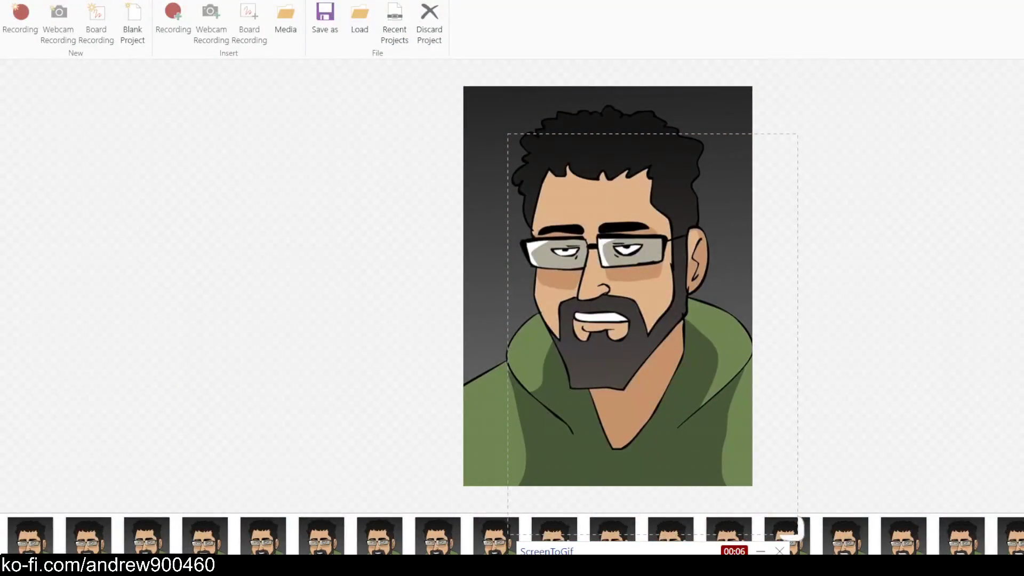
click(397, 313)
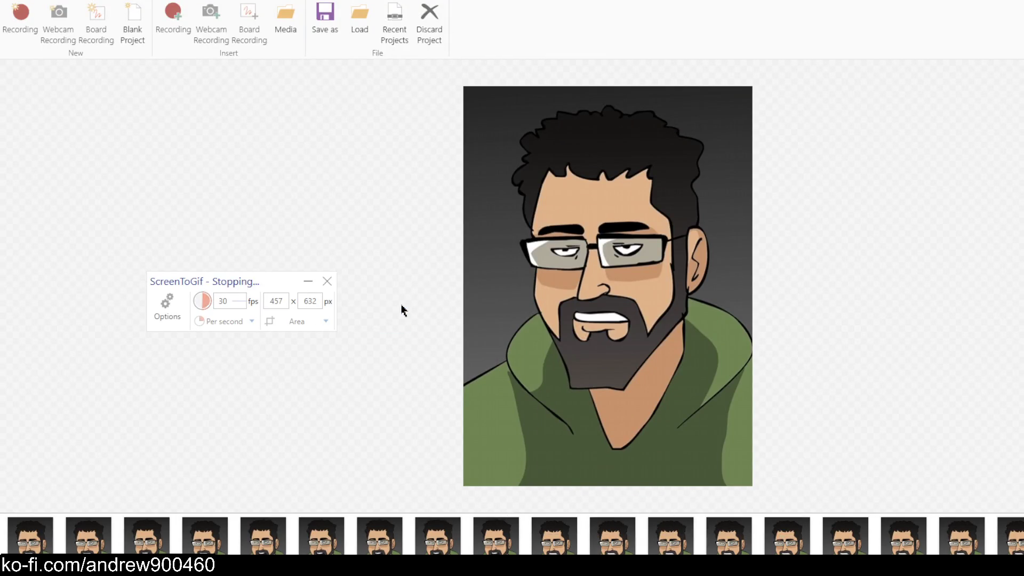
drag(427, 539, 1019, 549)
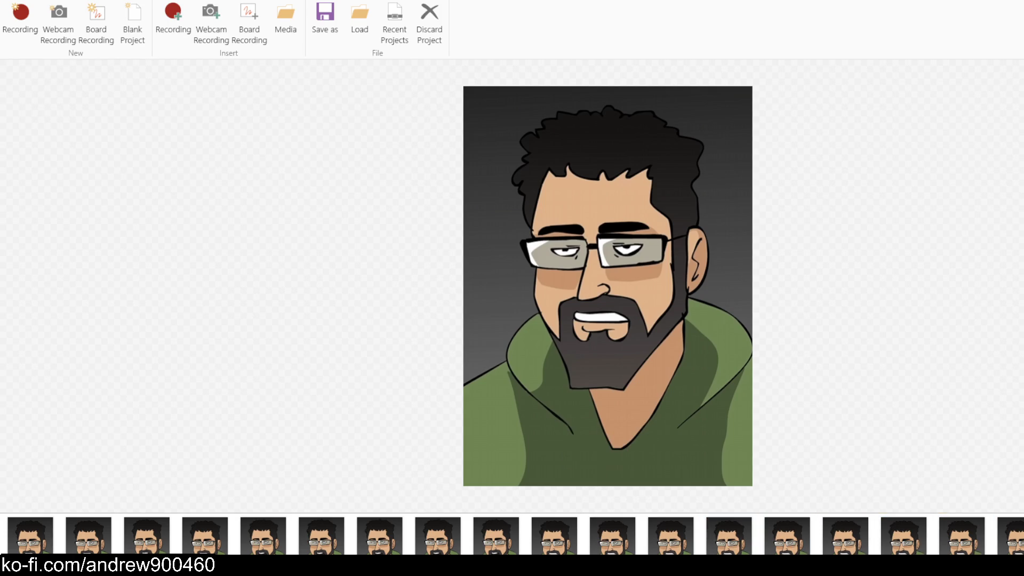
click(324, 24)
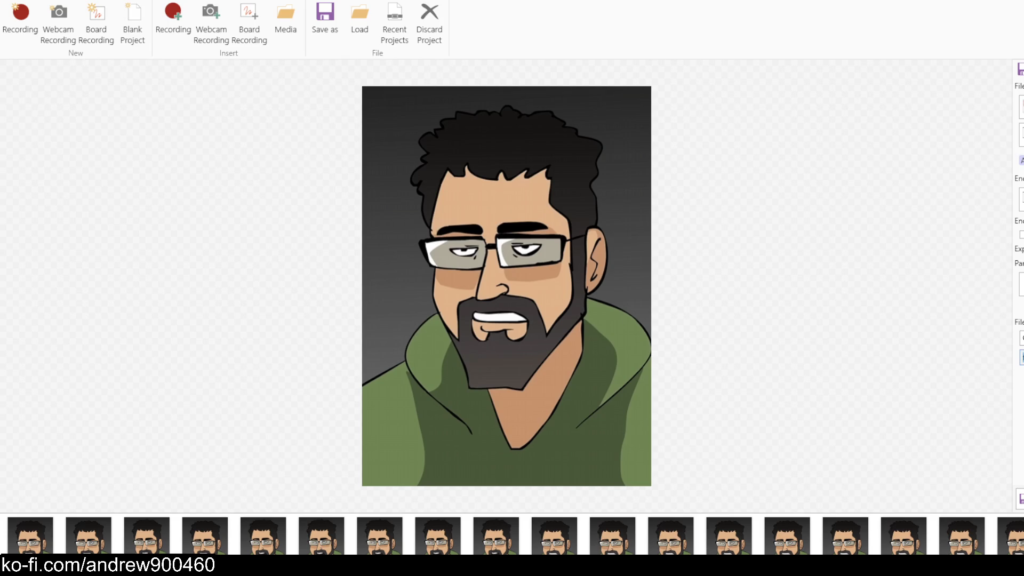
Select all frames and set Save As to export them as separate images into a folder
click(1021, 284)
key(ctrl+a)
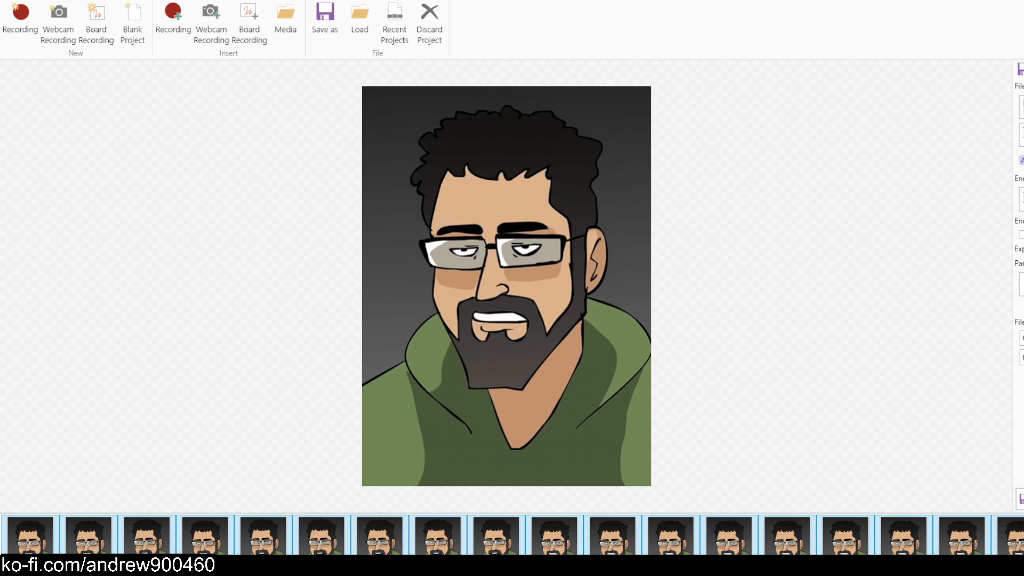
click(1021, 235)
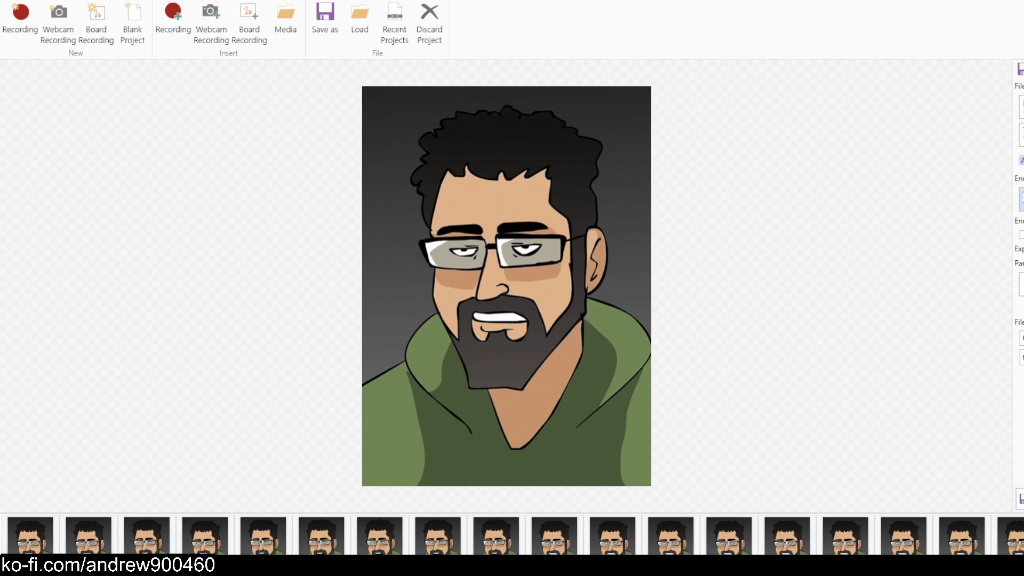
click(1022, 106)
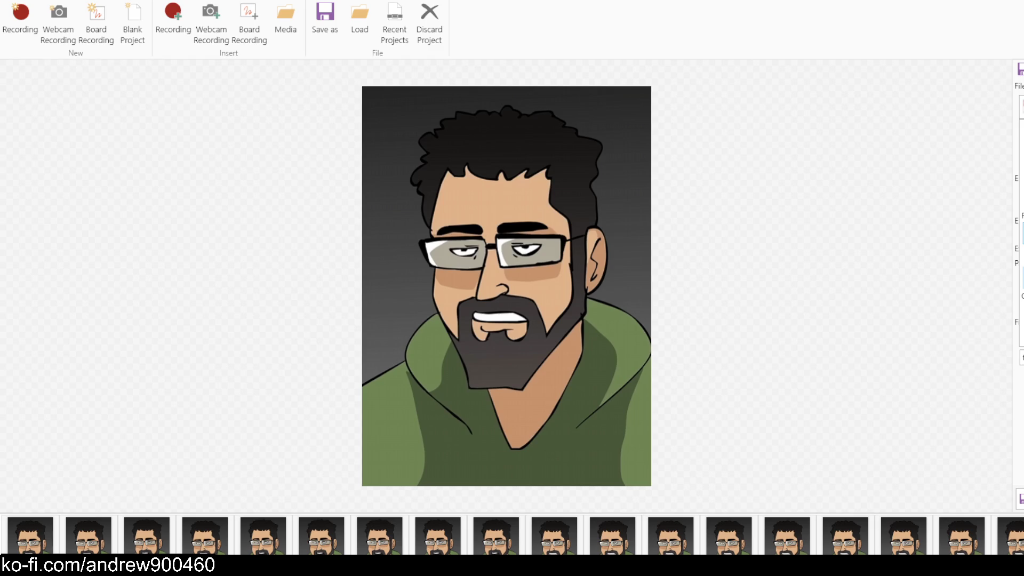
click(1021, 107)
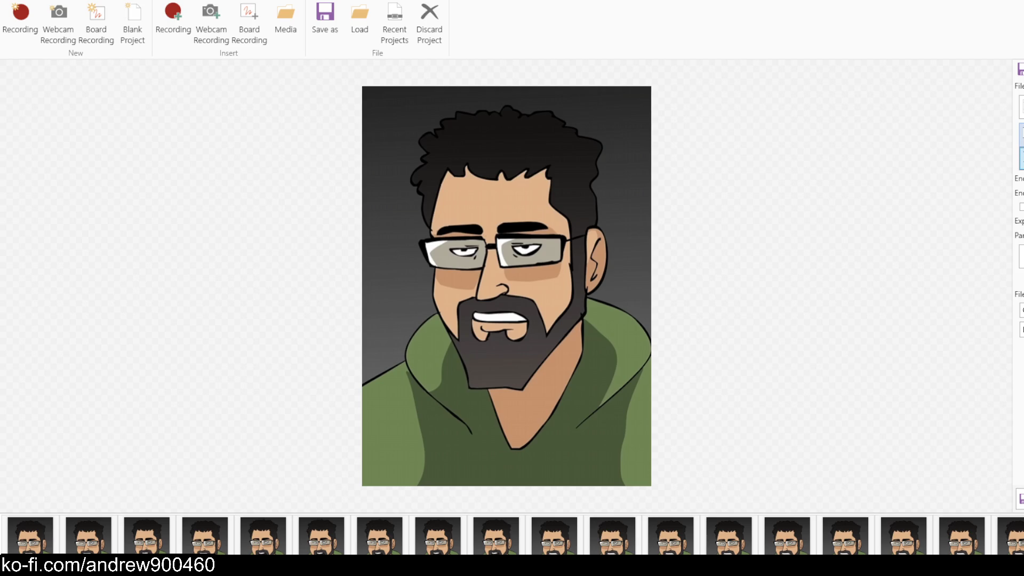
click(1021, 107)
click(1020, 498)
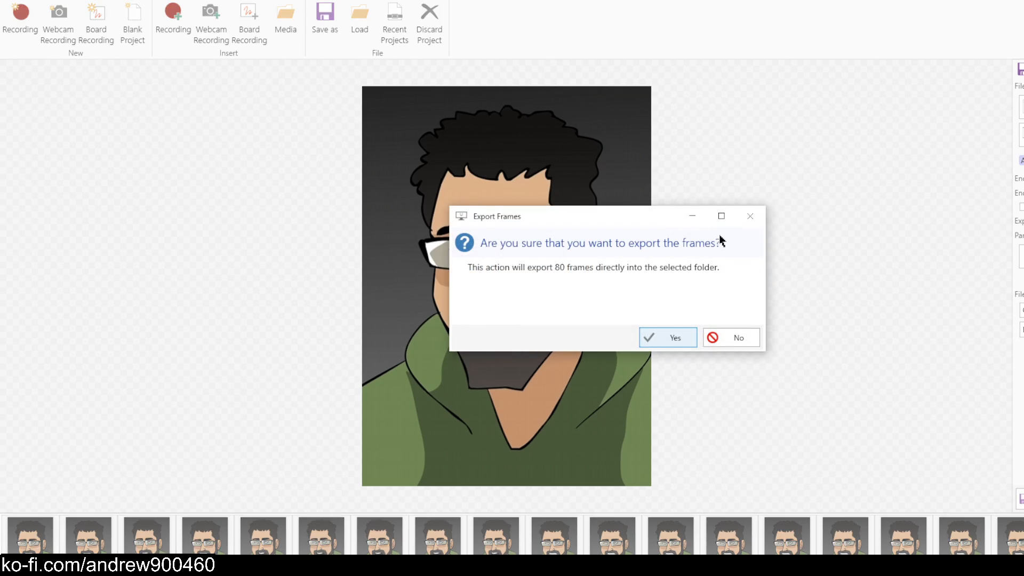
Confirm the export of all 80 frames with Yes
click(671, 339)
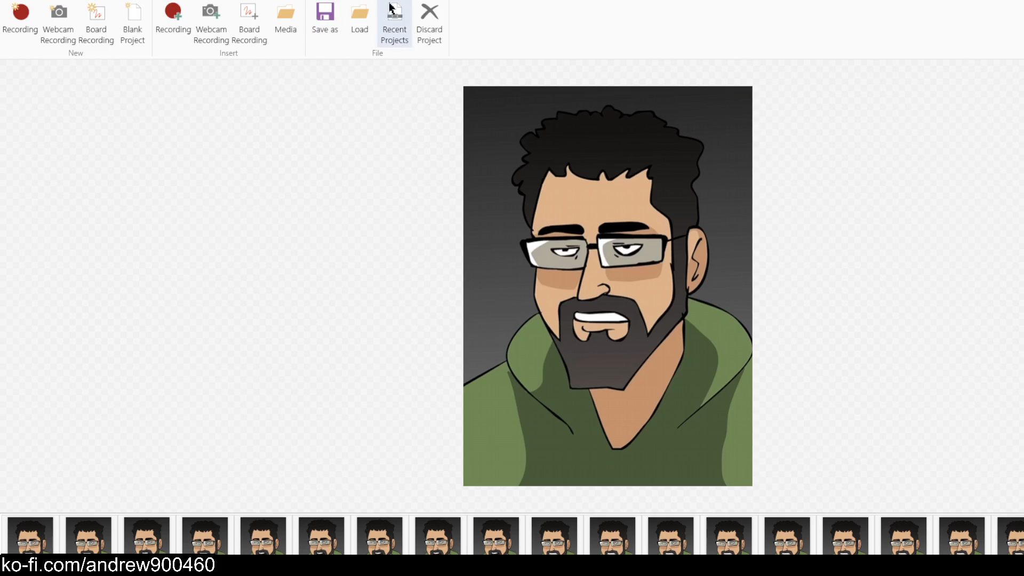
Exit the editor, dismiss the update prompt, and relaunch ScreenToGif by searching "scree"
click(678, 332)
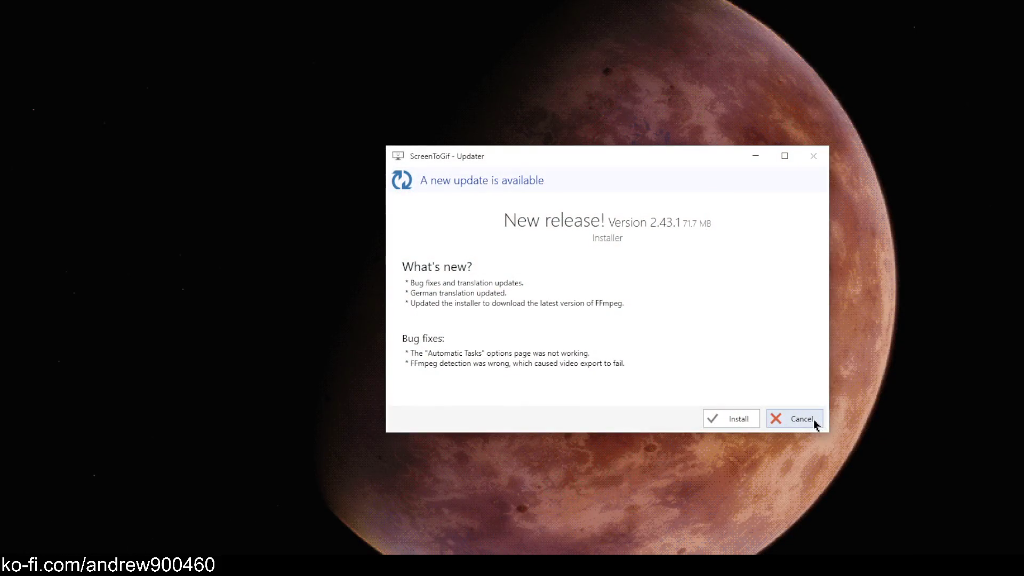
click(813, 422)
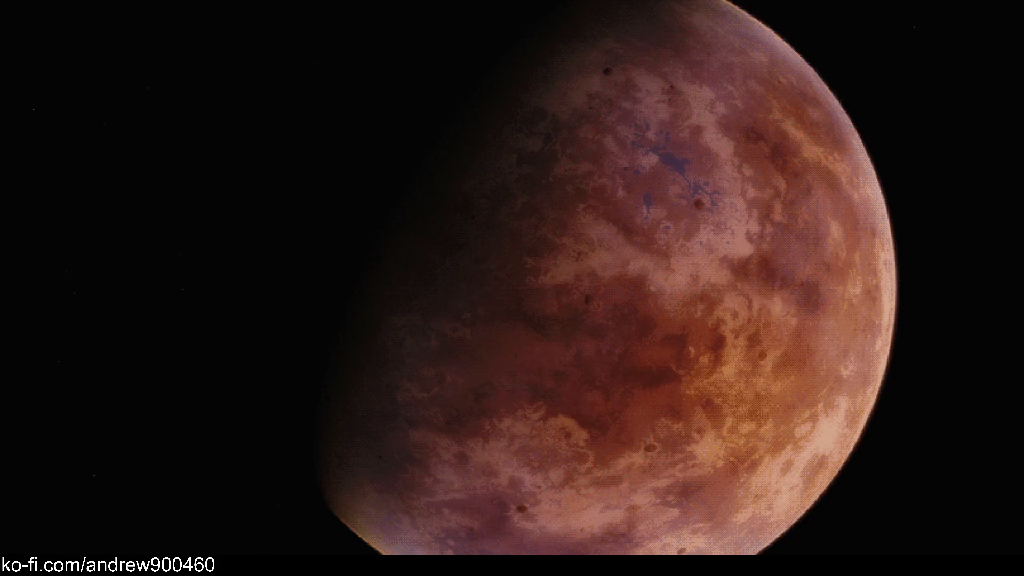
key(super)
text(scree)
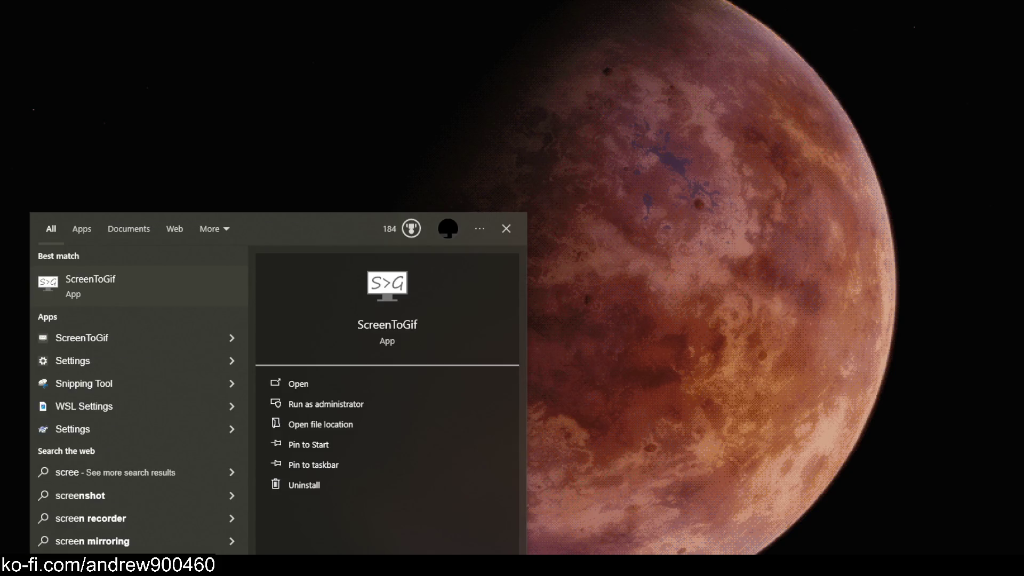
key(Return)
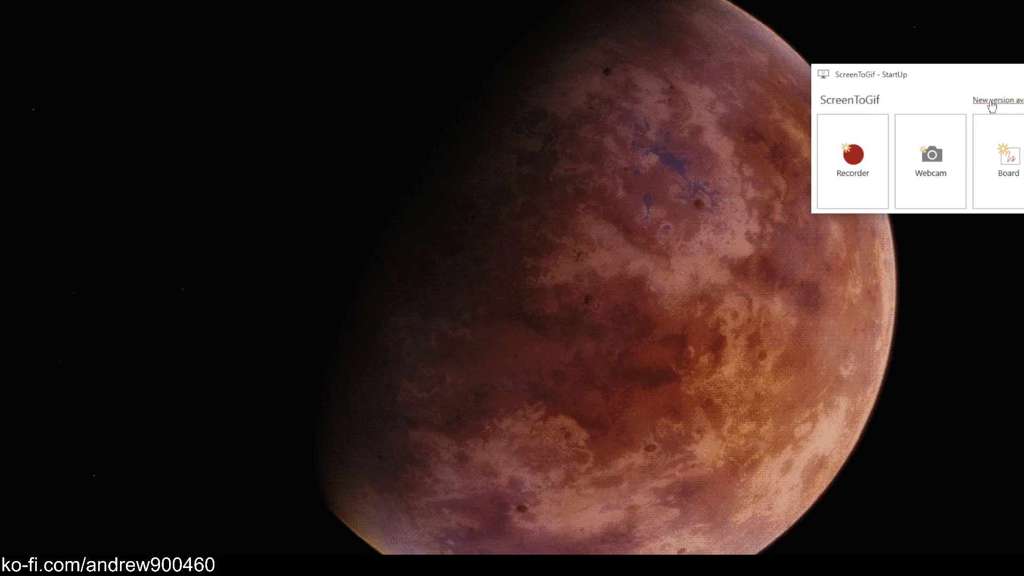
Read the version 2.43.1 update notes, decline the update, and drop the cartoon frames into the editor
click(996, 100)
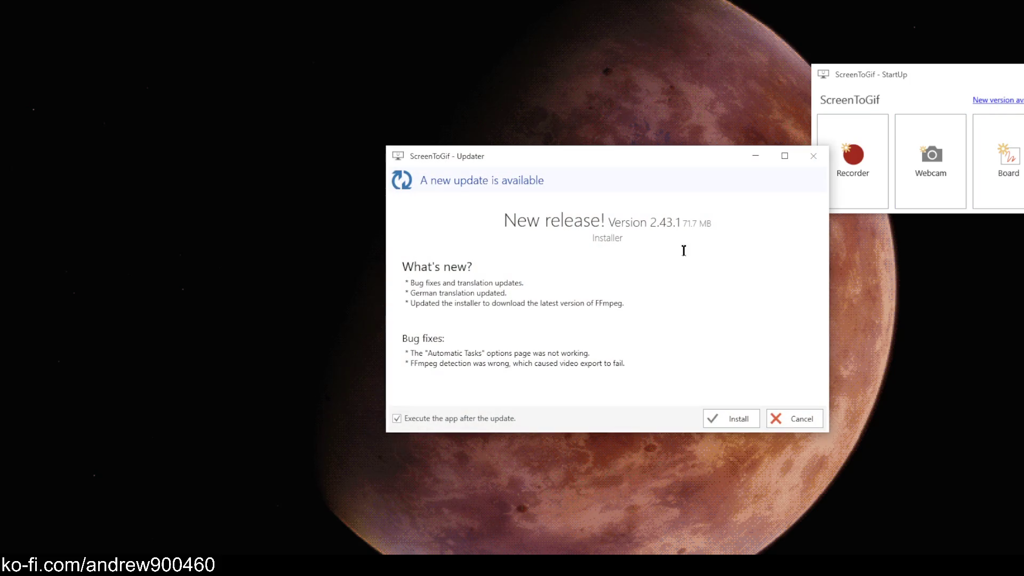
drag(427, 303, 579, 302)
click(616, 302)
click(793, 421)
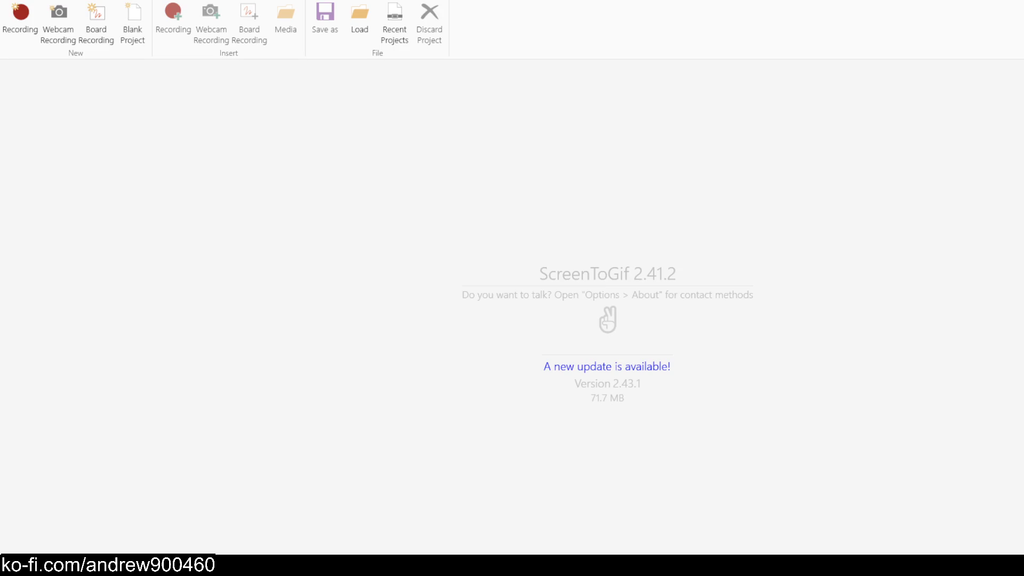
drag(793, 190, 794, 189)
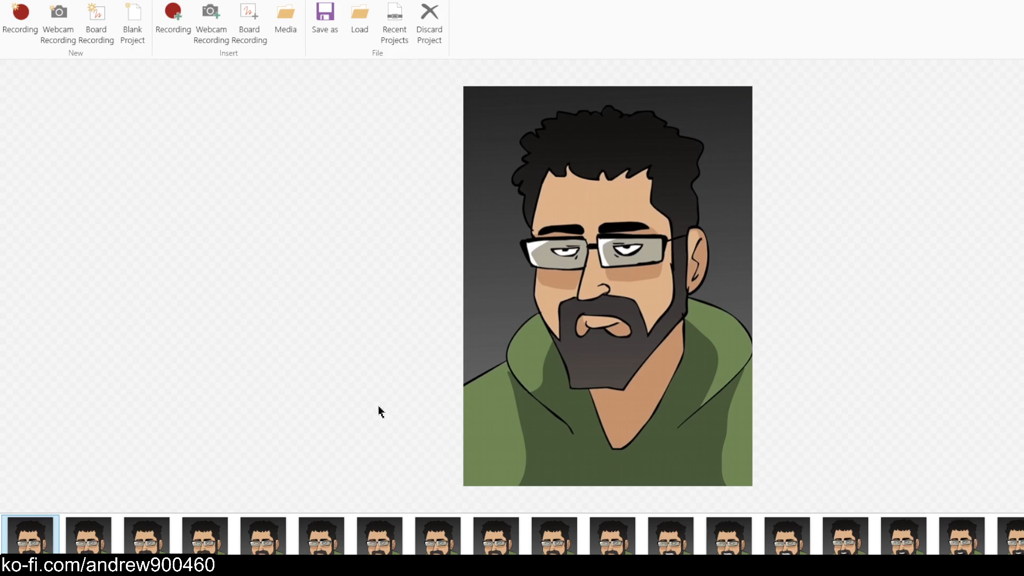
Play and stop the loaded cartoon frames, then start a new screen recording from Home
scroll(104, 20, down, 1)
click(91, 19)
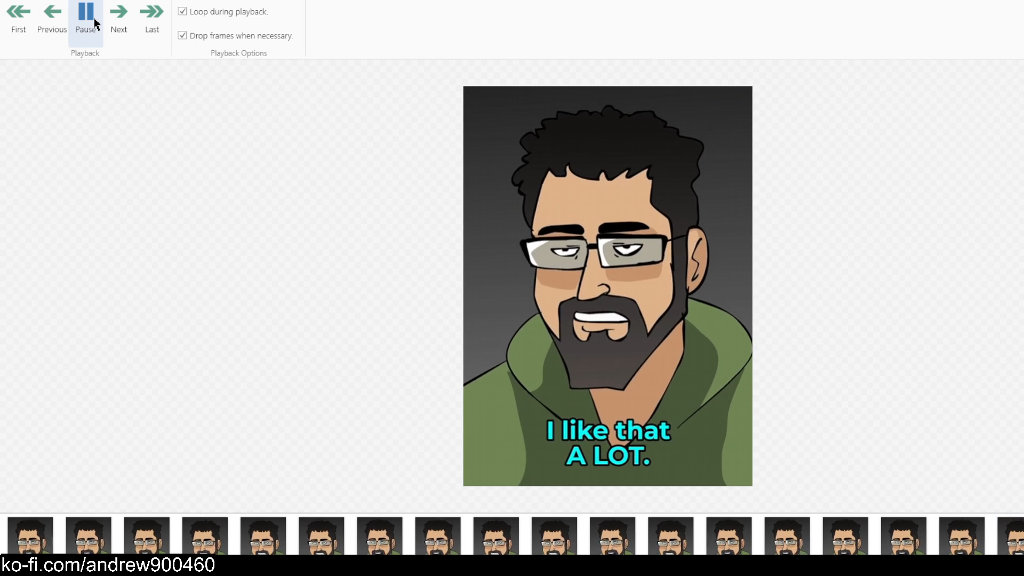
click(94, 23)
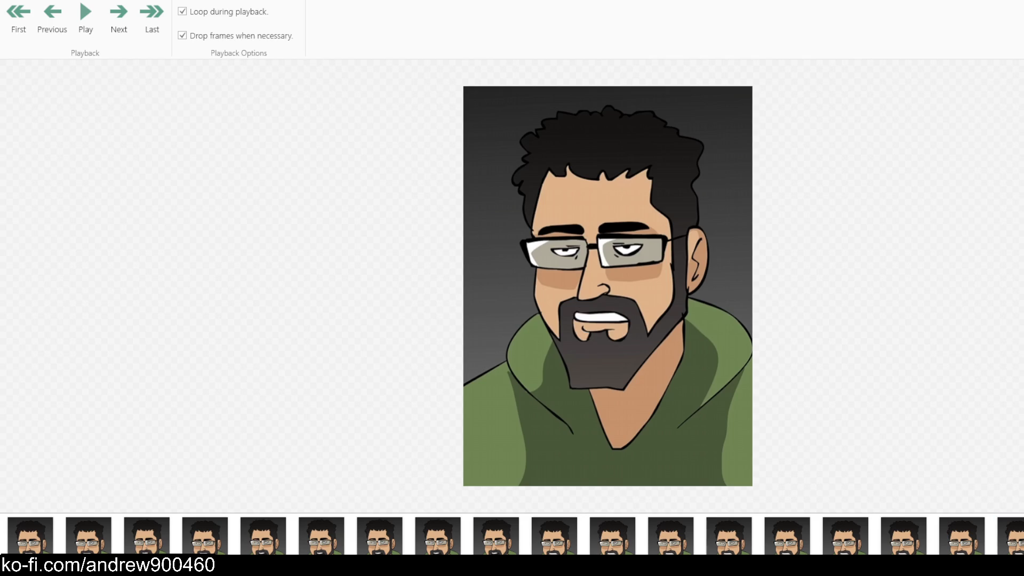
click(26, 1)
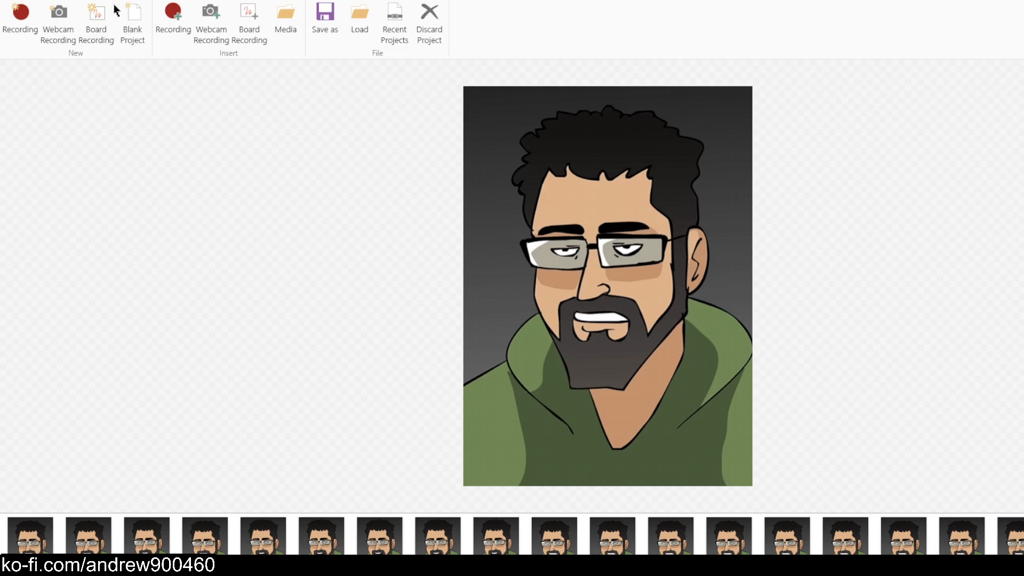
click(171, 23)
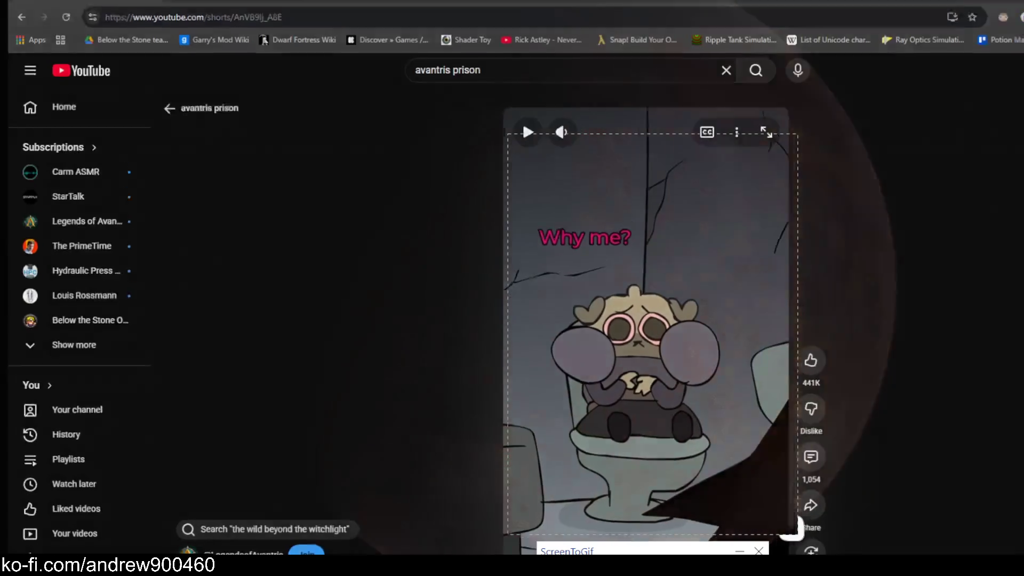
Play and pause the YouTube Short under the capture region, jumping back to the THERE IT IS!!! scene
click(357, 536)
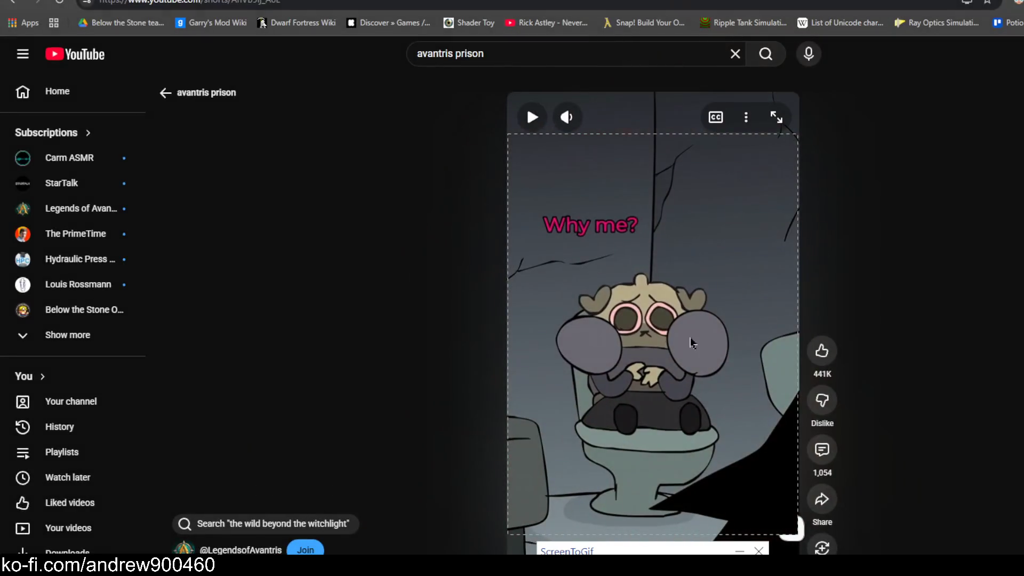
click(675, 521)
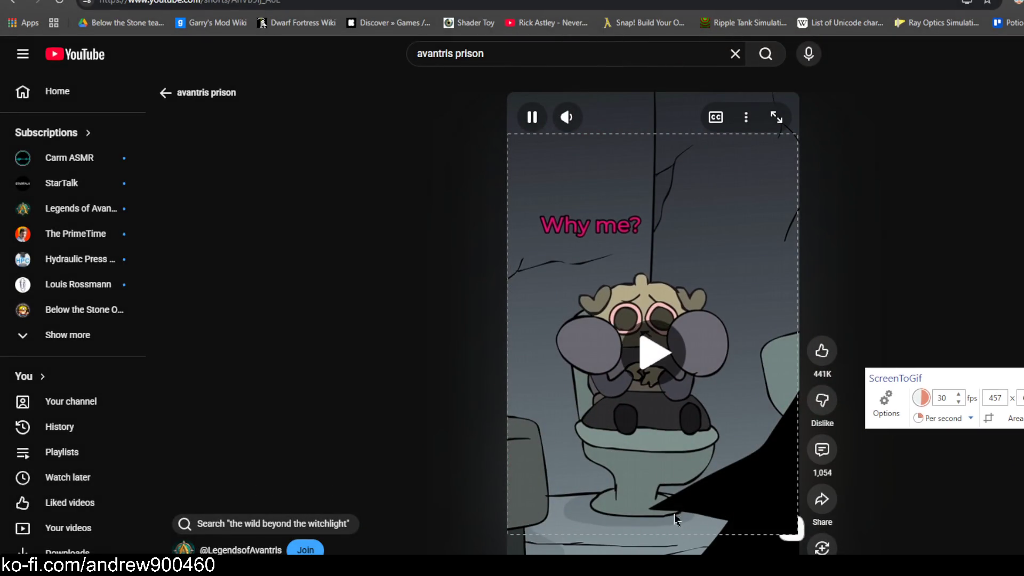
click(670, 511)
click(665, 484)
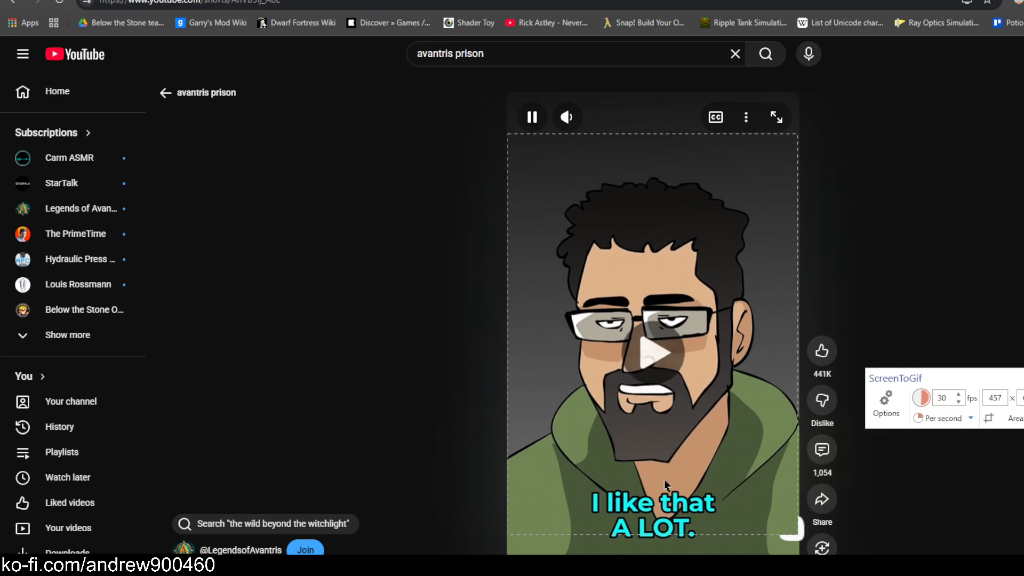
click(665, 483)
click(665, 483)
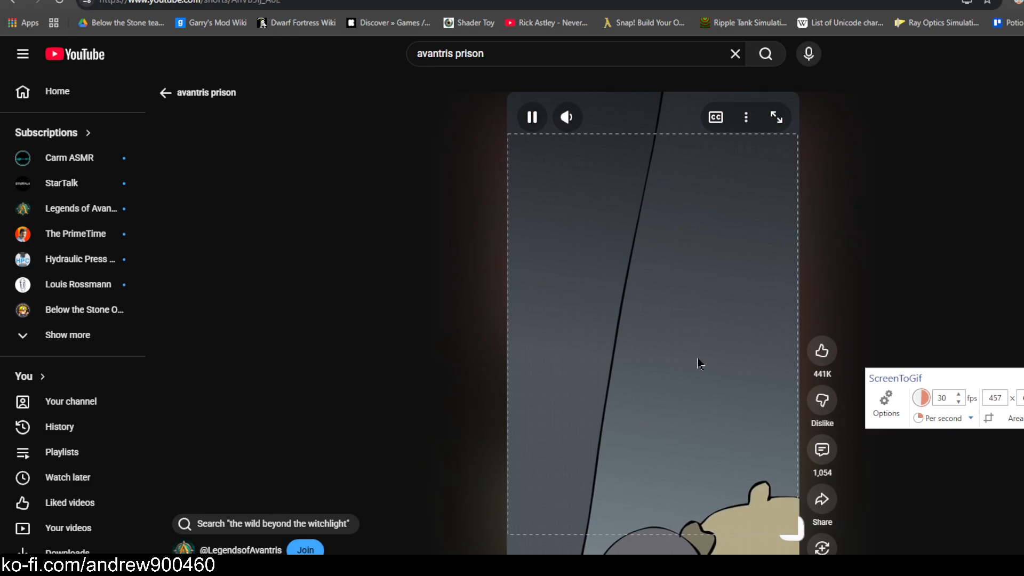
click(700, 365)
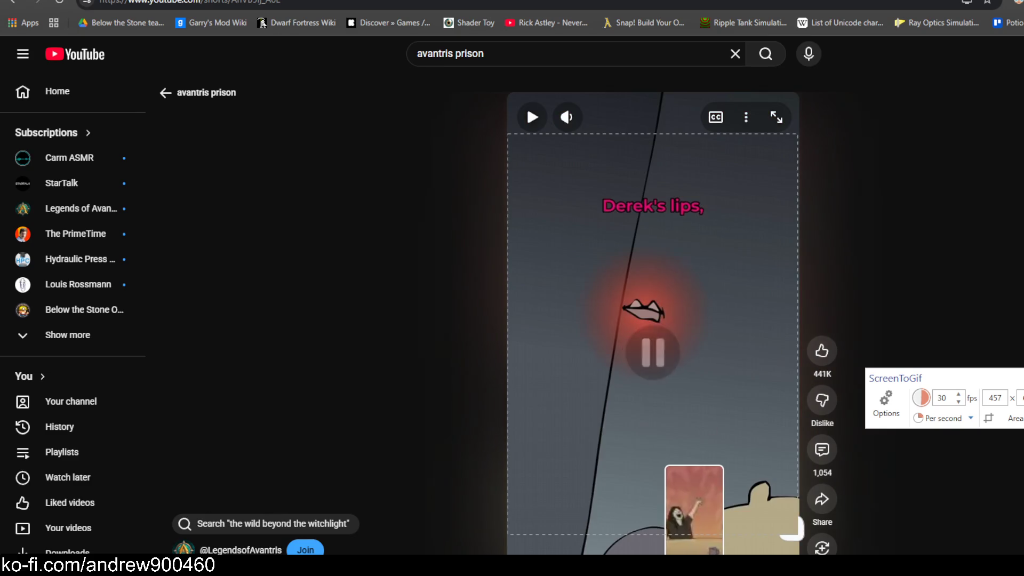
click(696, 552)
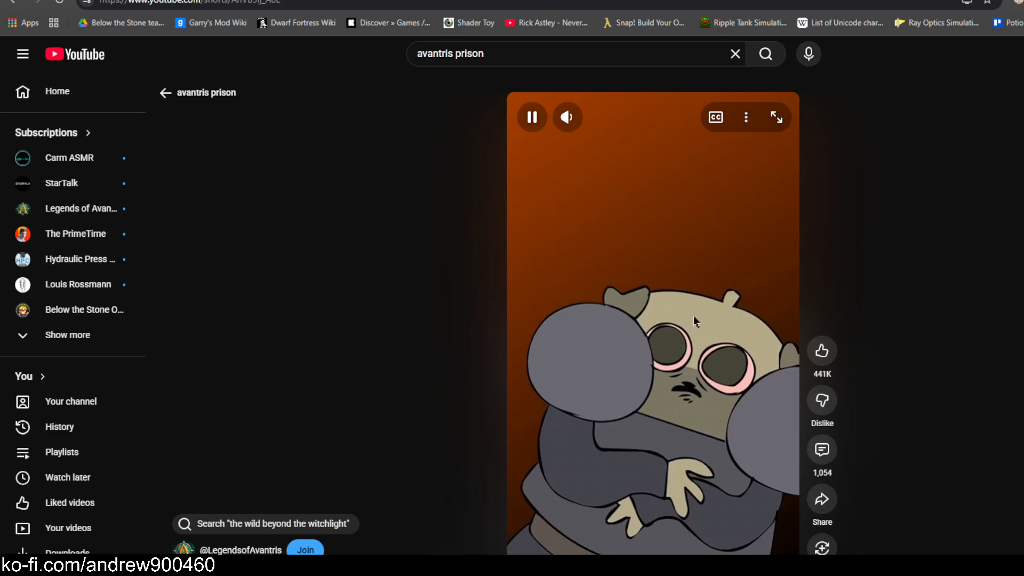
click(661, 248)
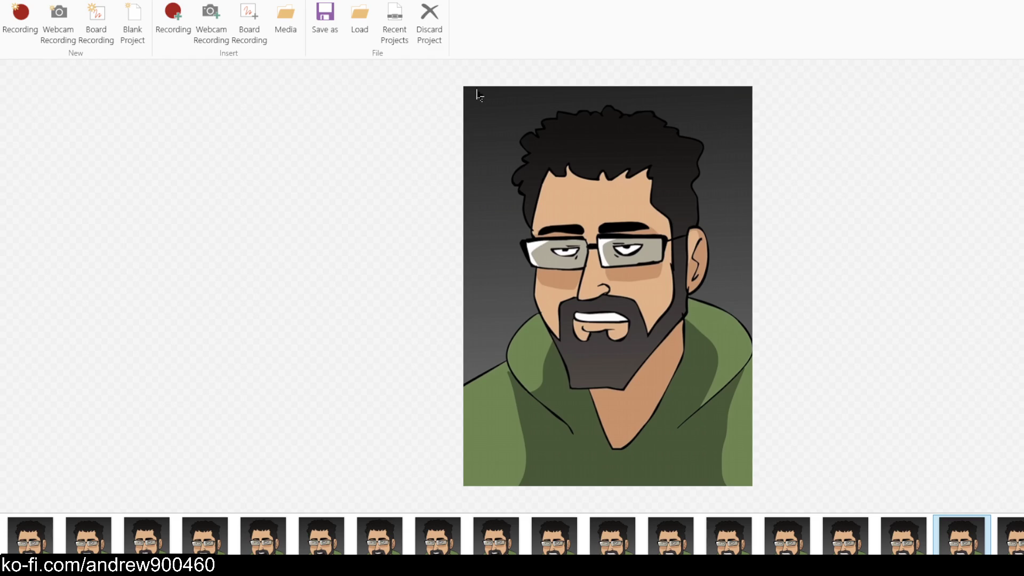
Delete all the existing cartoon frames from the project
click(278, 532)
key(ctrl+a)
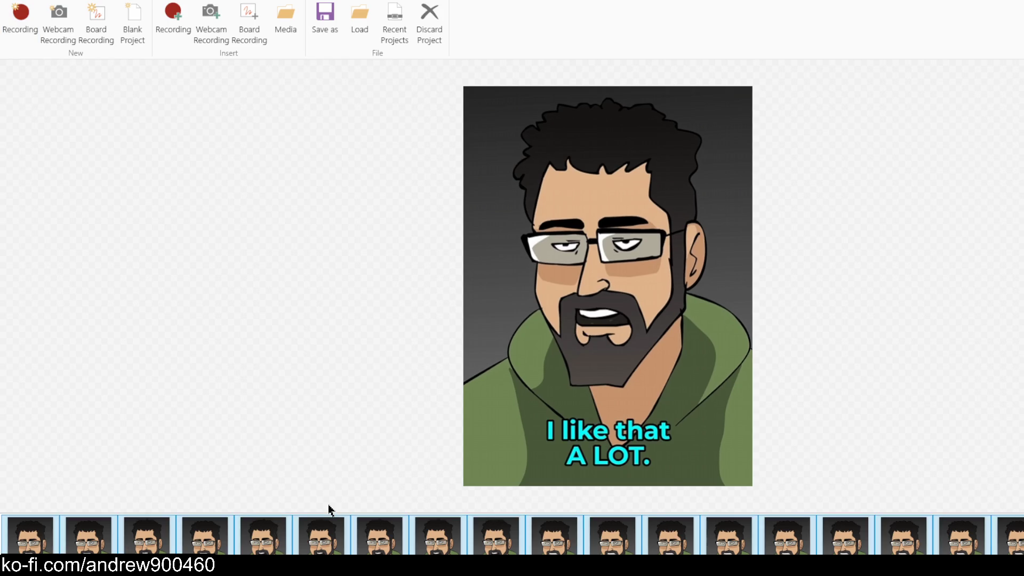
key(Delete)
click(668, 336)
Record a short capture with the area moved over the red planet's surface
click(54, 29)
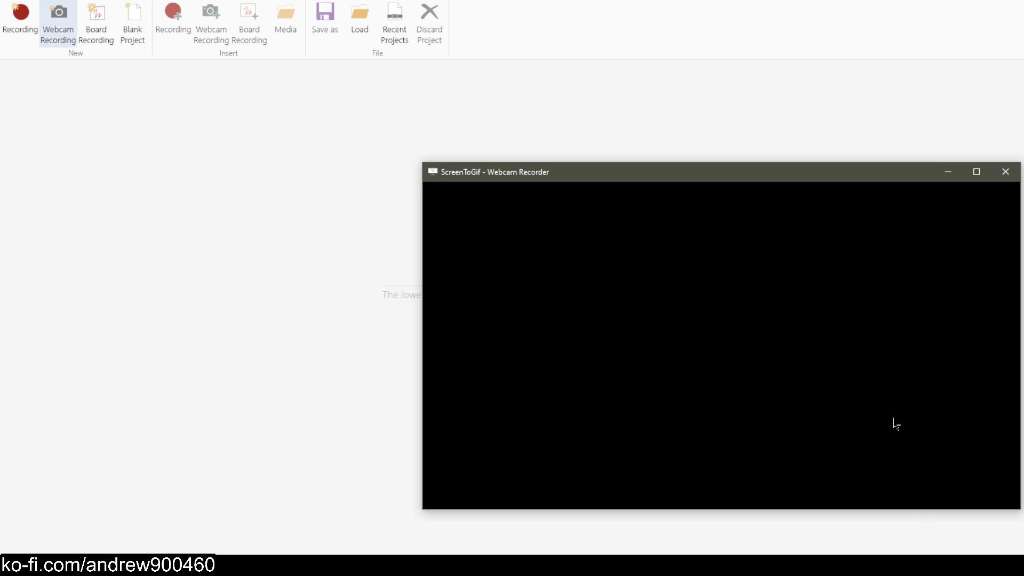
key(Escape)
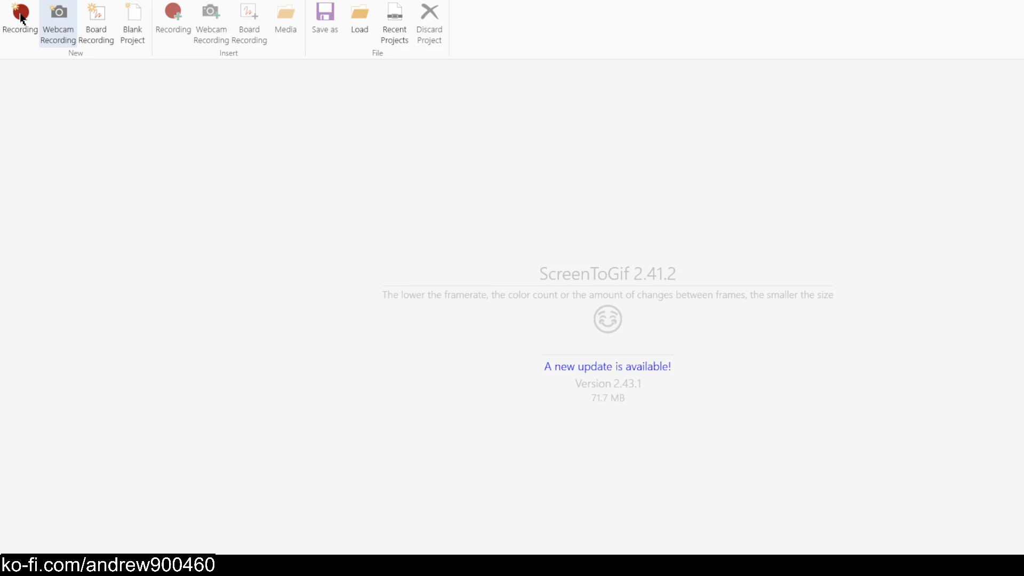
click(20, 16)
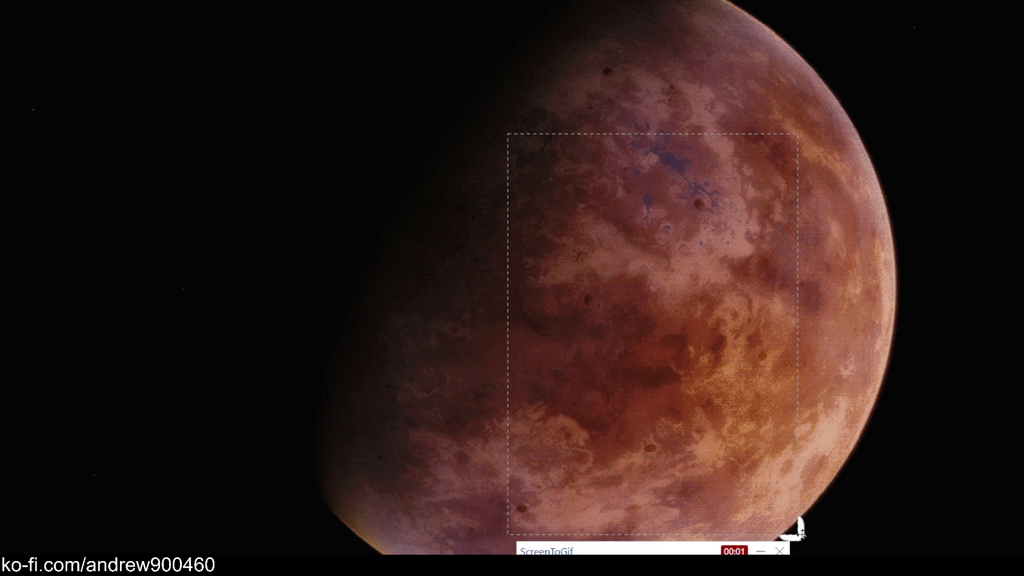
drag(803, 538, 691, 470)
click(679, 524)
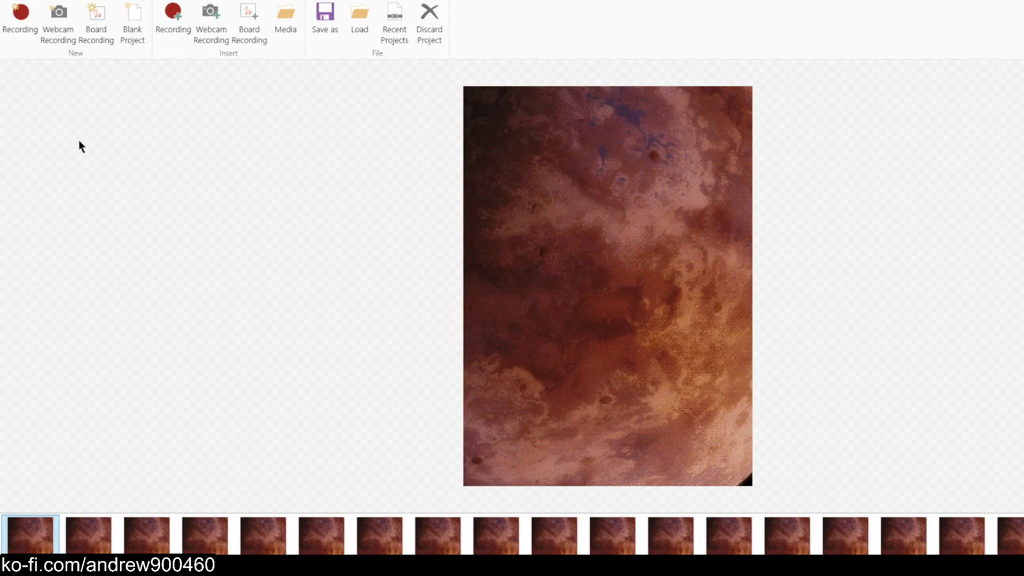
Discard that capture and record the planet again with the area shifted slightly right
click(9, 6)
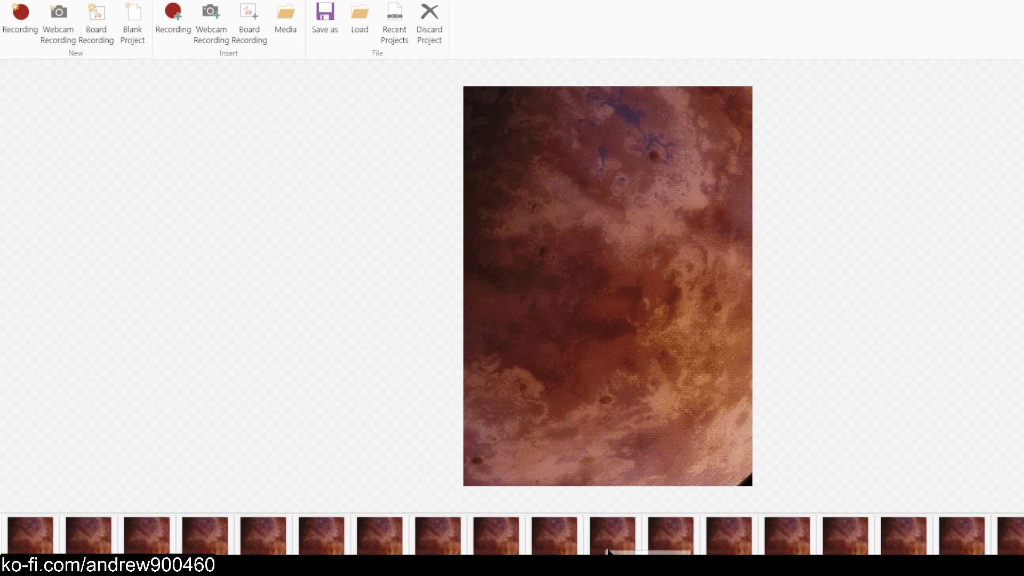
key(ctrl+a)
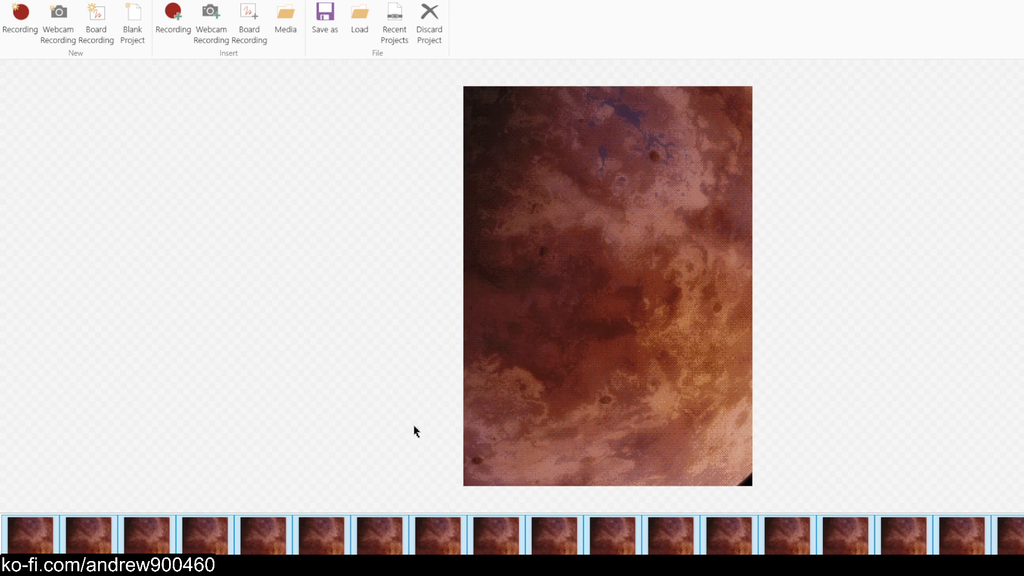
click(177, 29)
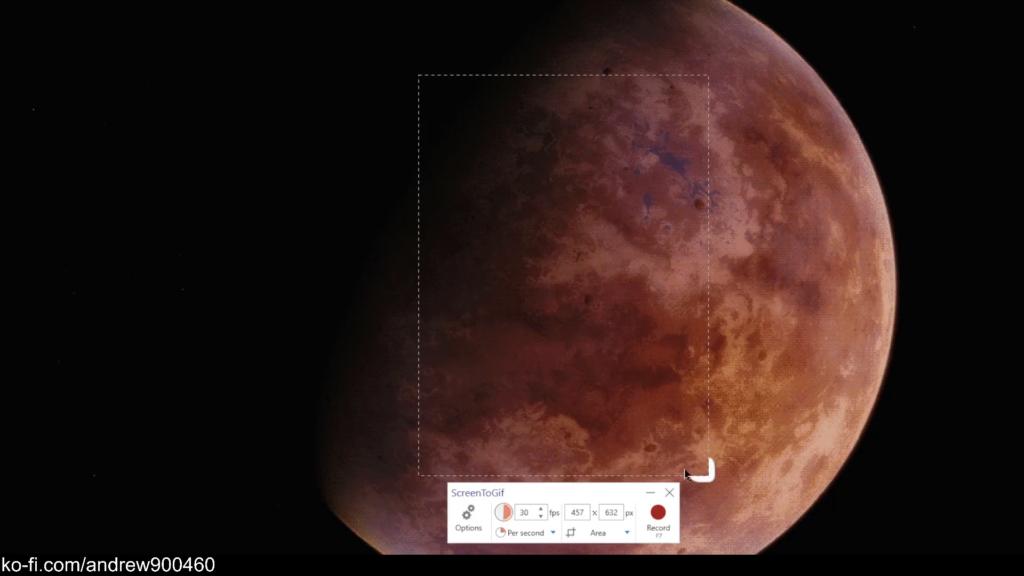
click(664, 515)
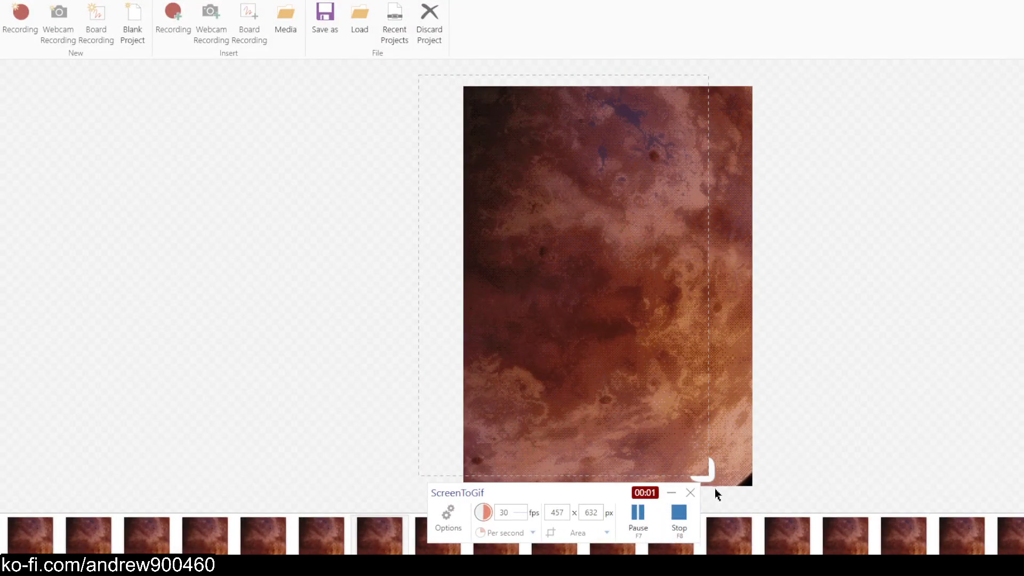
mouse_move(708, 474)
mouse_down()
mouse_move(784, 496)
mouse_move(755, 471)
mouse_up()
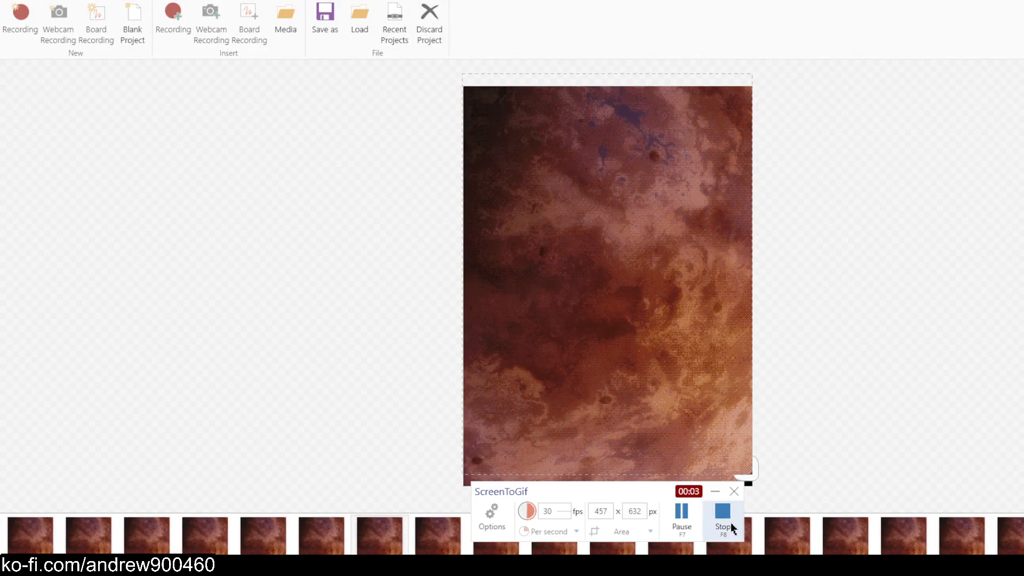
click(732, 528)
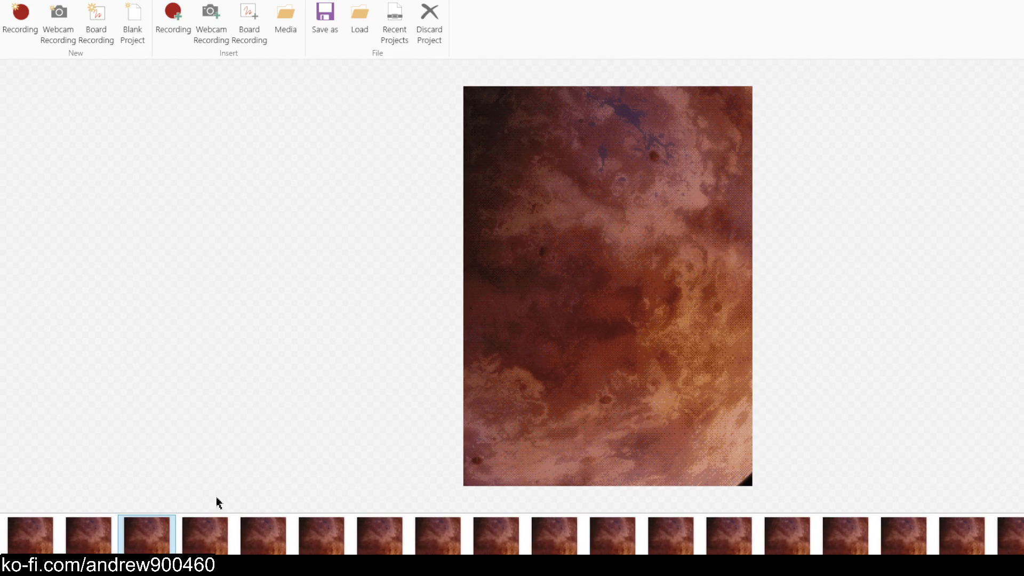
Select all the new planet frames, backing out of the first removal prompt
key(ctrl+a)
key(Delete)
key(Escape)
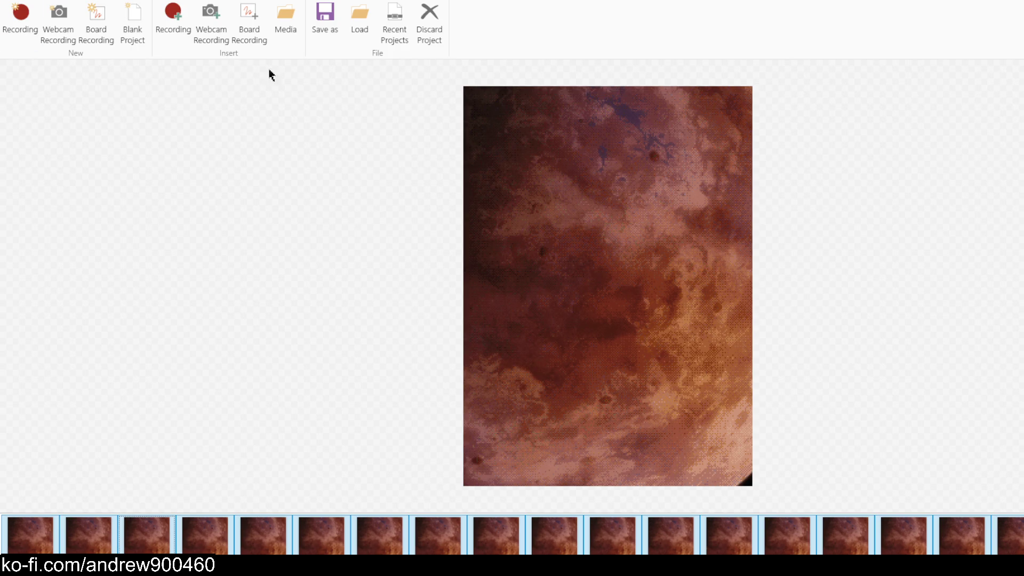
click(425, 549)
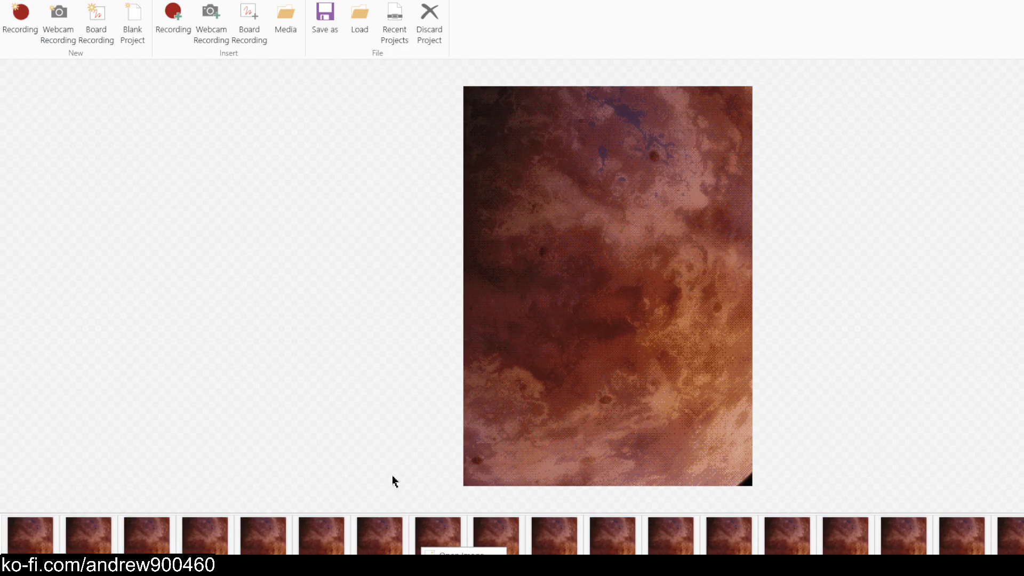
key(ctrl+a)
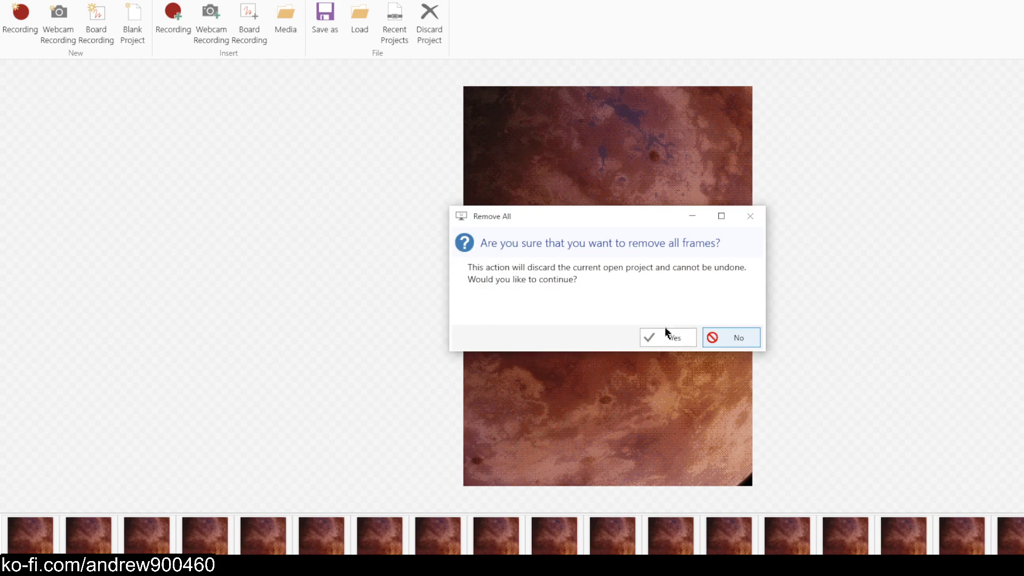
Confirm removing all frames and drag a new capture area over the Short's video
click(676, 340)
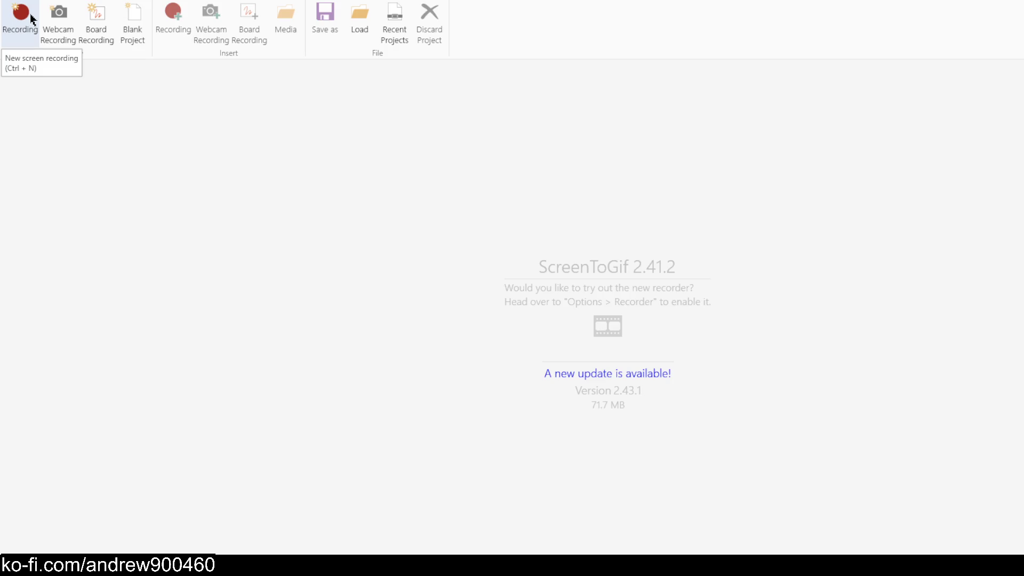
click(31, 18)
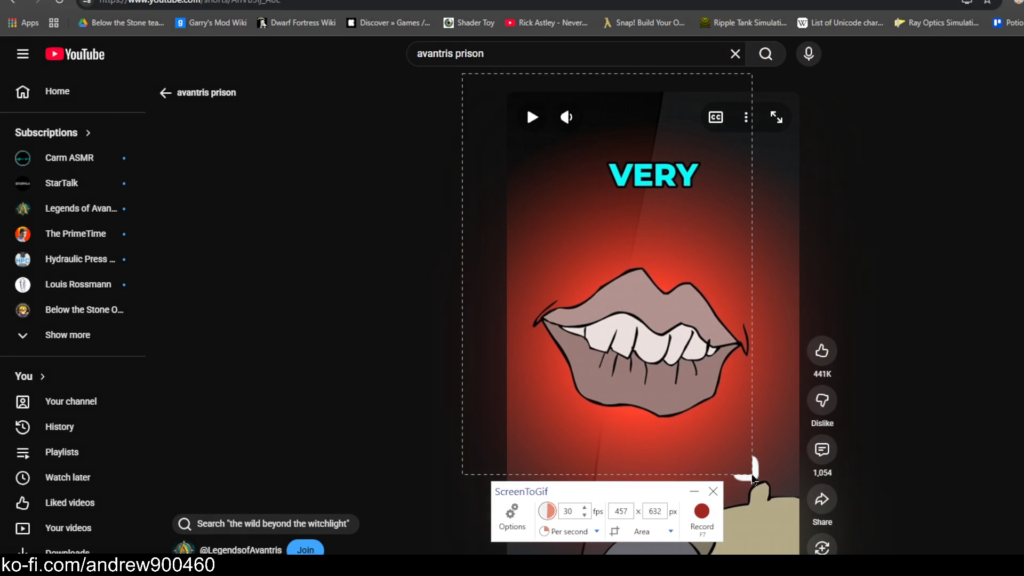
mouse_move(751, 478)
mouse_down()
mouse_move(792, 546)
mouse_move(797, 535)
mouse_up()
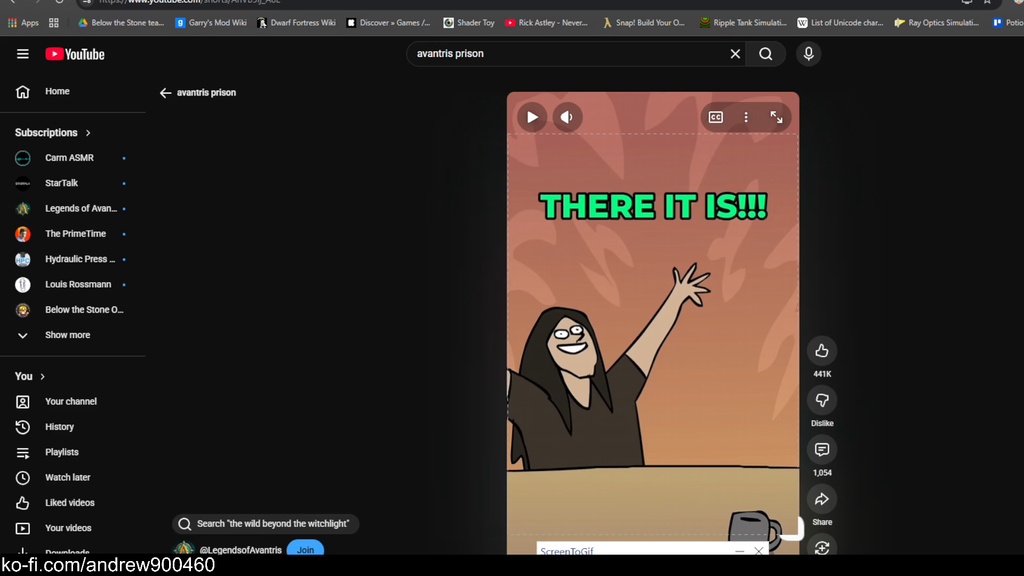
Record the Short from 'THERE IT IS!!!' to the 'Derek's lips,' caption and open it for editing
key(F7)
click(696, 381)
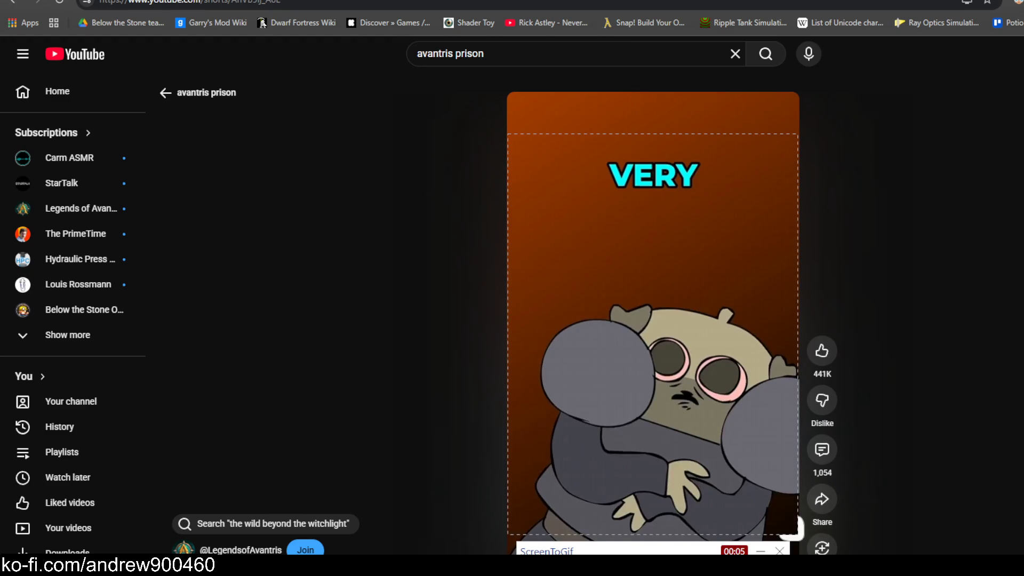
key(F8)
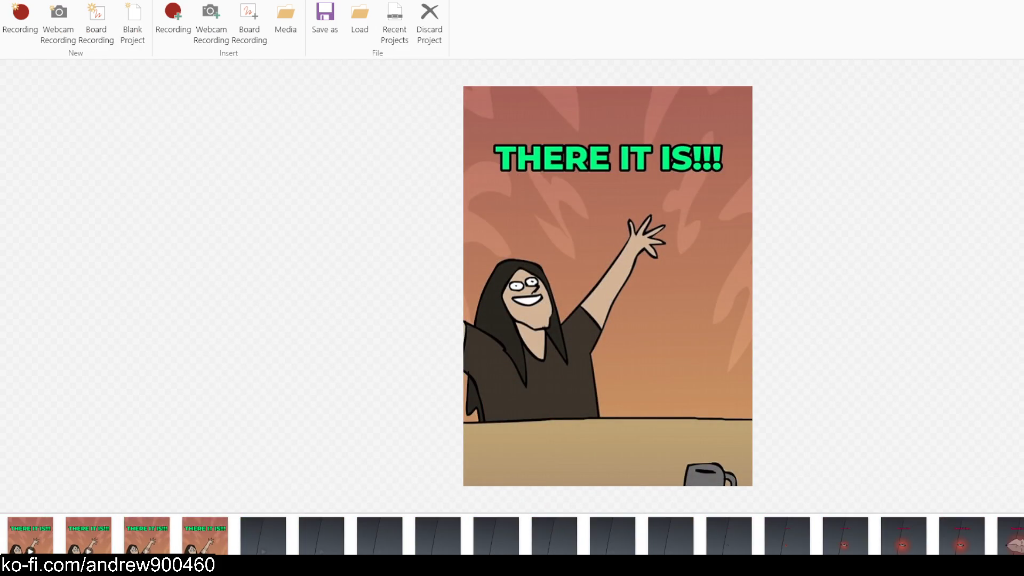
click(680, 551)
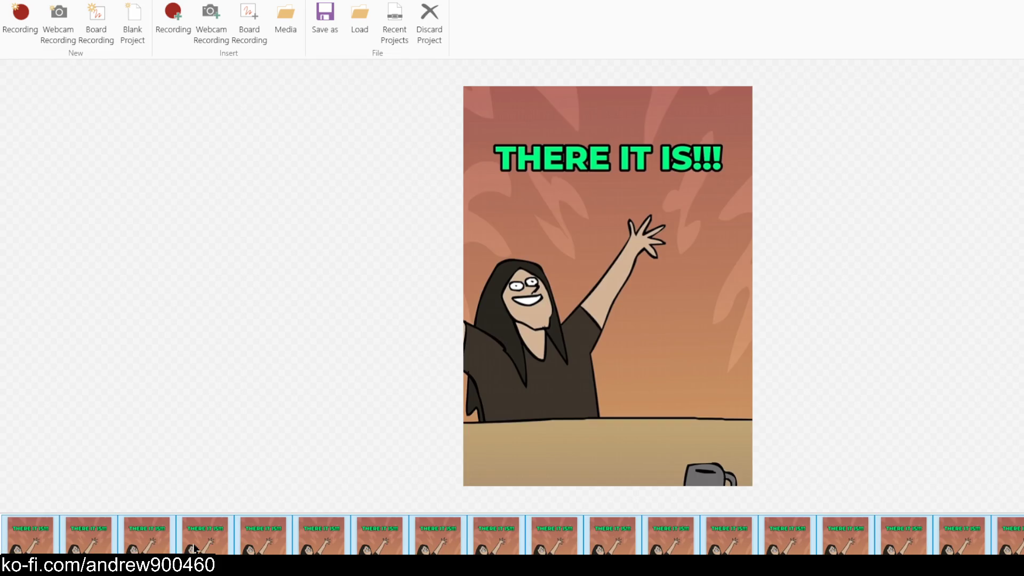
Delete the 78 frames before the lips scene and every frame from VERY onward
key(Delete)
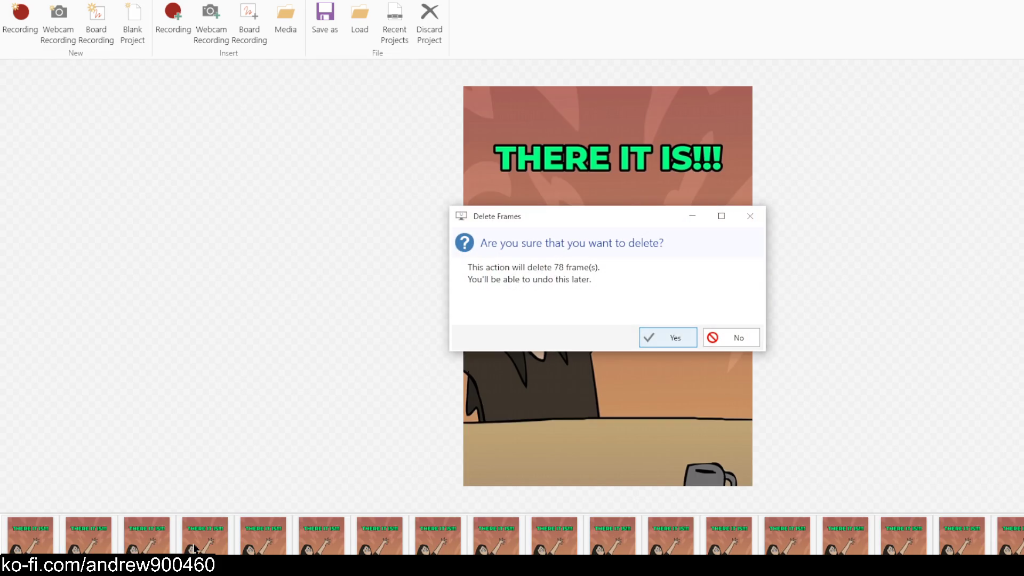
click(675, 337)
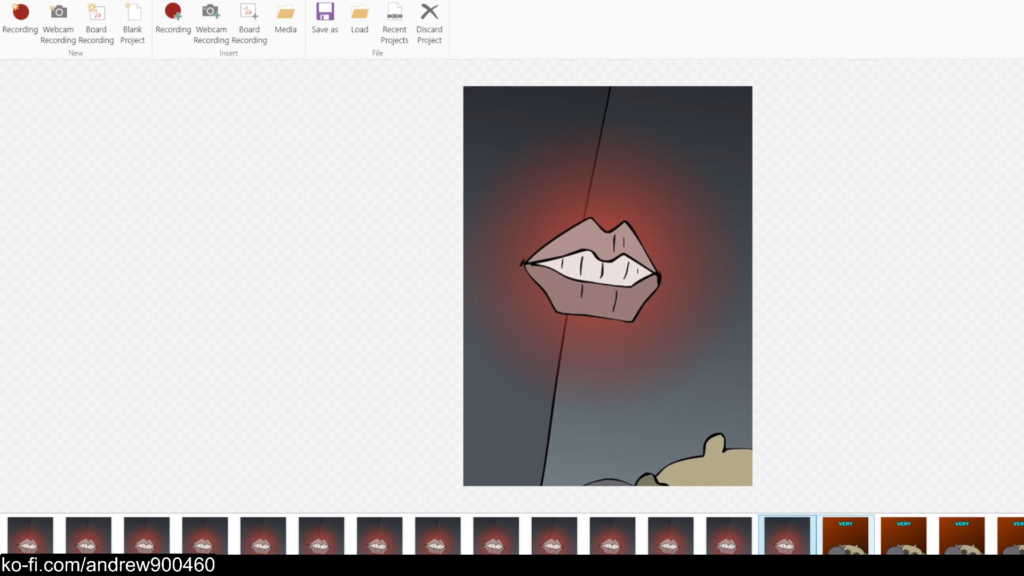
click(845, 535)
scroll(511, 535, right, 4)
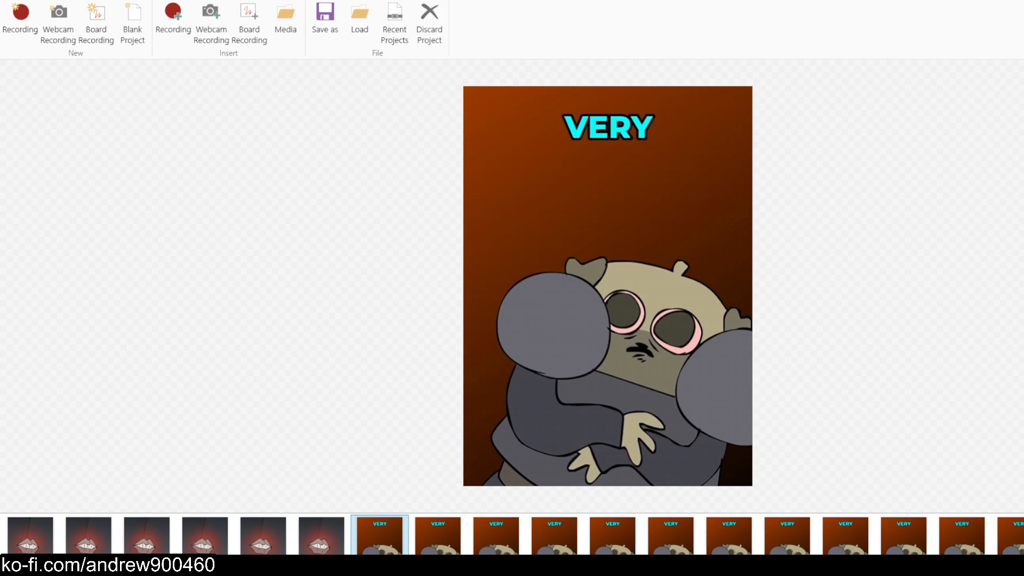
key(shift+End)
key(Delete)
click(660, 336)
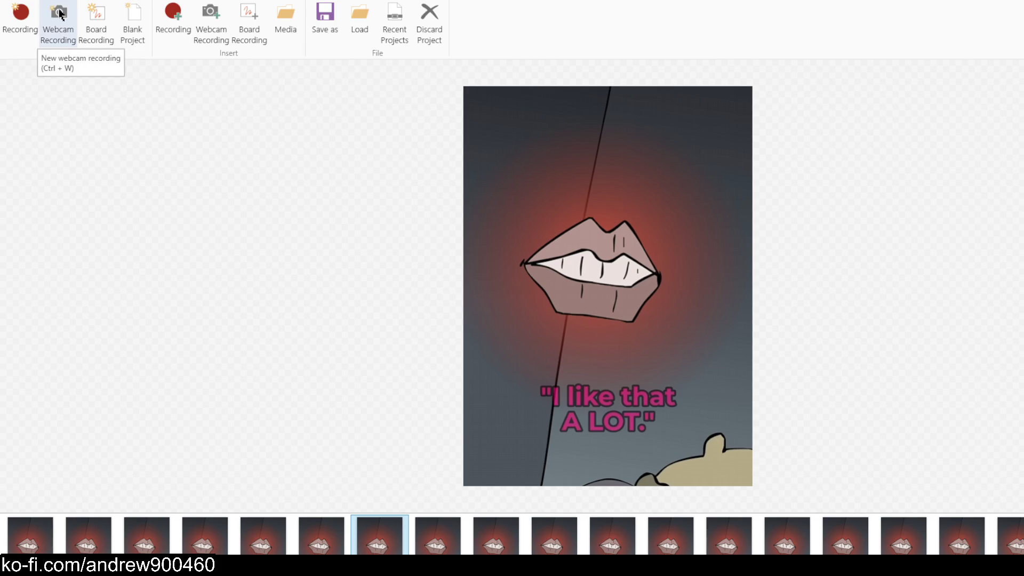
click(322, 535)
From the first frame, choose Image-00.bmp through Image-79.bmp in Downloads to insert as media
click(88, 534)
click(18, 549)
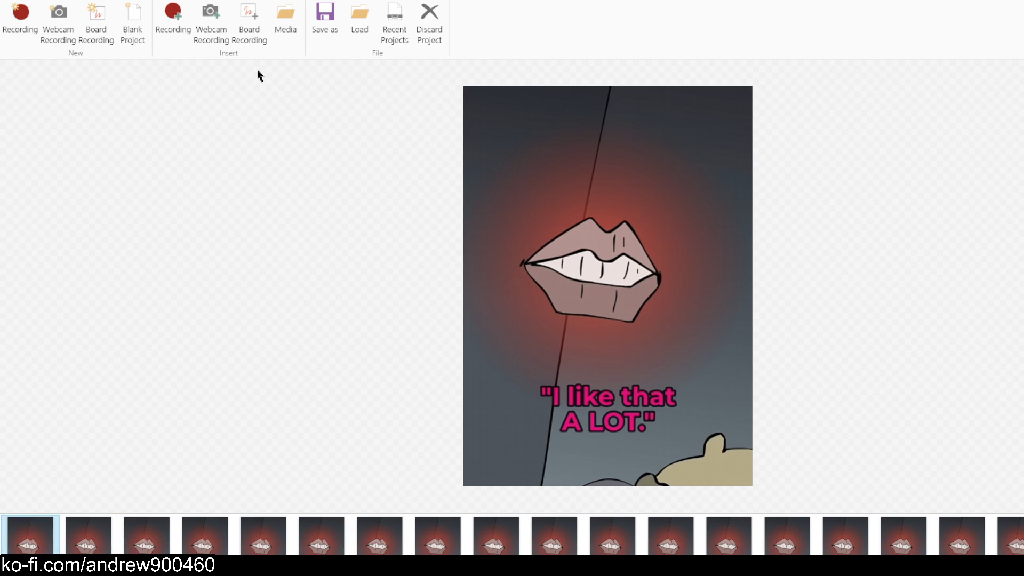
click(286, 21)
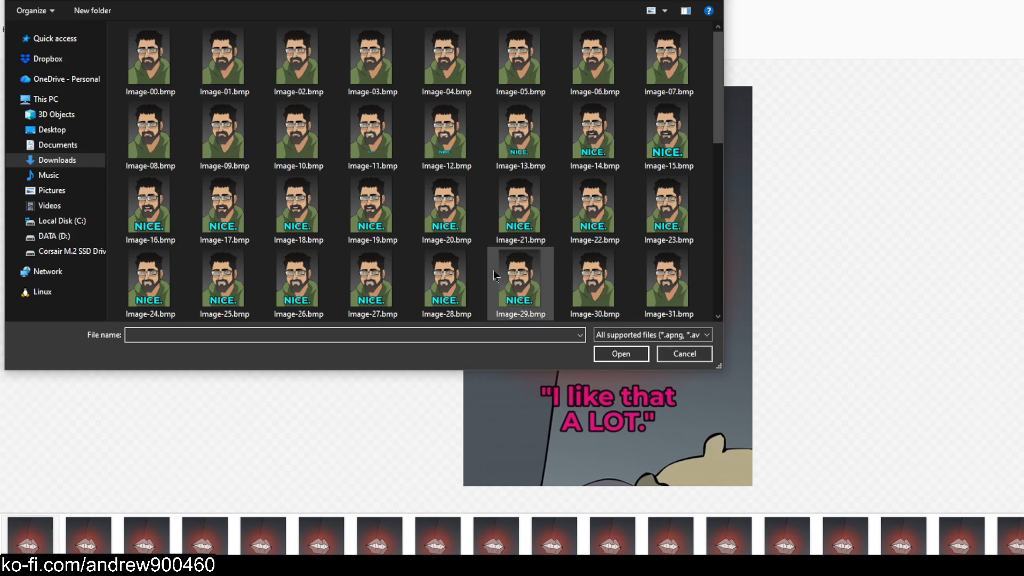
click(659, 336)
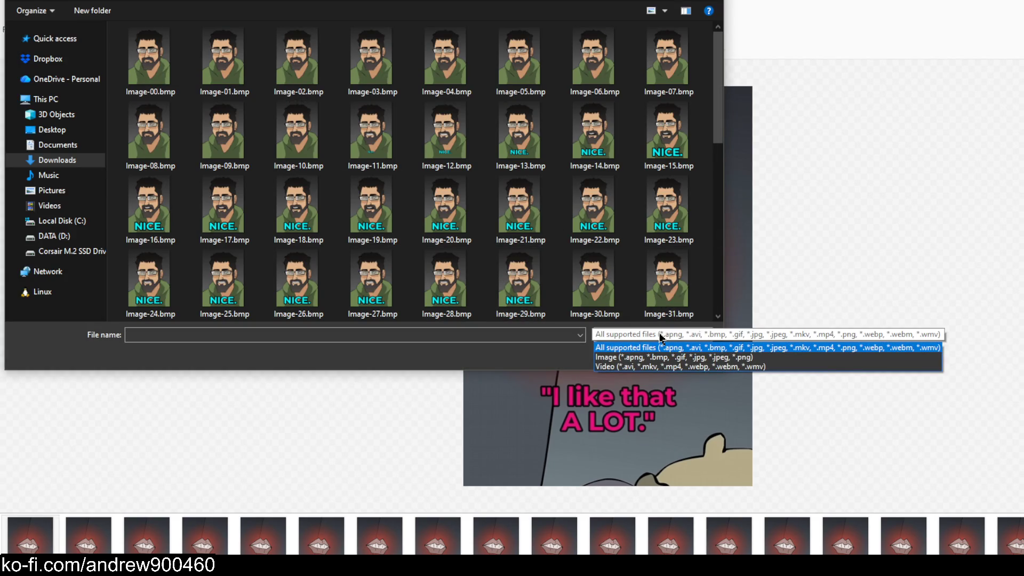
click(661, 337)
click(148, 56)
scroll(373, 208, down, 5)
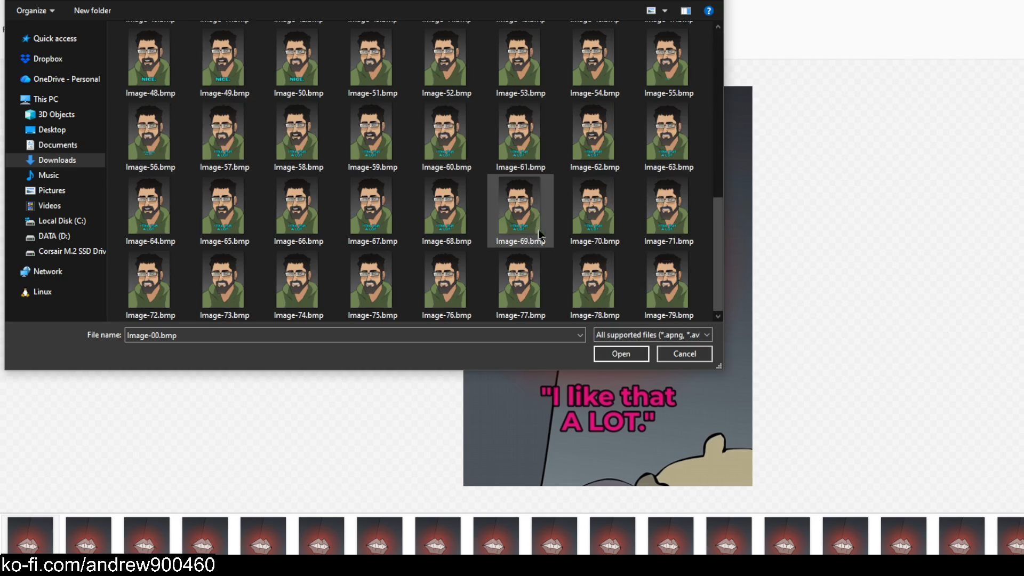
shift+click(679, 279)
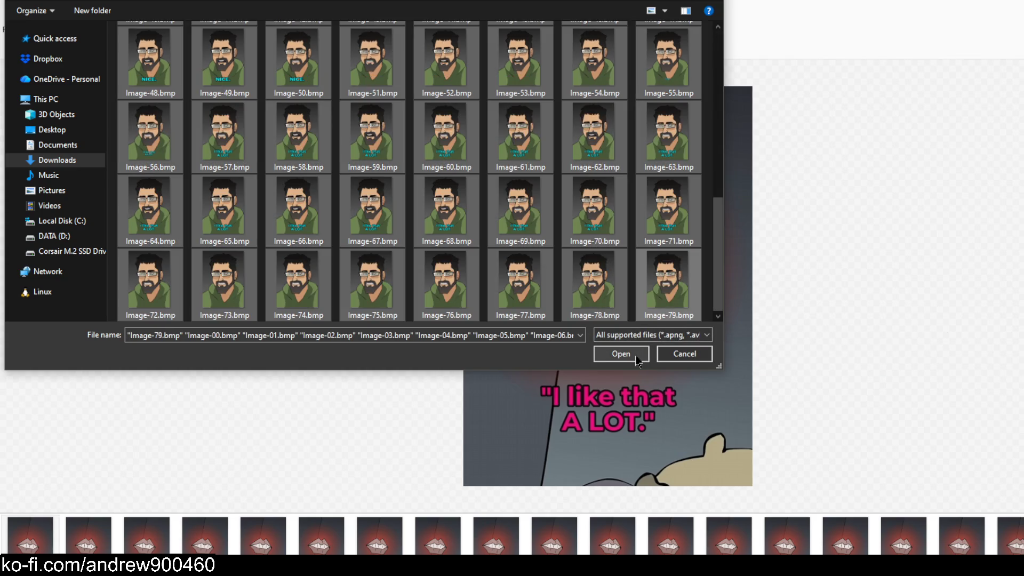
click(637, 357)
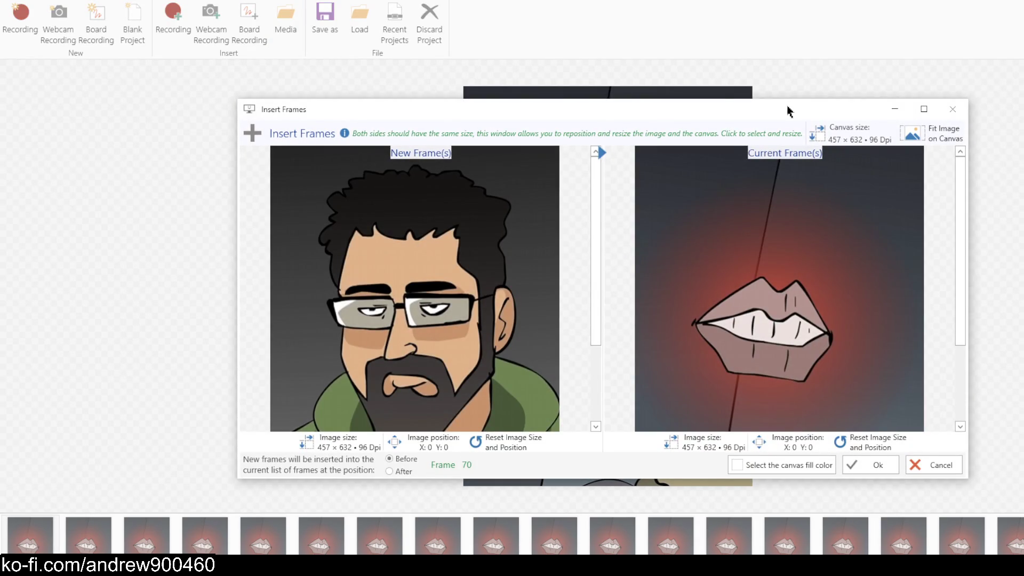
Reposition and enlarge the Insert Frames window, review the insert position, then cancel the insertion
drag(788, 107, 749, 88)
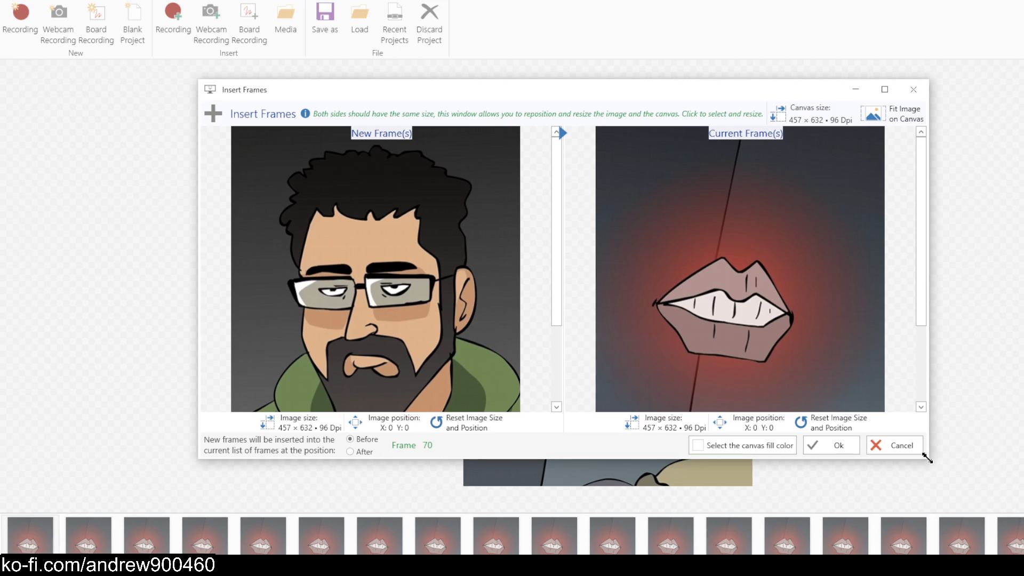
drag(926, 457, 999, 511)
scroll(445, 305, down, 3)
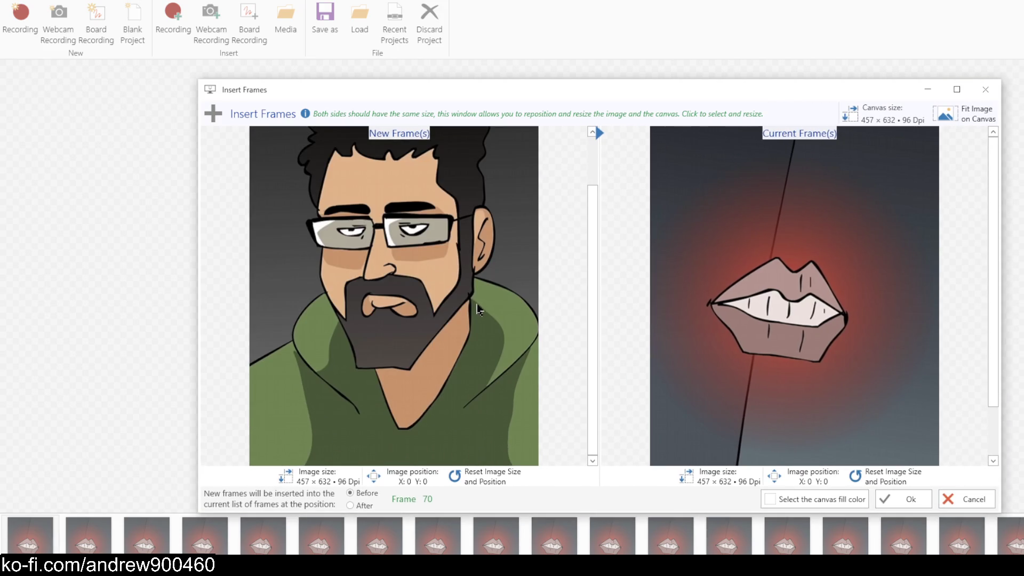
click(364, 507)
scroll(486, 326, up, 2)
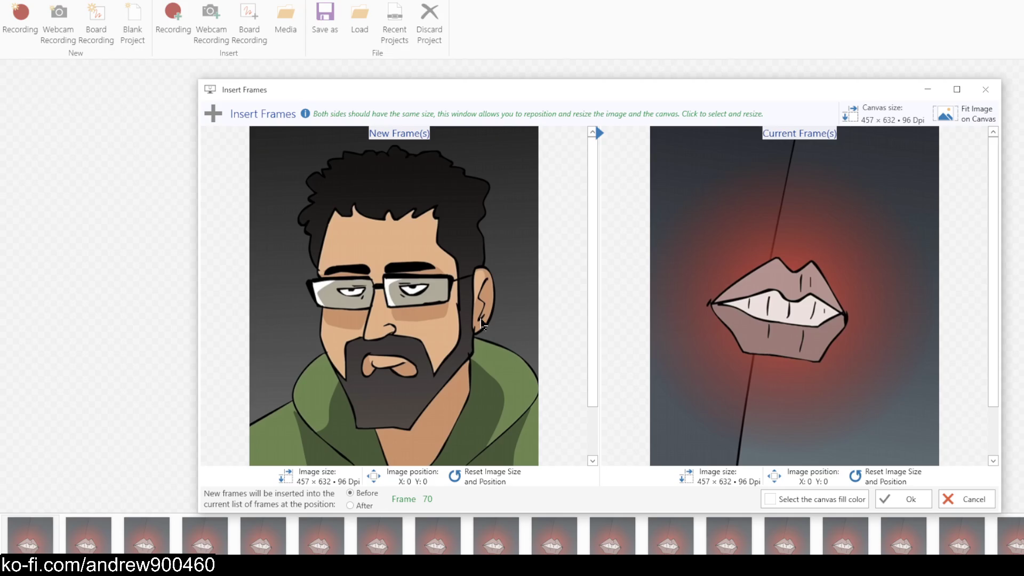
scroll(482, 323, down, 3)
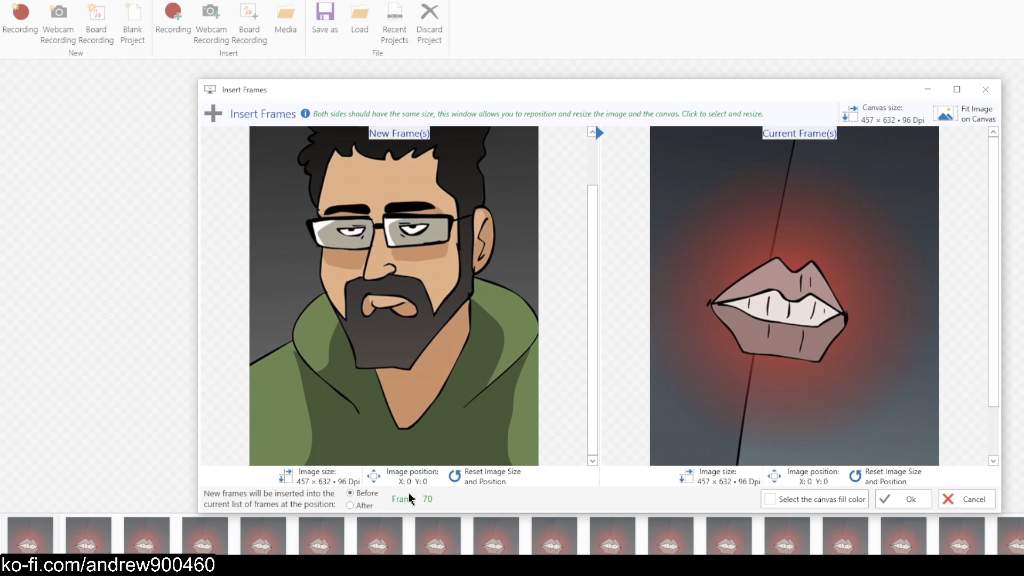
click(962, 508)
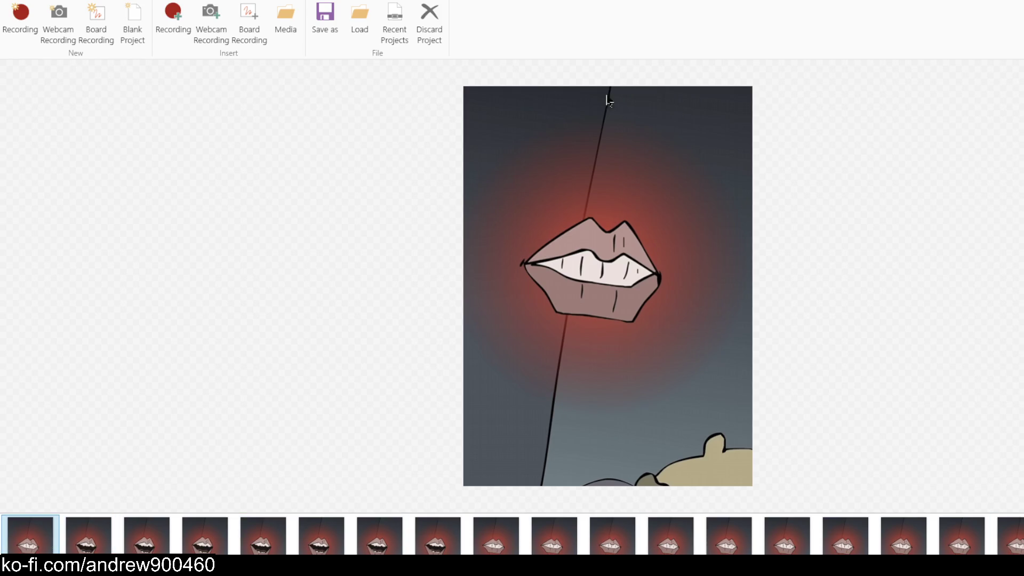
click(297, 46)
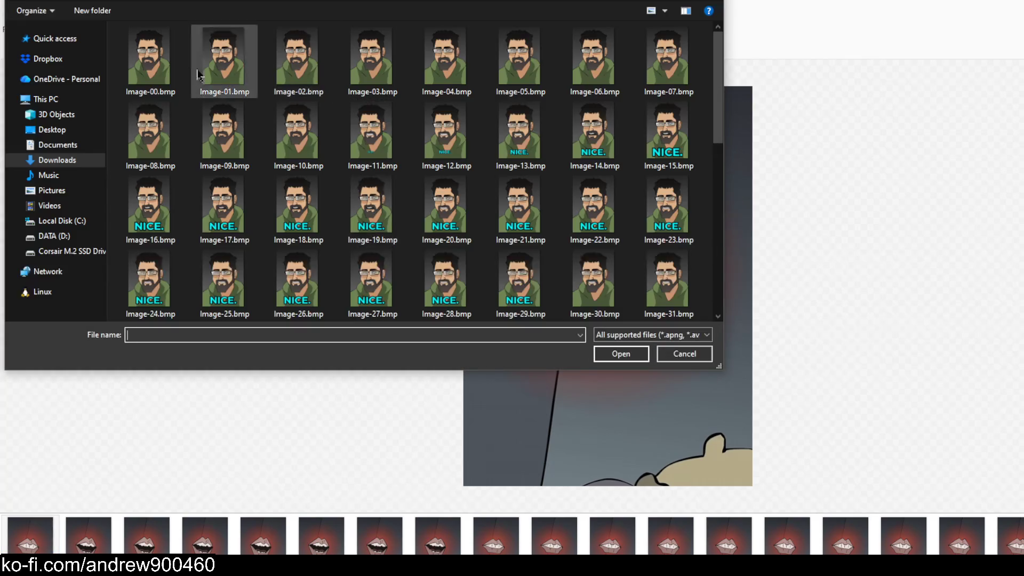
Insert the 80 cartoon frames, Image-00 to Image-79.bmp, at the start of the clip
click(149, 58)
scroll(651, 295, down, 5)
shift+click(663, 293)
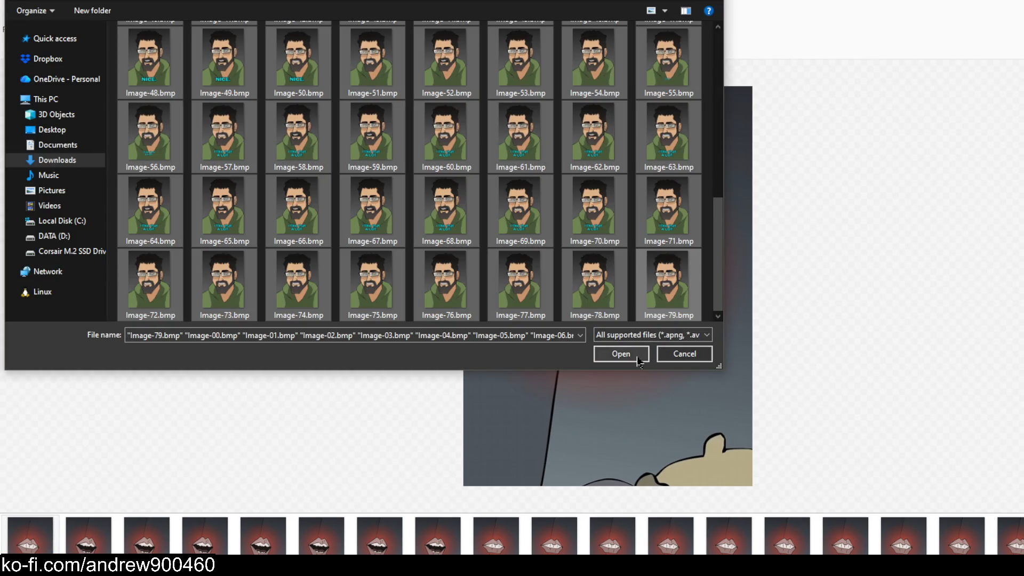
click(619, 354)
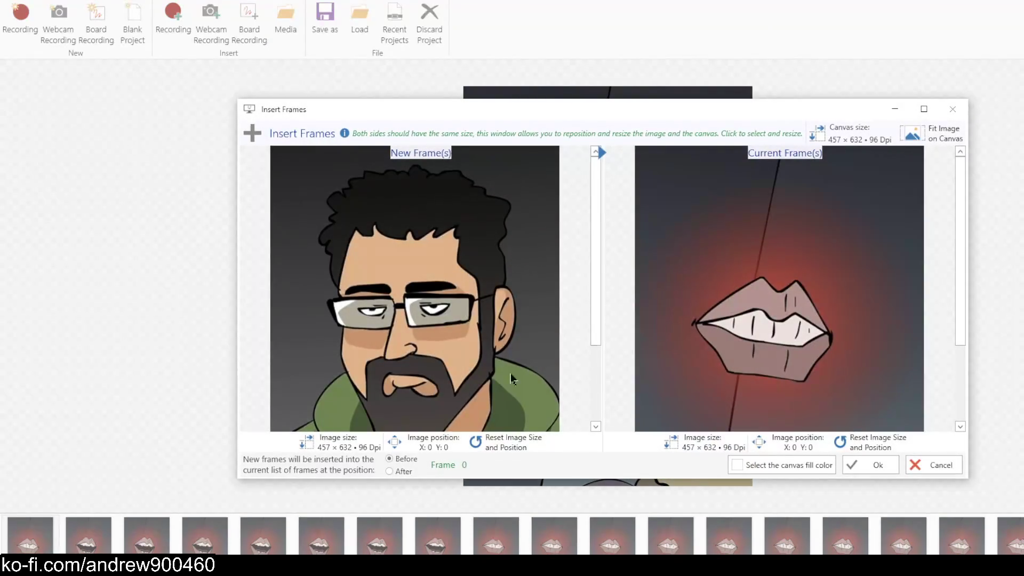
click(870, 466)
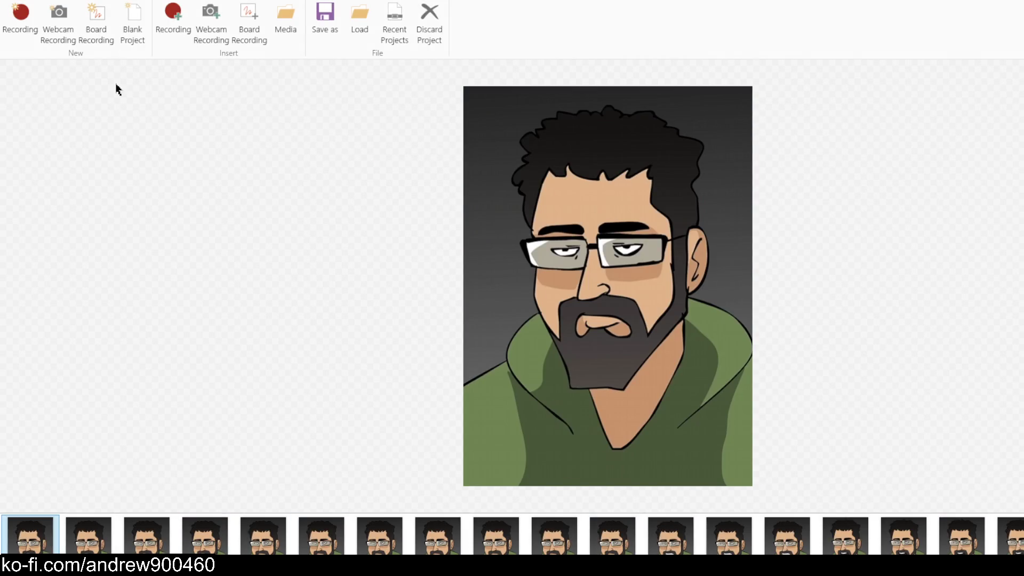
Play the animation from 'NICE.' into the lips scene, then pause and return to the first frame
click(117, 1)
click(88, 21)
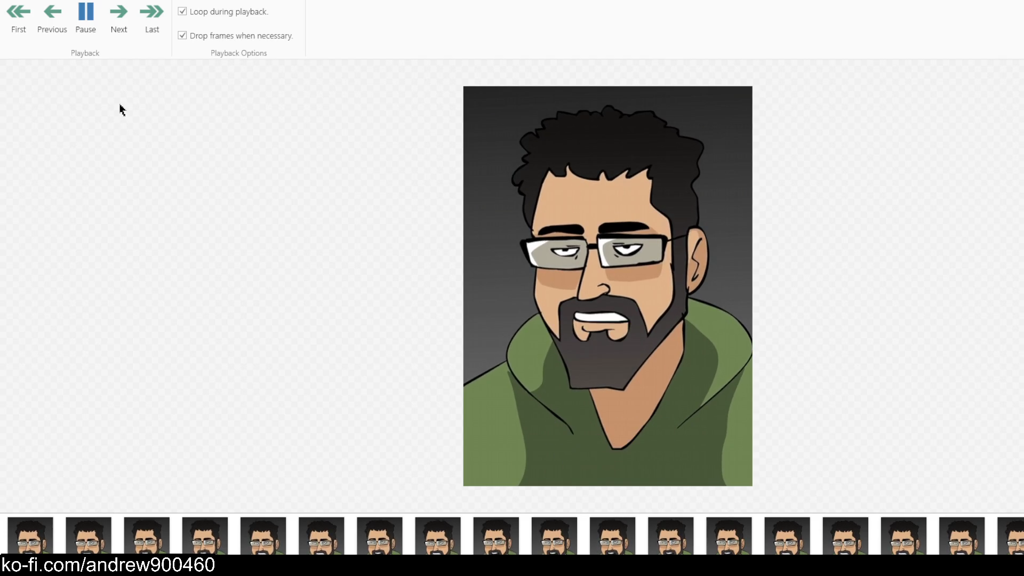
click(98, 27)
click(104, 27)
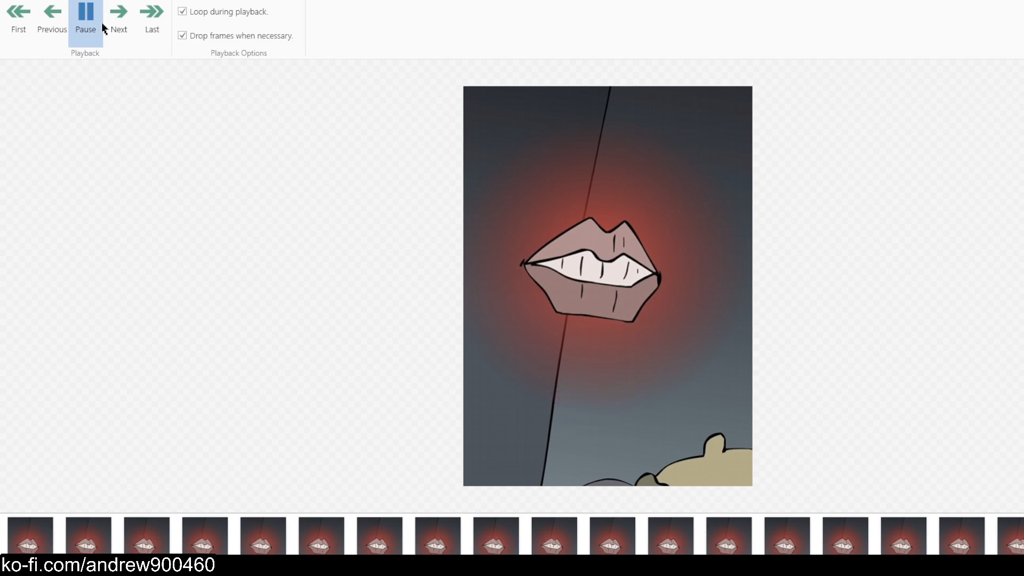
click(104, 28)
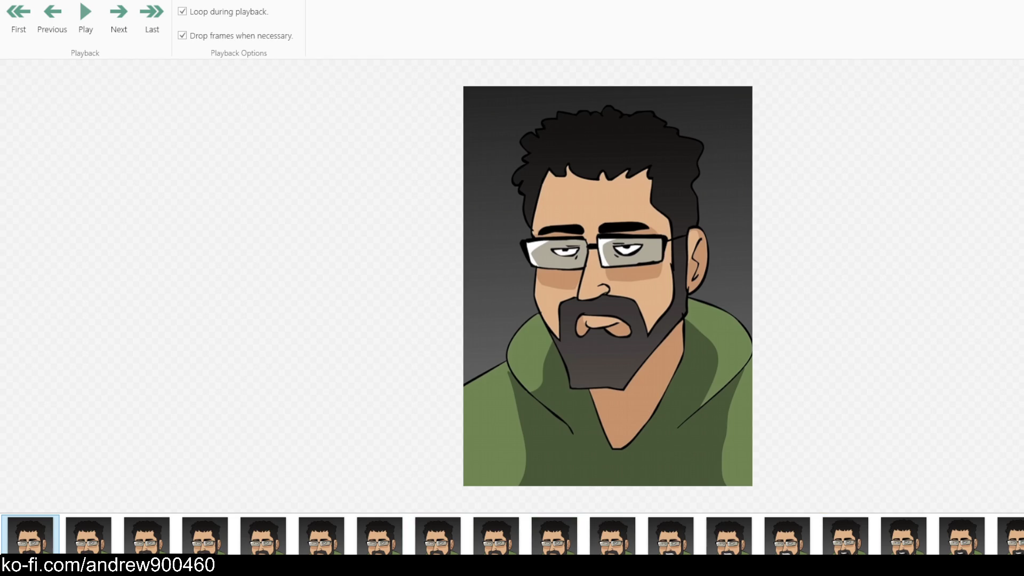
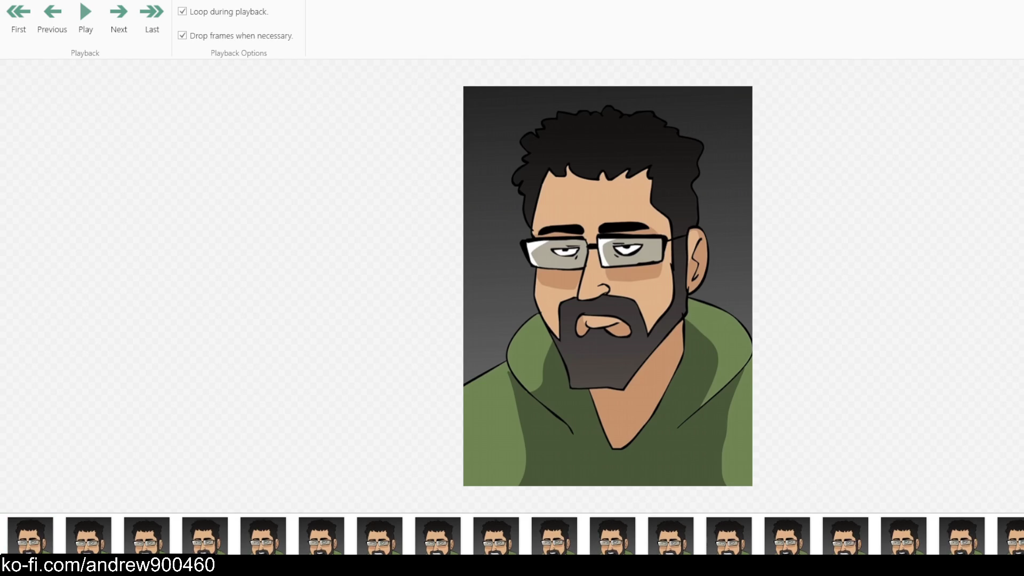
Delete the first red-lips frame from the filmstrip
shift+click(382, 548)
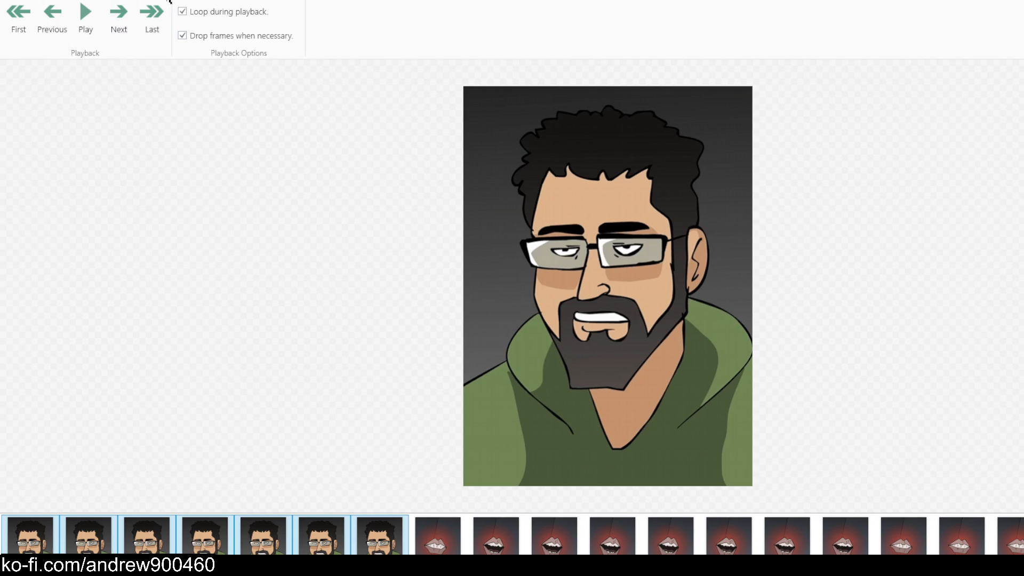
click(87, 1)
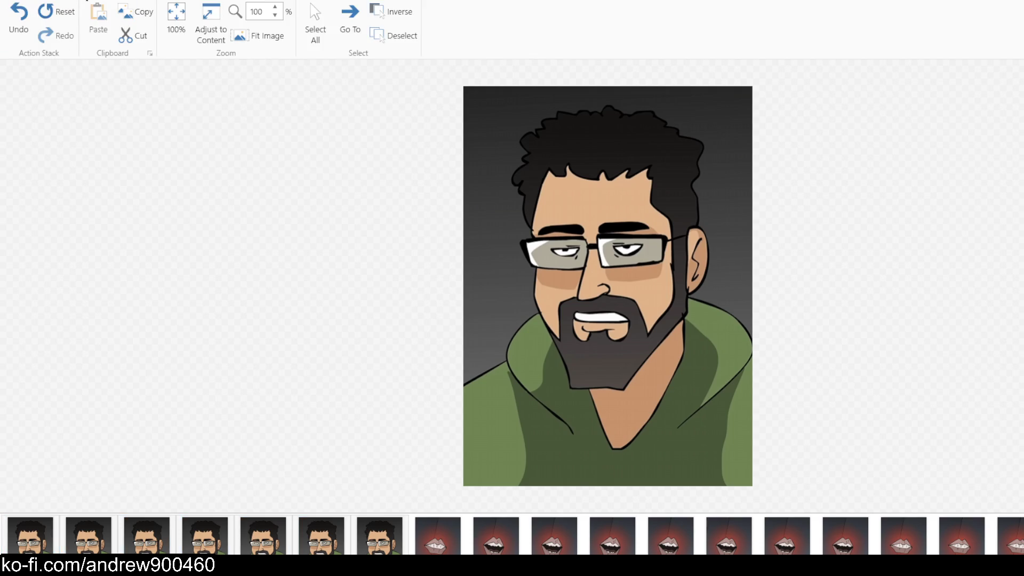
click(19, 1)
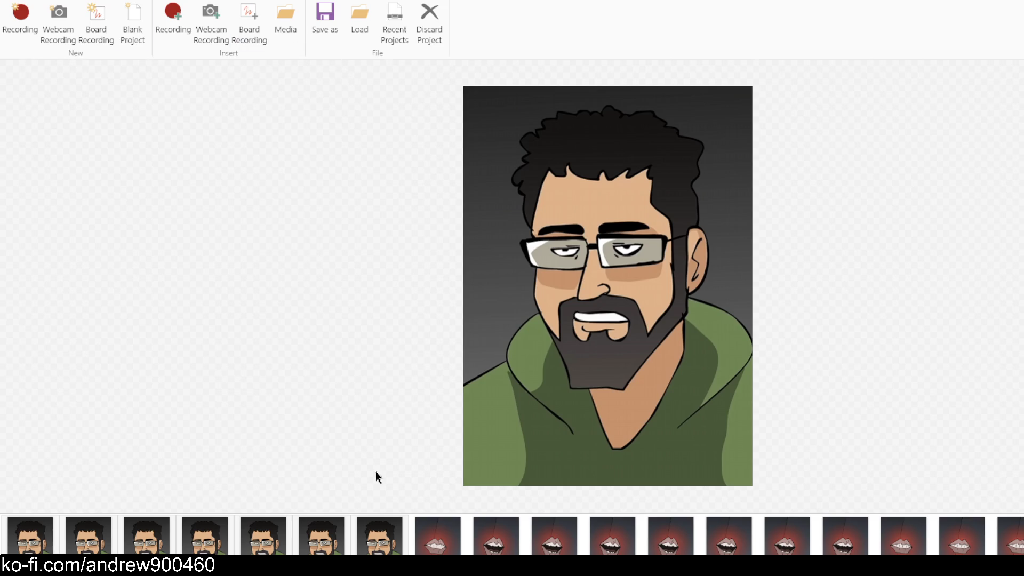
click(438, 536)
key(Delete)
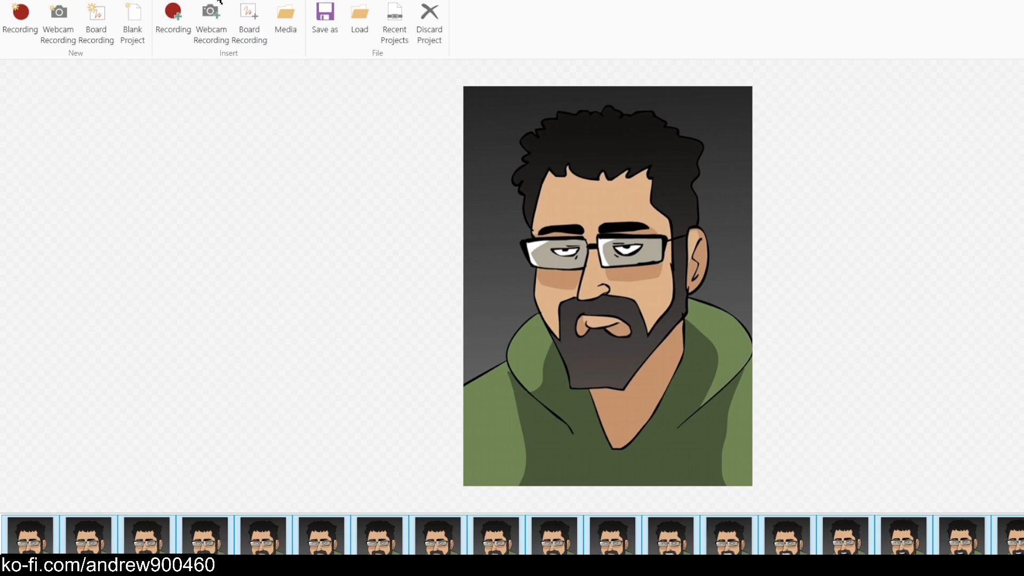
Select the first nine bearded-man frames and override their delay with one duration
click(217, 1)
click(171, 1)
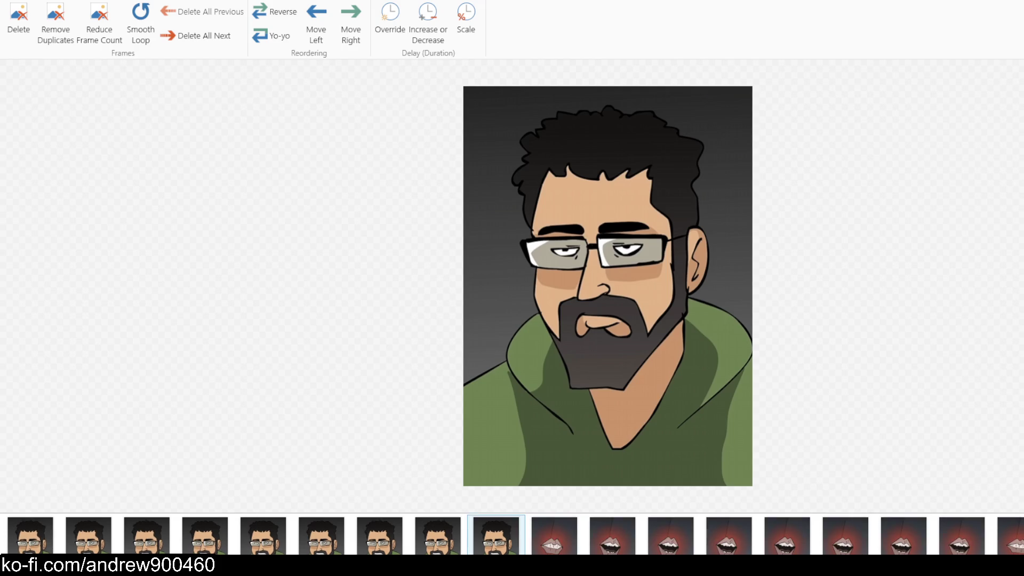
key(shift+Home)
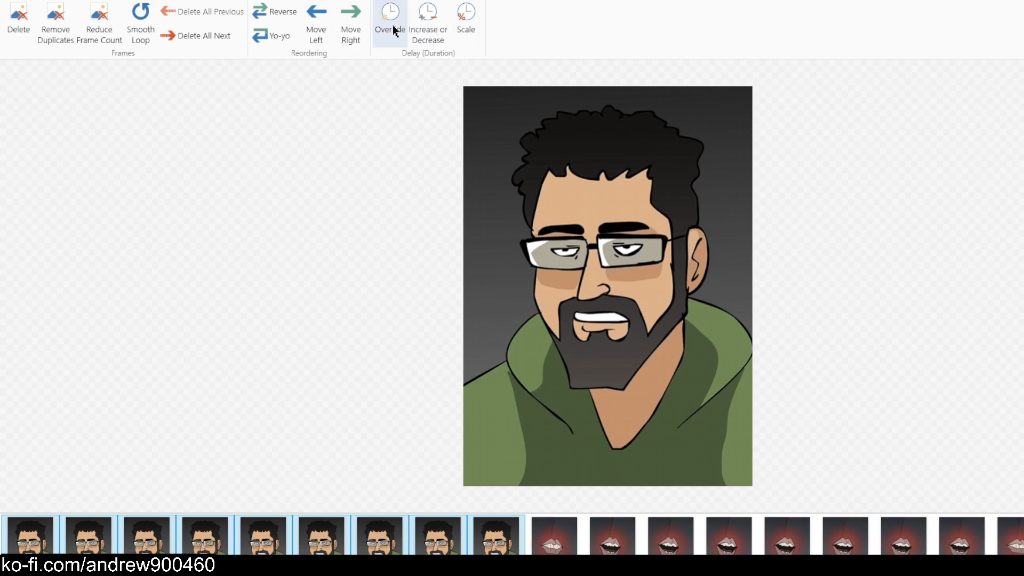
click(394, 31)
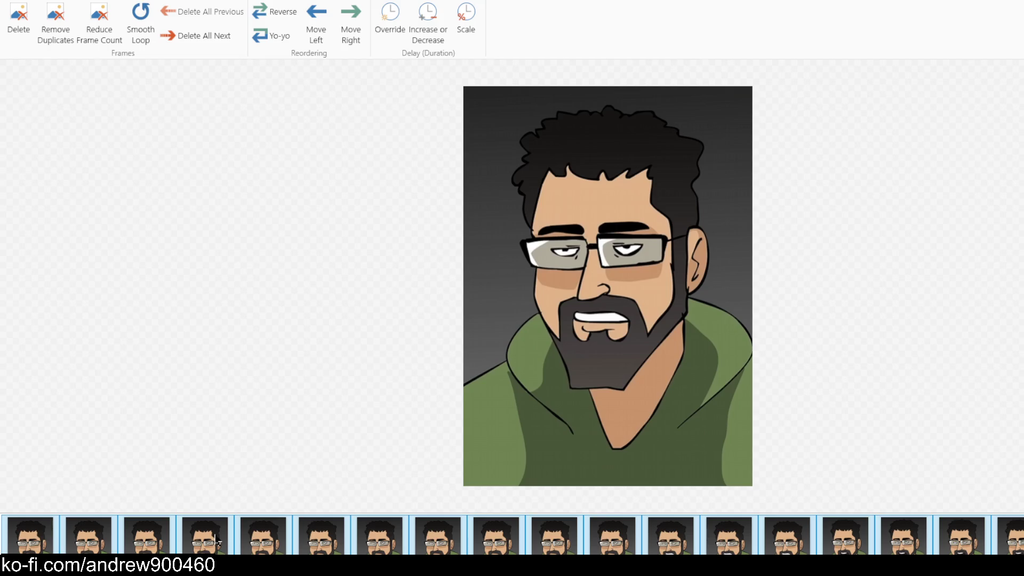
click(30, 533)
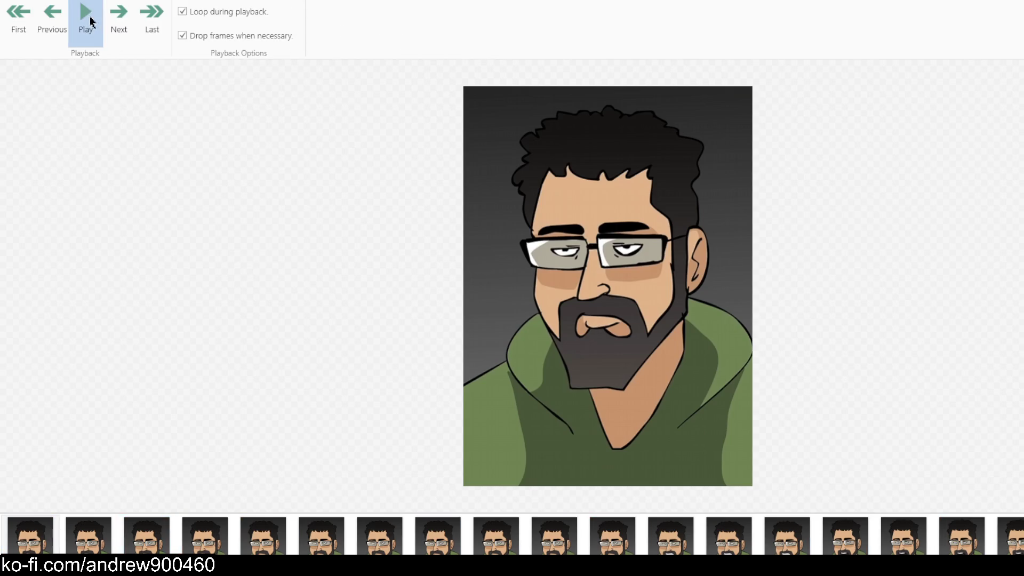
Play the animation and pause on the "NICE." lips frames several times to check them
click(86, 16)
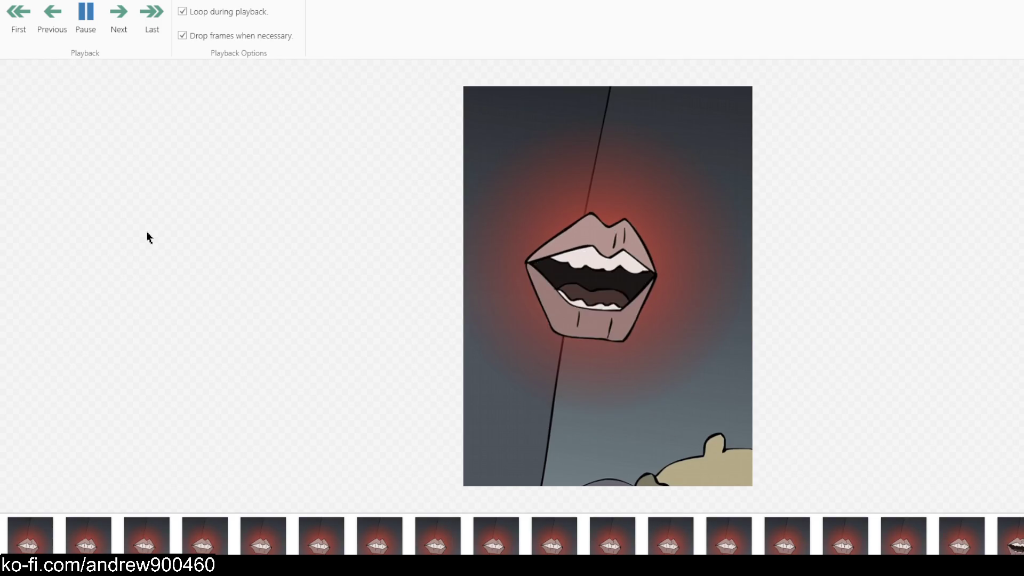
click(85, 16)
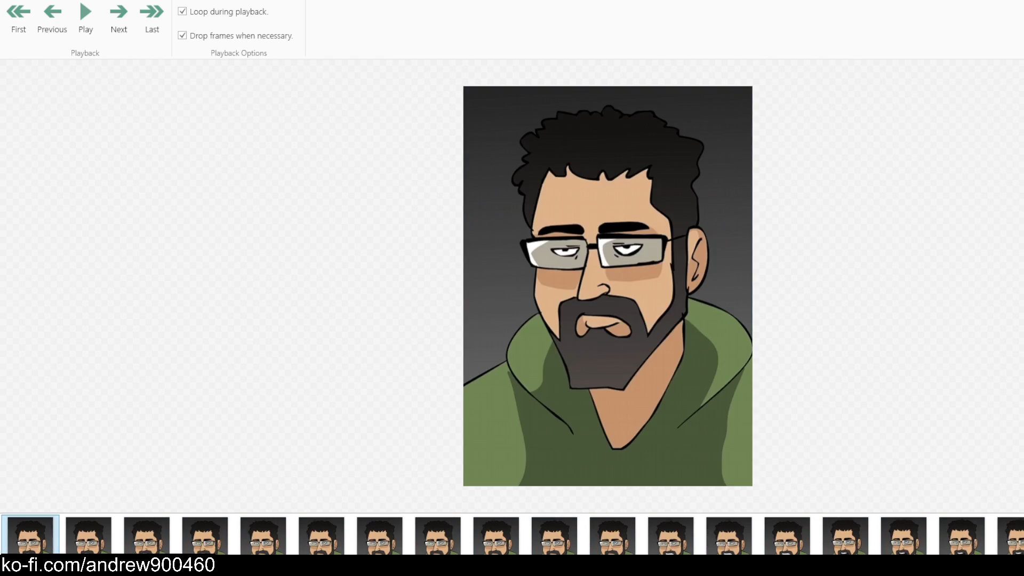
click(83, 24)
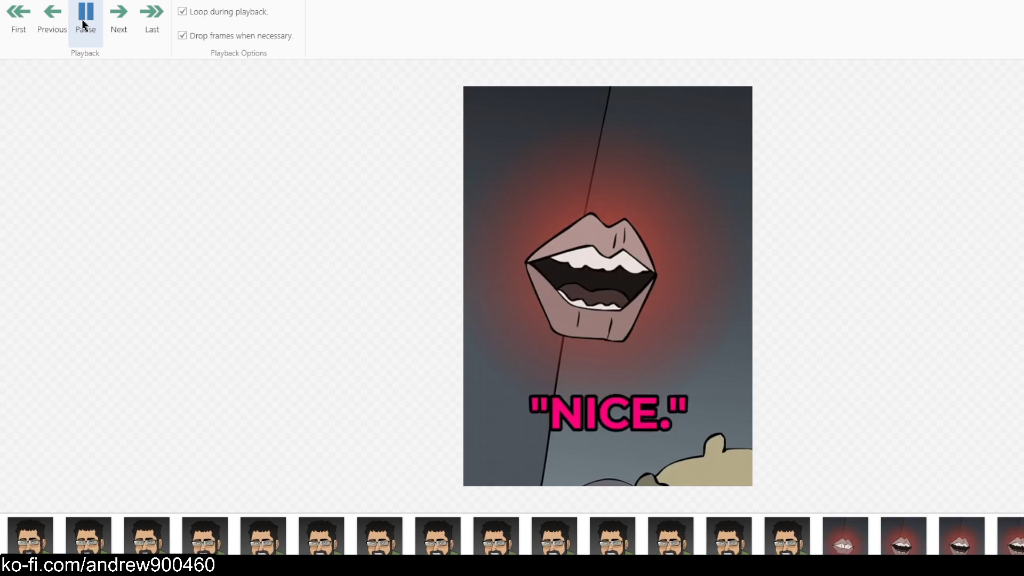
click(83, 24)
click(84, 24)
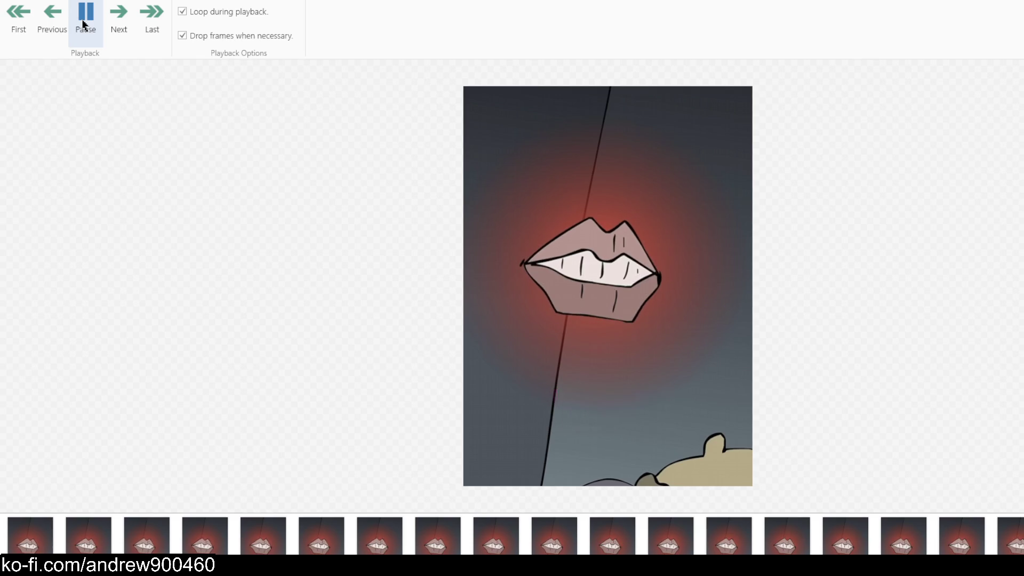
click(83, 24)
click(74, 2)
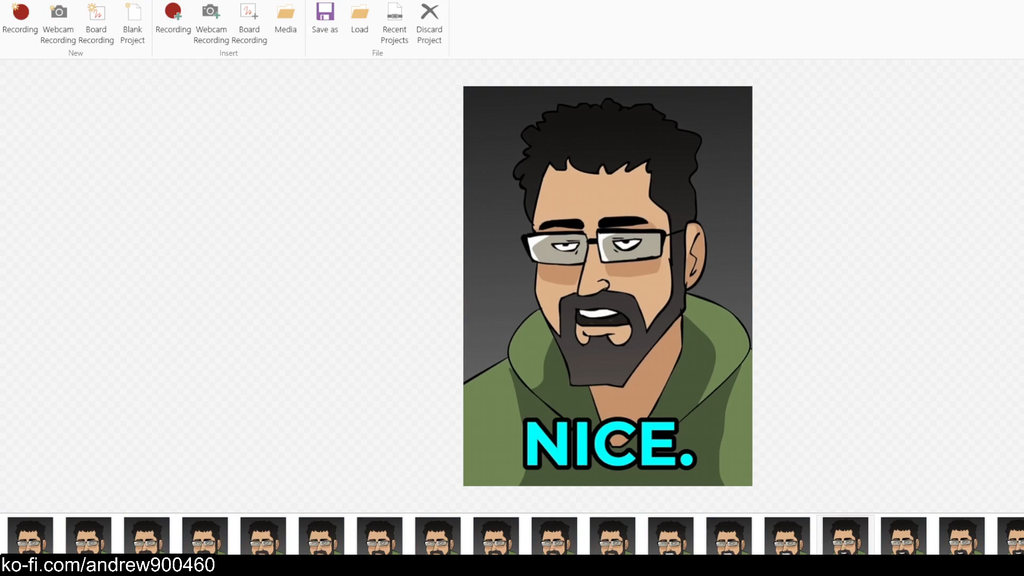
Export the animation as a GIF with the 'FFmpeg • Higher quality' encoder
click(325, 26)
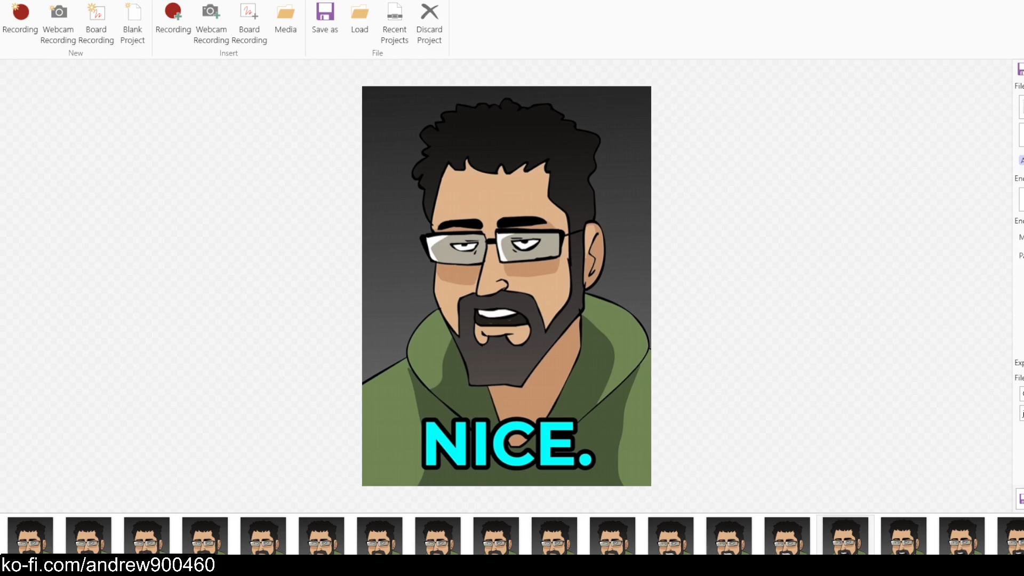
click(1021, 135)
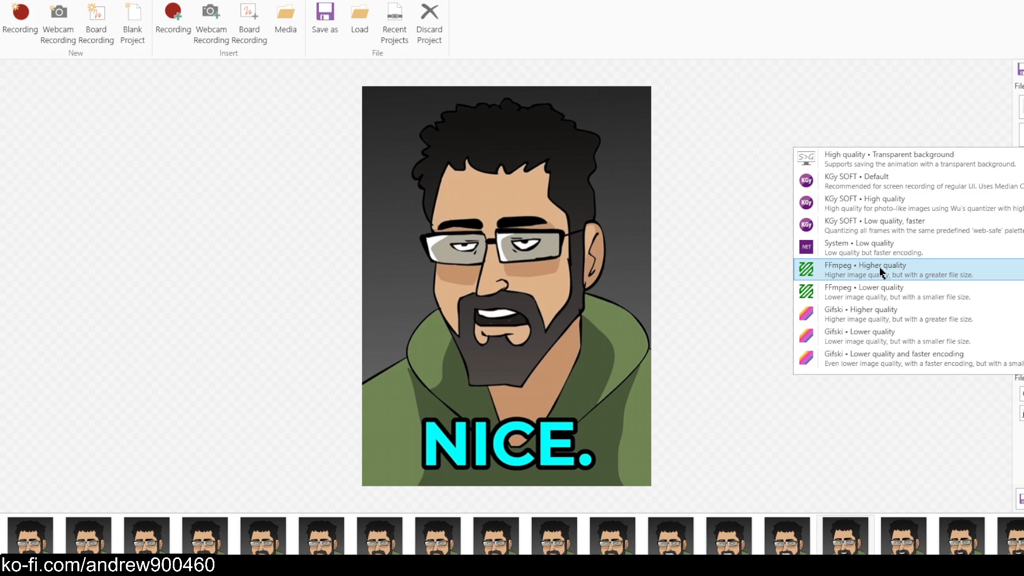
click(881, 272)
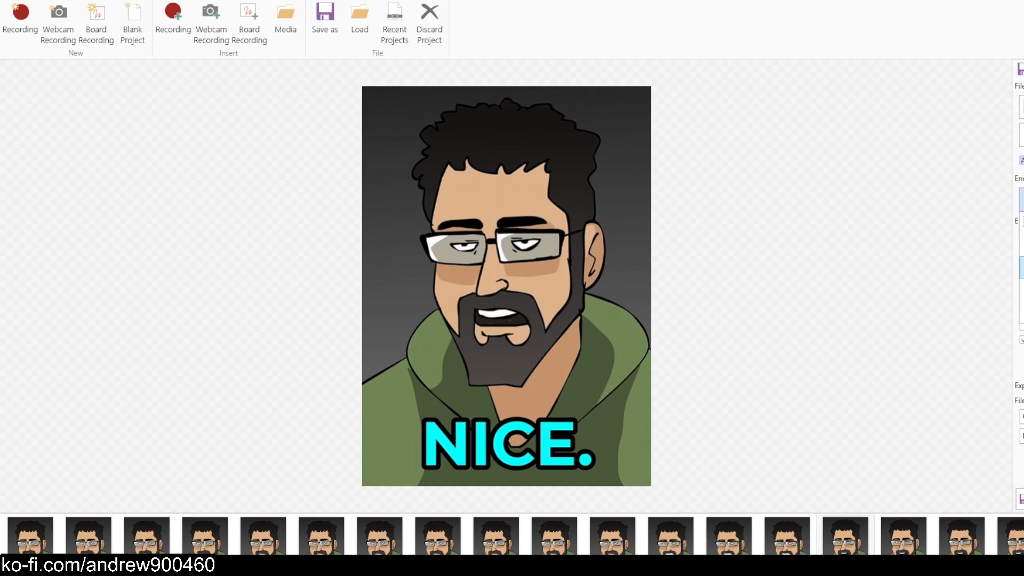
key(Return)
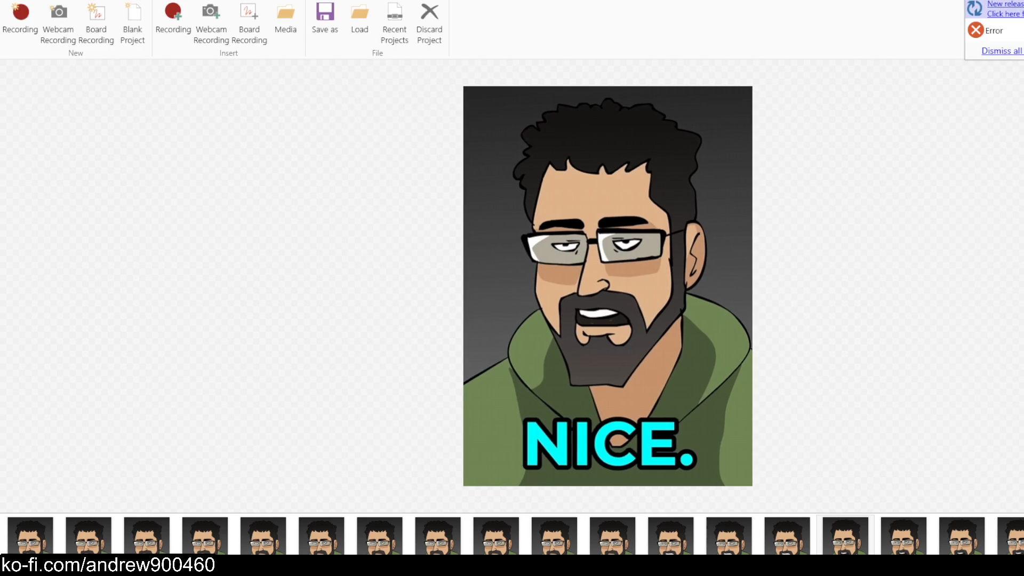
Read the exception log about FFmpeg's unexpected vsync value "auto", then dismiss it
click(993, 31)
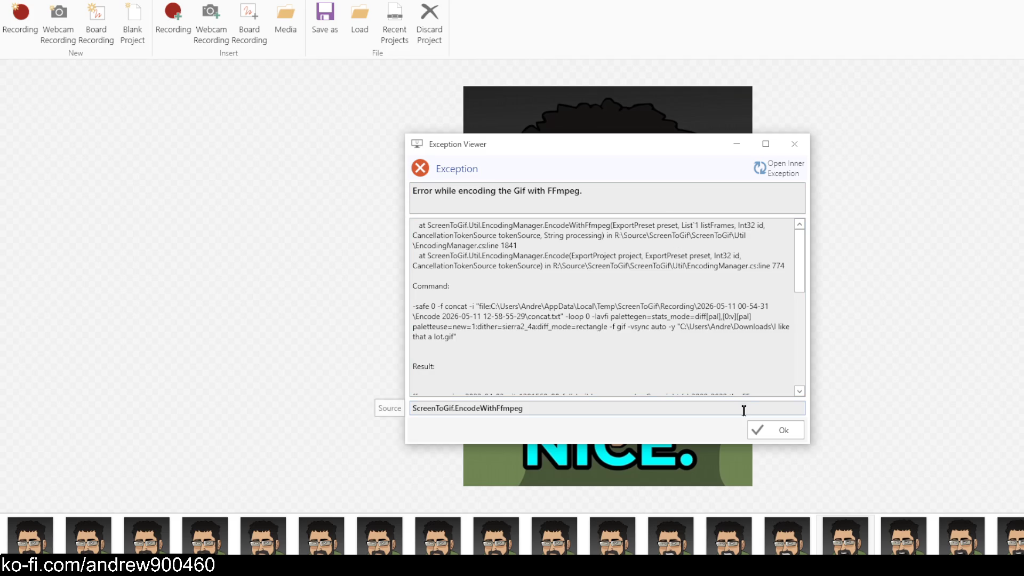
scroll(629, 298, down, 5)
scroll(629, 299, up, 5)
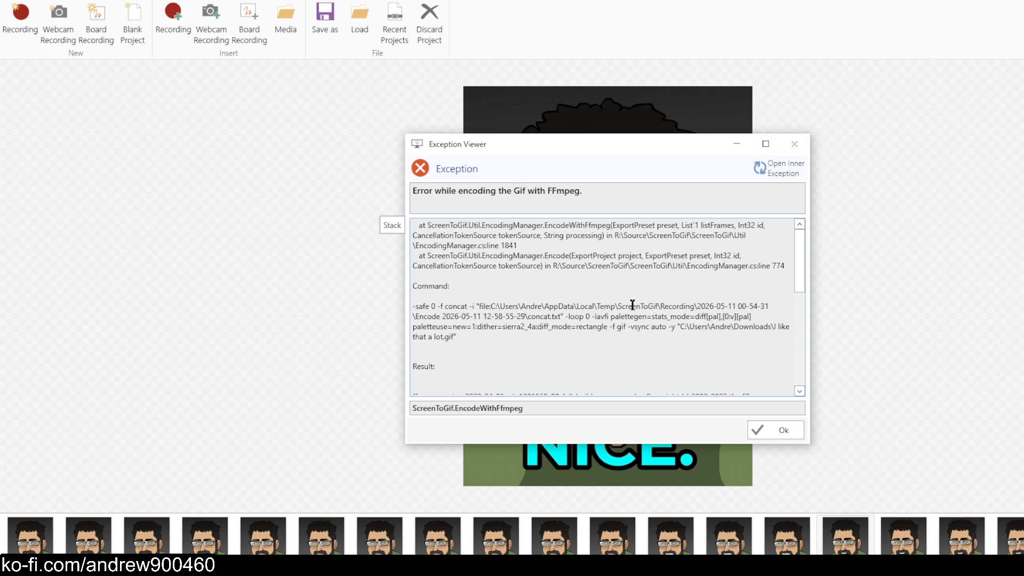
scroll(632, 305, down, 3)
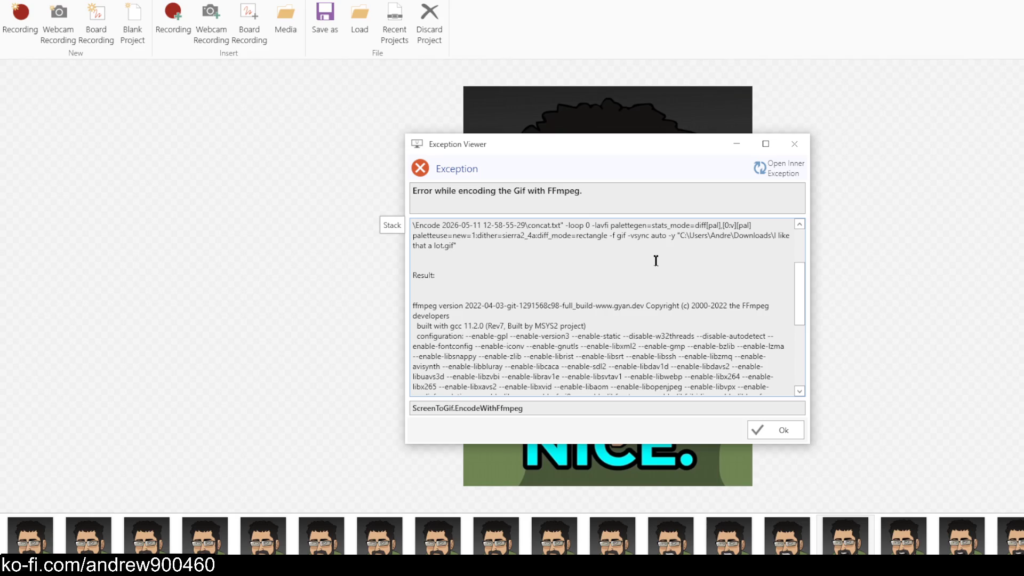
scroll(657, 262, down, 5)
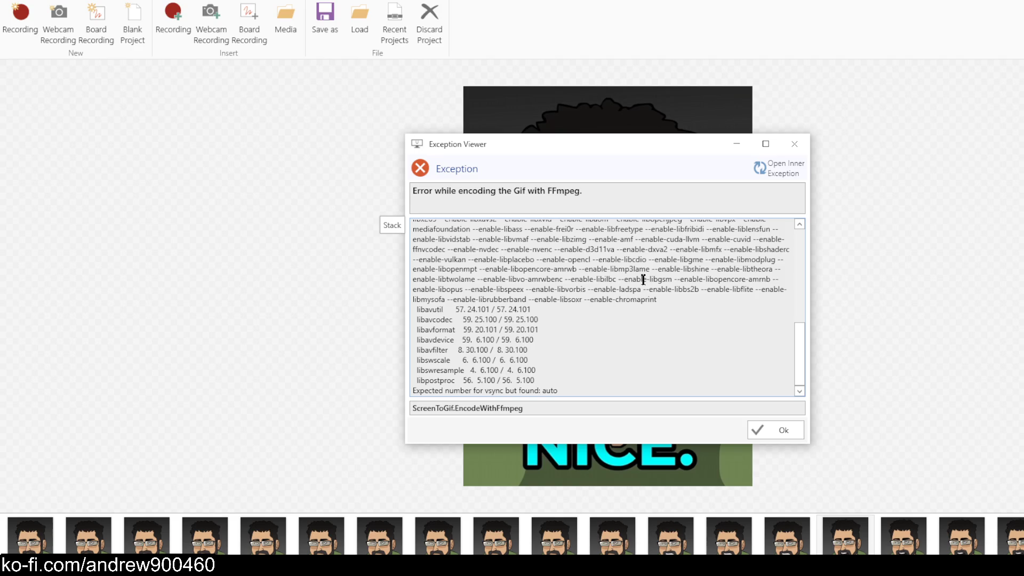
click(787, 431)
click(325, 18)
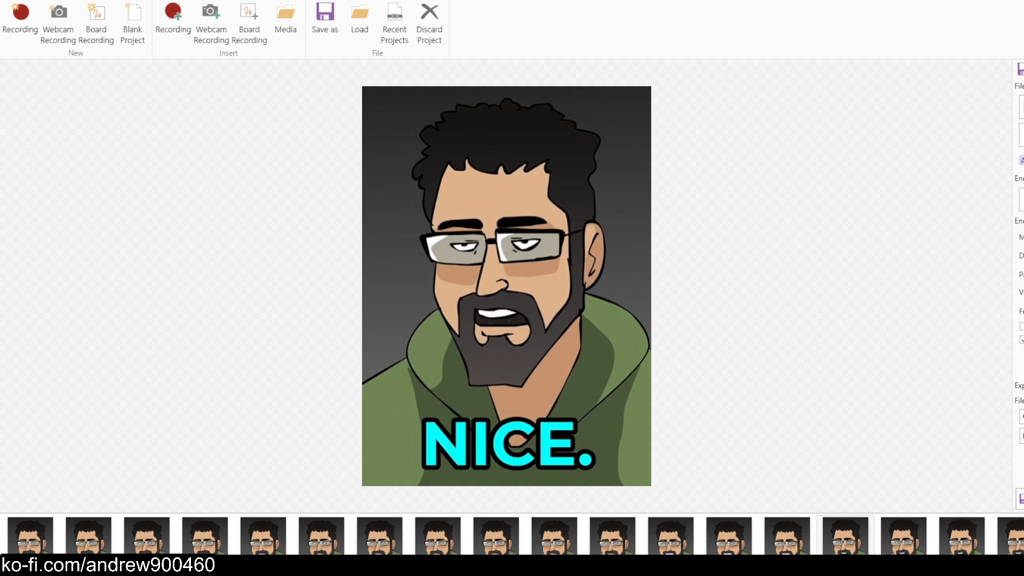
Save the GIF as 'I like that a lot.gif', check it in the viewer, then close it
click(1020, 499)
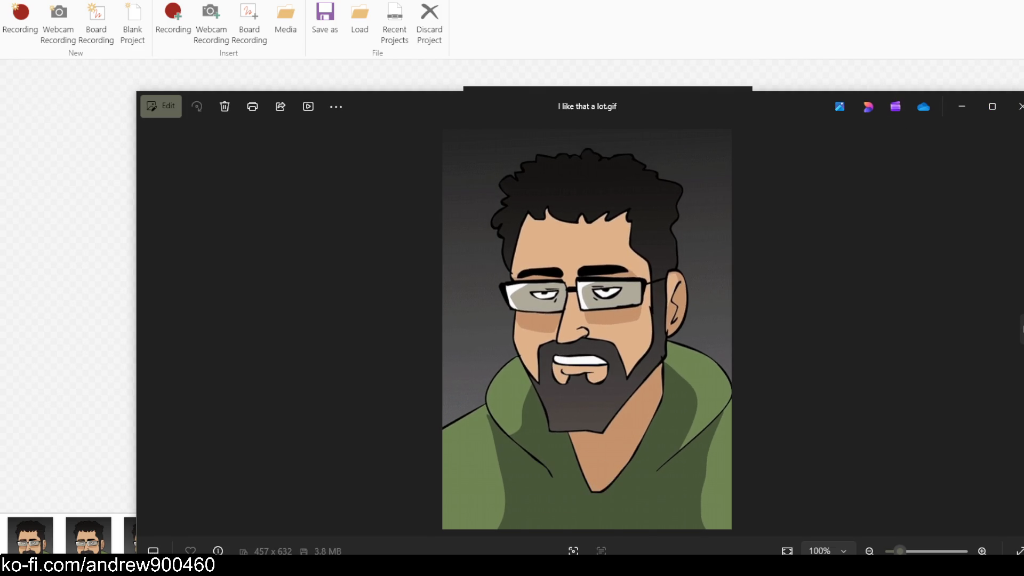
click(1019, 106)
click(30, 533)
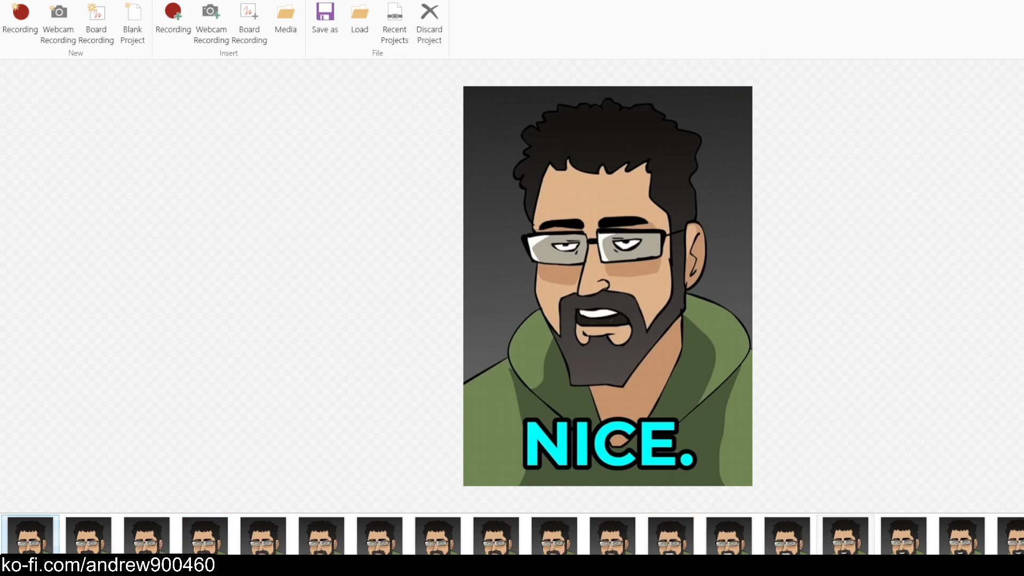
scroll(366, 16, down, 3)
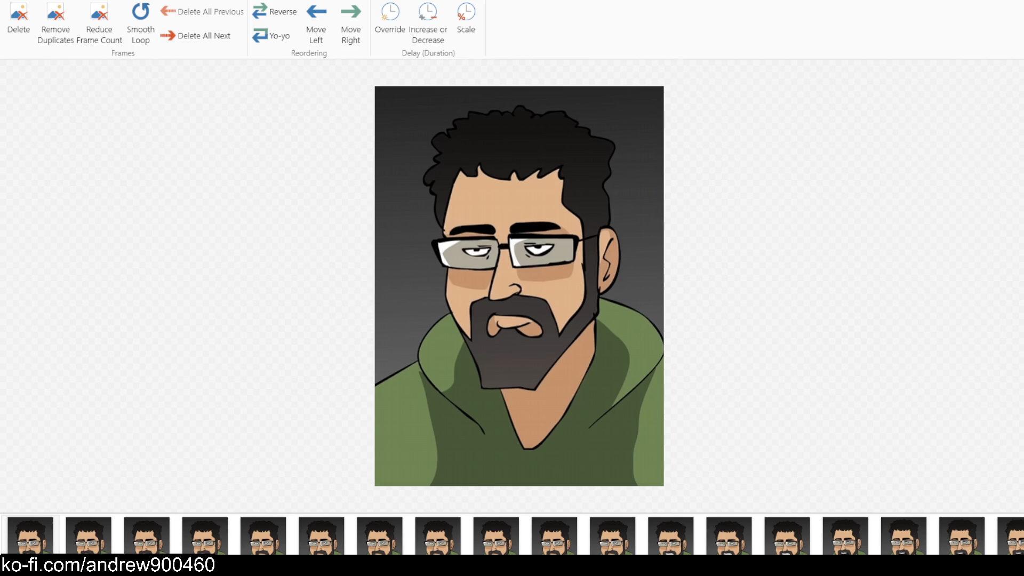
click(31, 533)
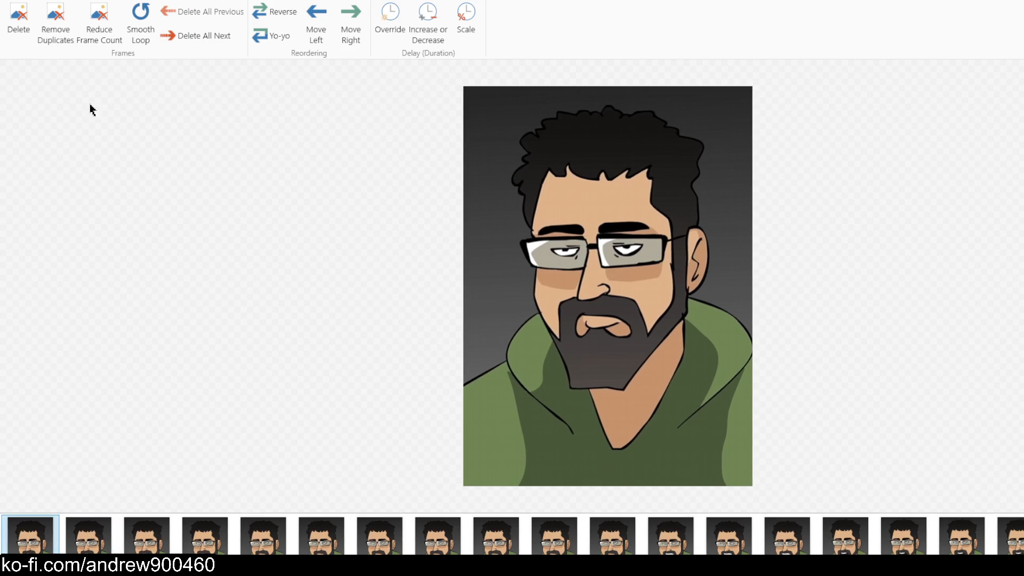
click(108, 1)
click(89, 22)
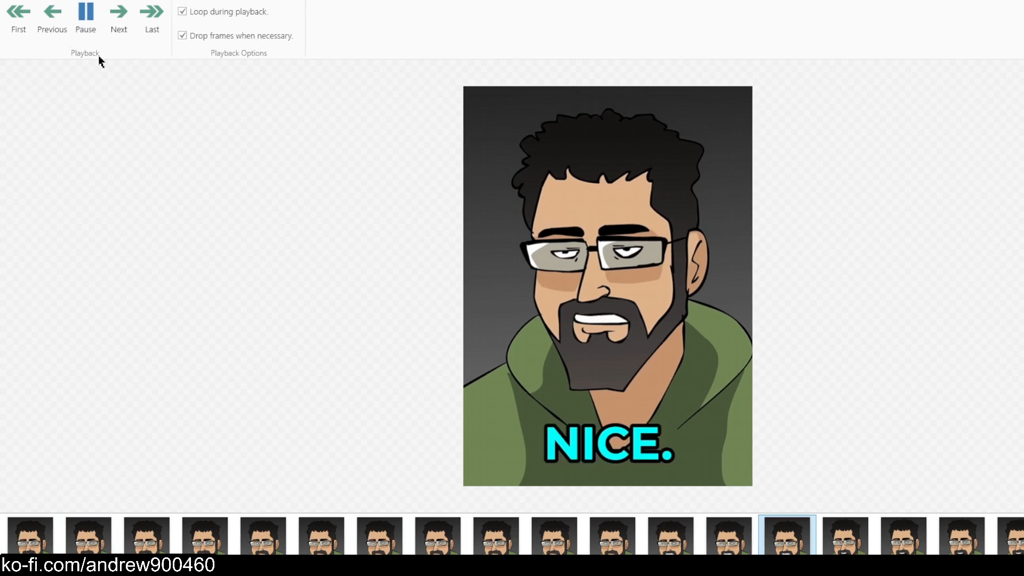
click(91, 18)
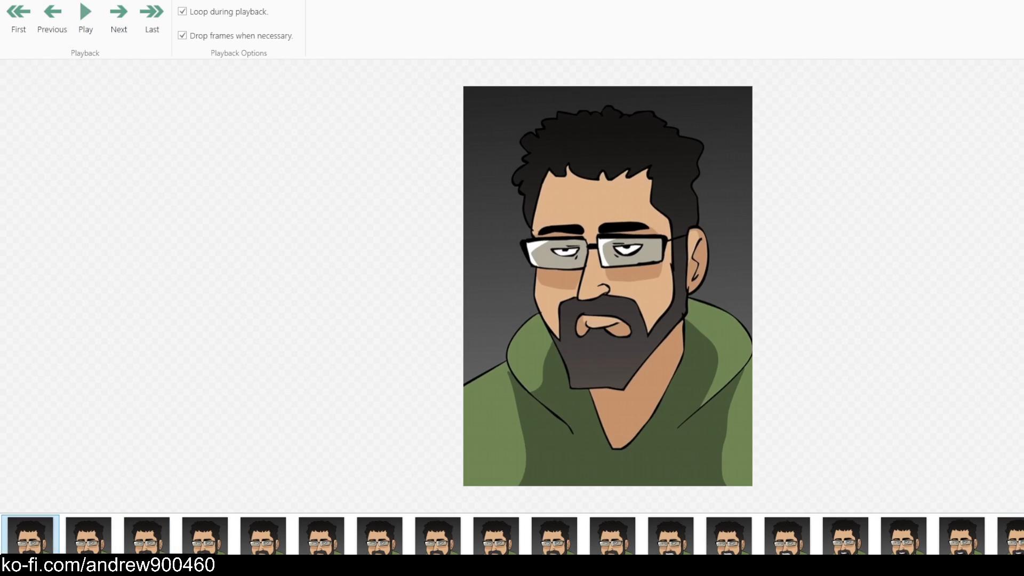
click(87, 24)
click(87, 24)
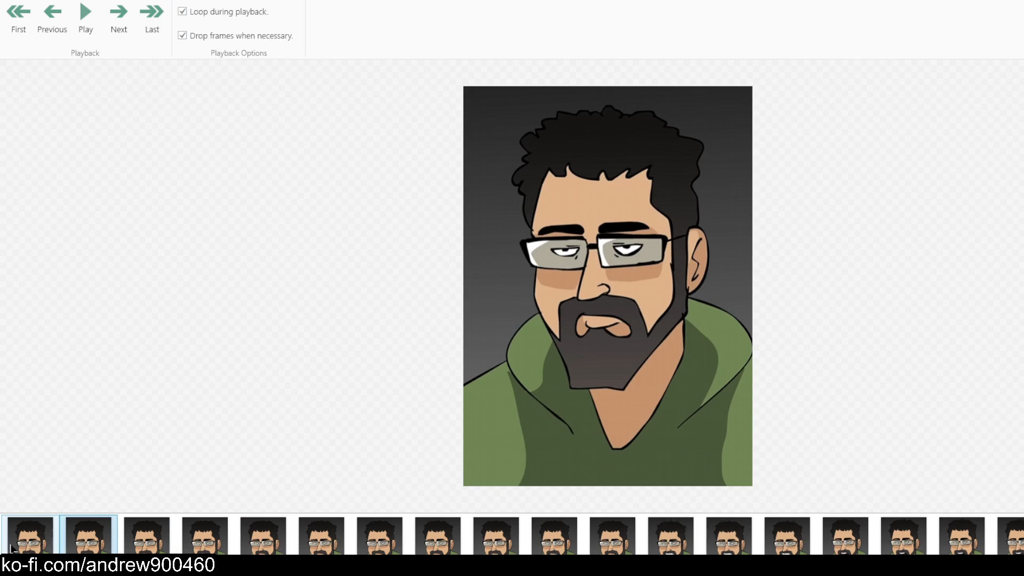
click(214, 2)
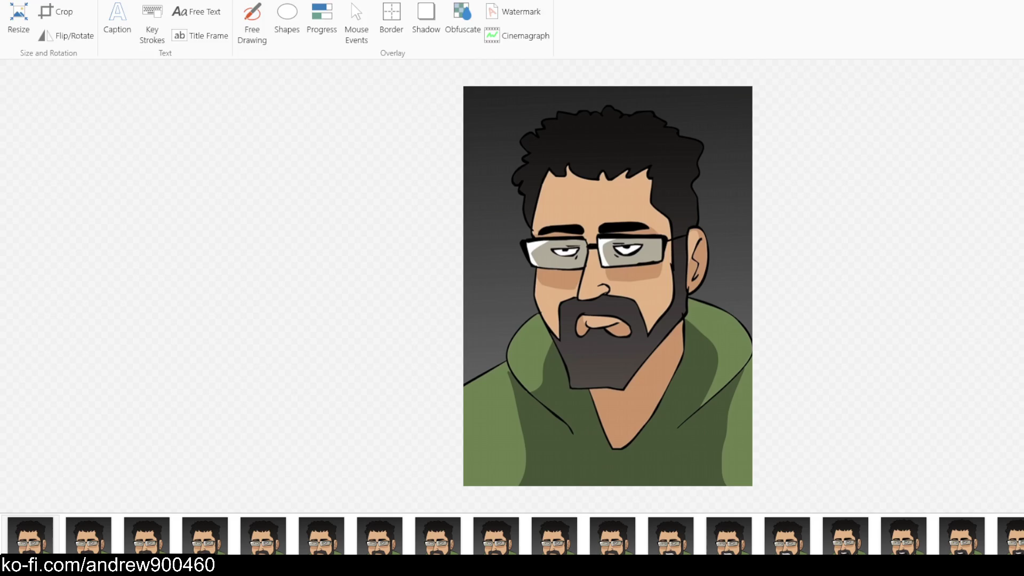
click(176, 1)
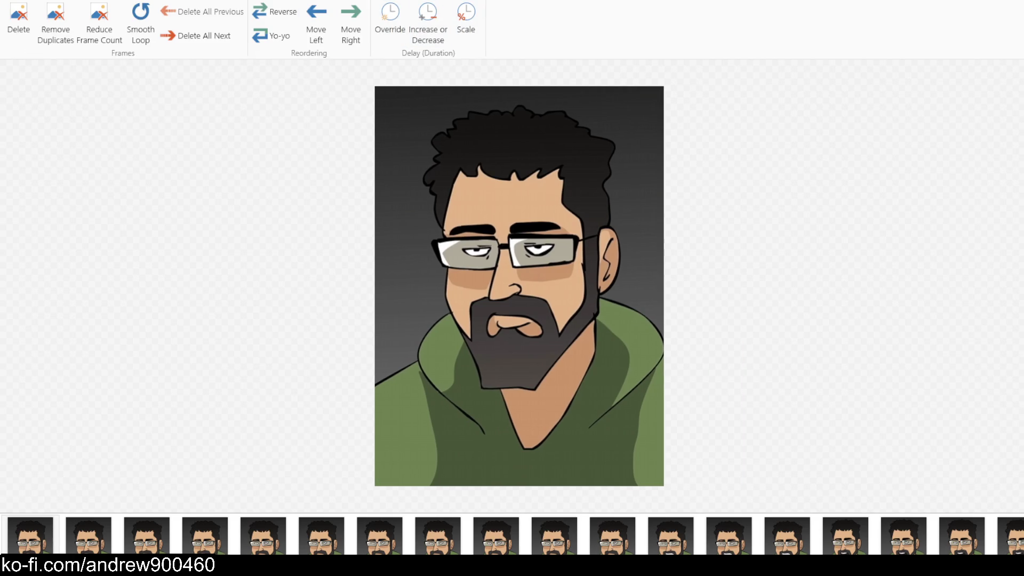
click(88, 522)
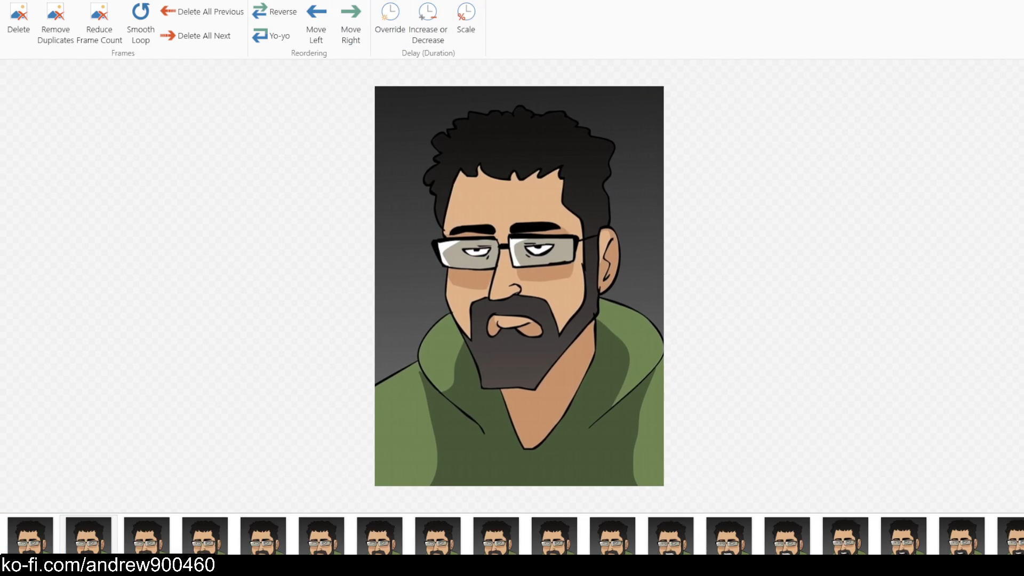
click(50, 542)
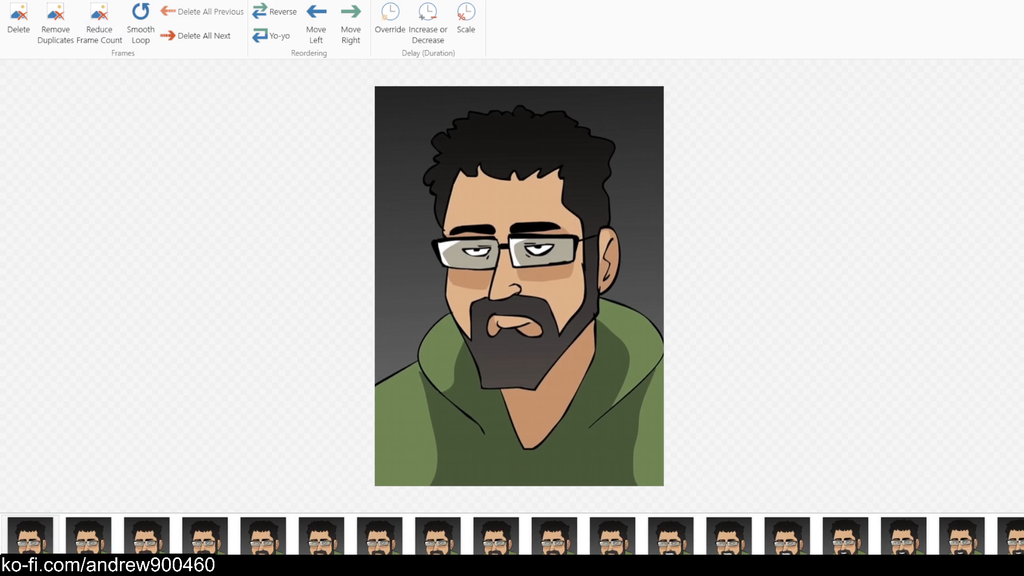
click(88, 13)
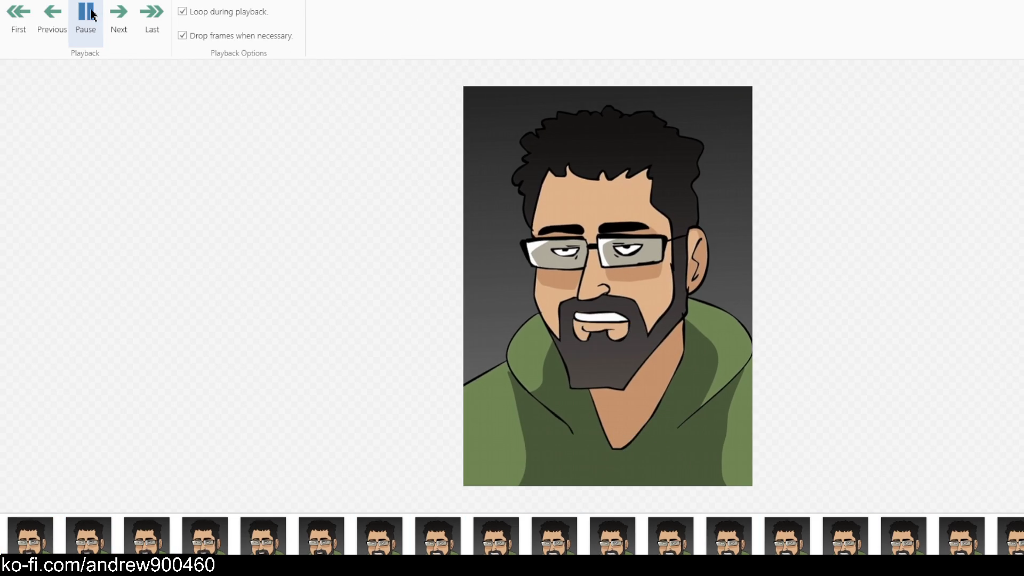
click(92, 15)
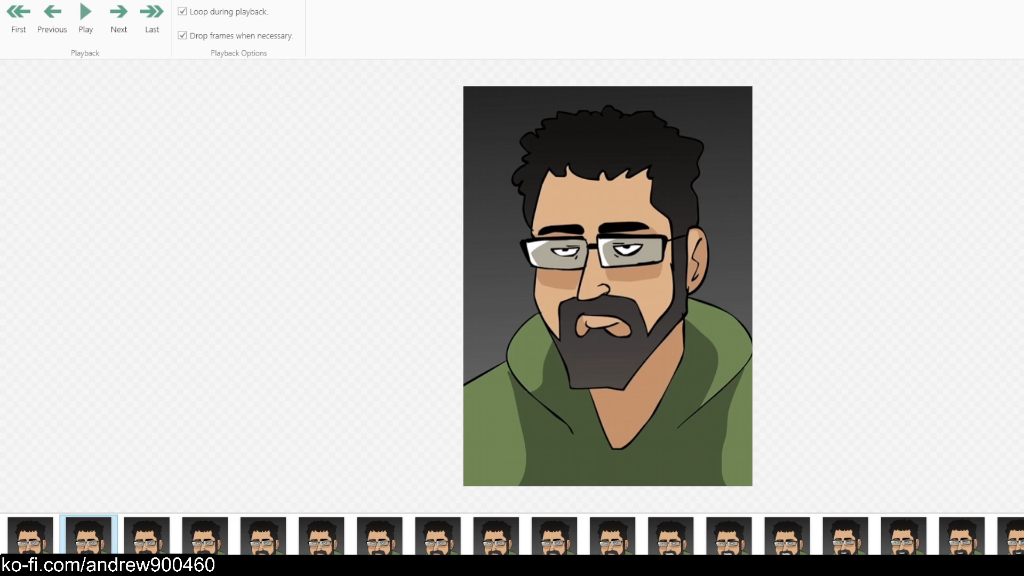
click(138, 528)
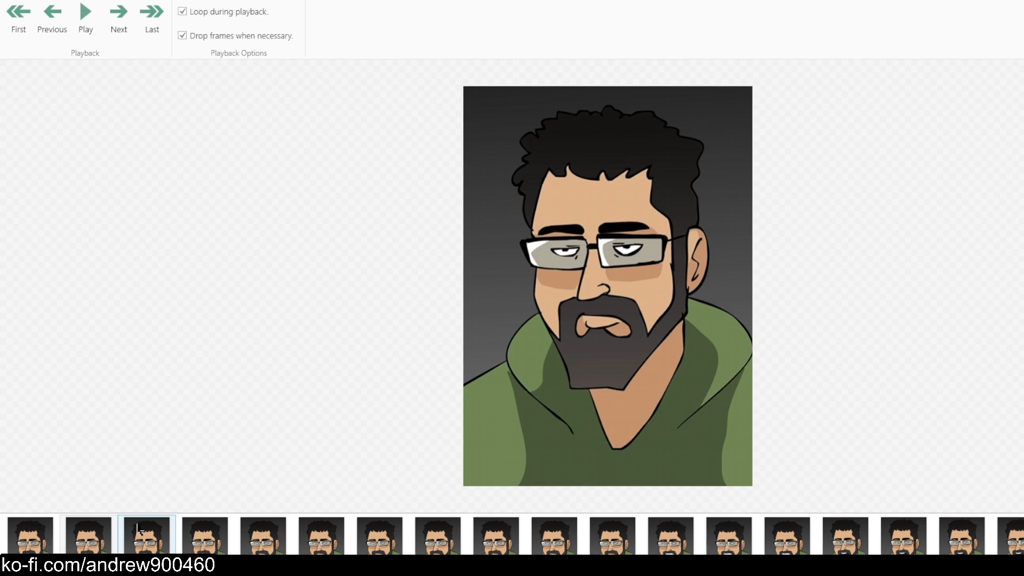
click(170, 3)
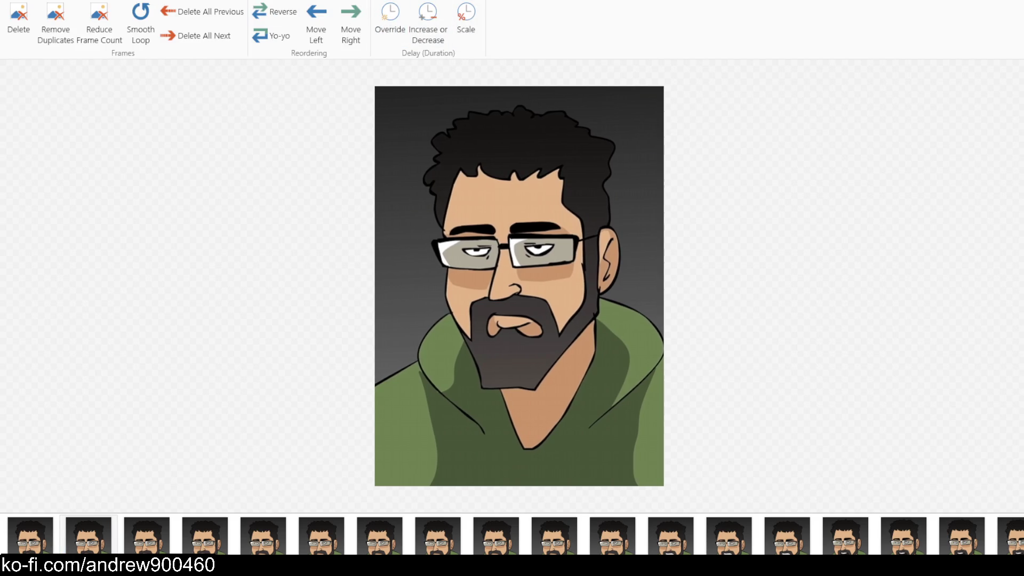
click(30, 533)
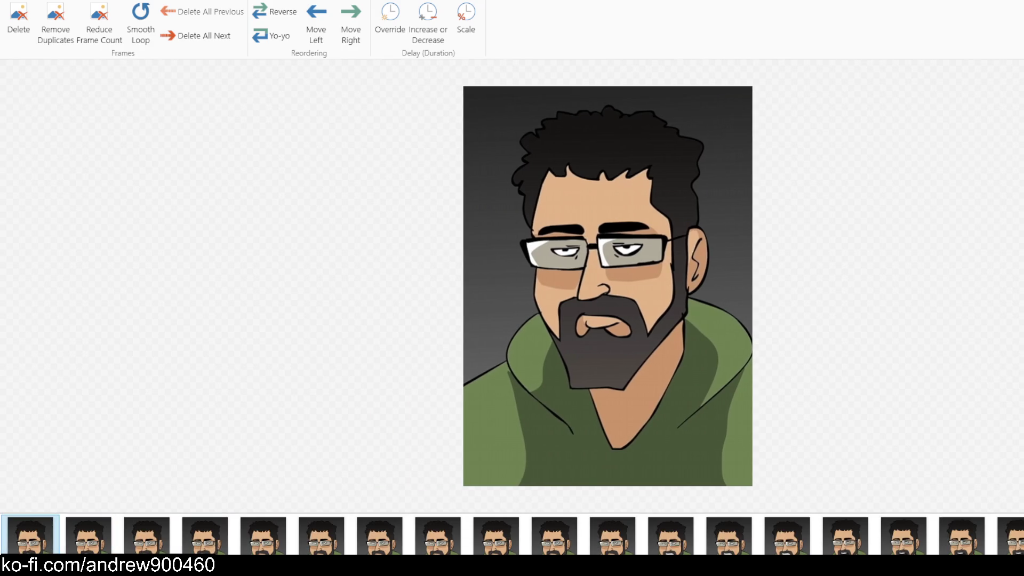
click(91, 3)
Play and pause the preview, then select the last face frame before the lips close-ups
click(85, 13)
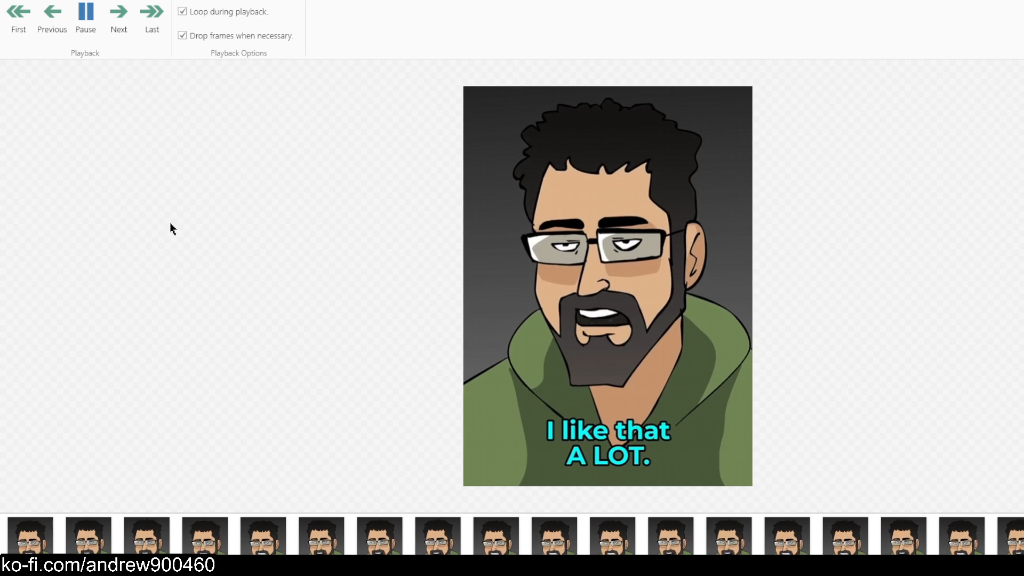
click(94, 38)
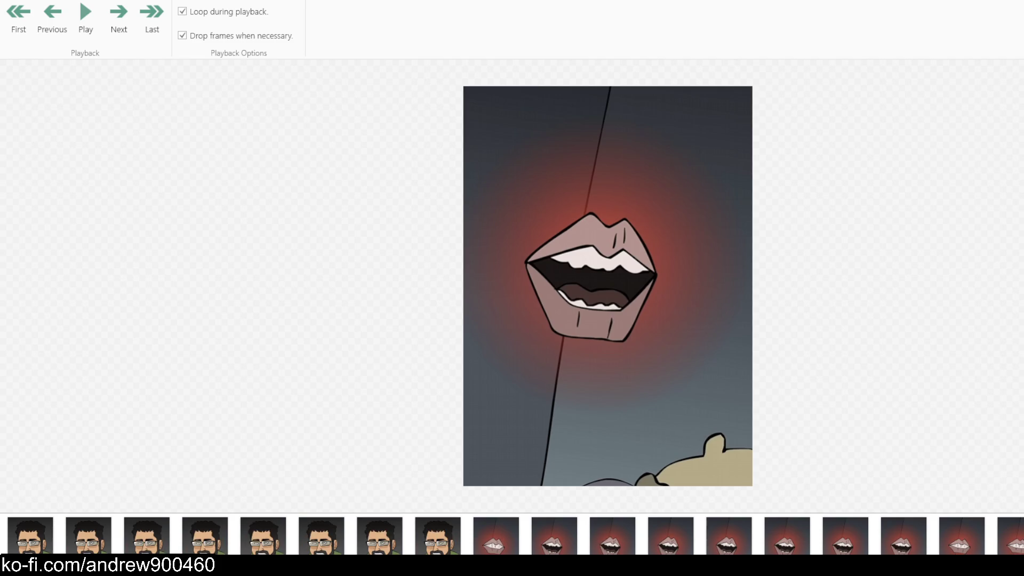
click(437, 535)
click(379, 534)
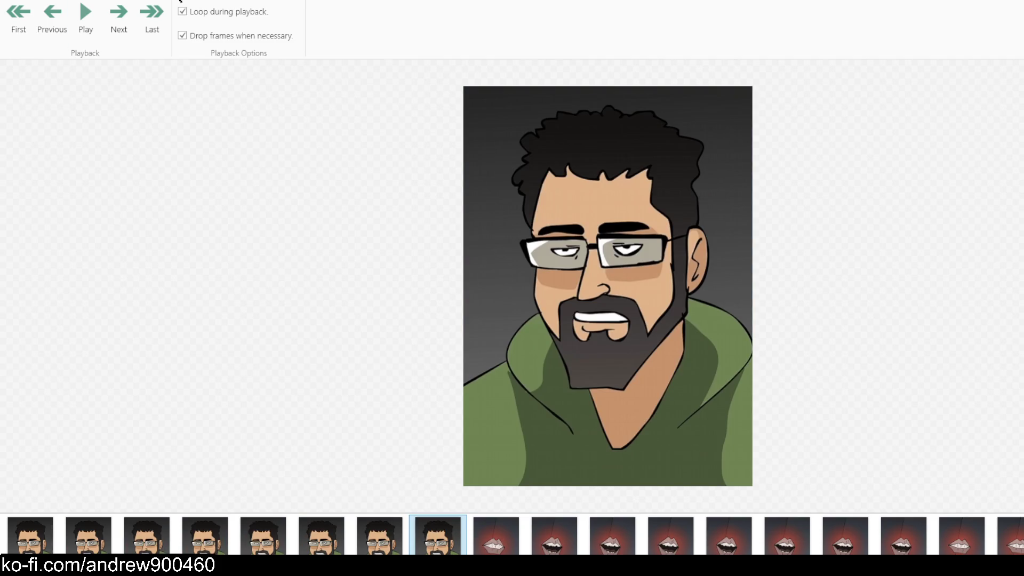
click(80, 0)
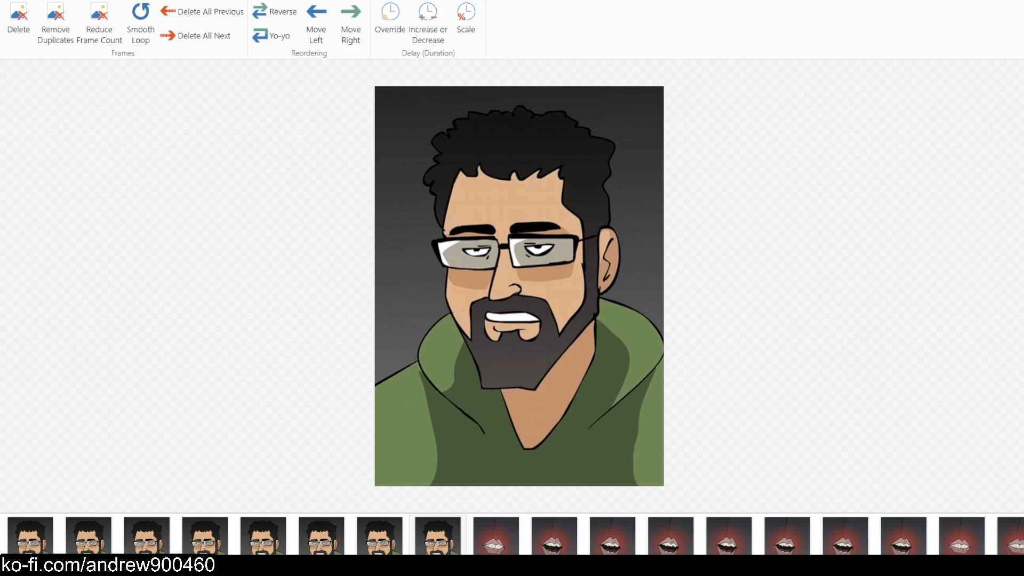
Play and pause from the third frame, then browse the lips and face frames
click(146, 533)
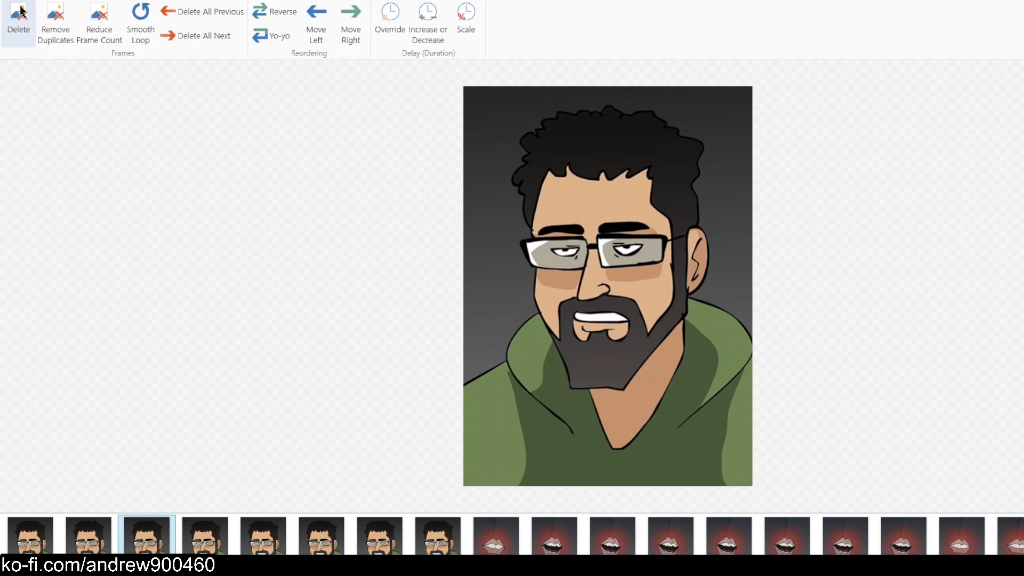
click(85, 22)
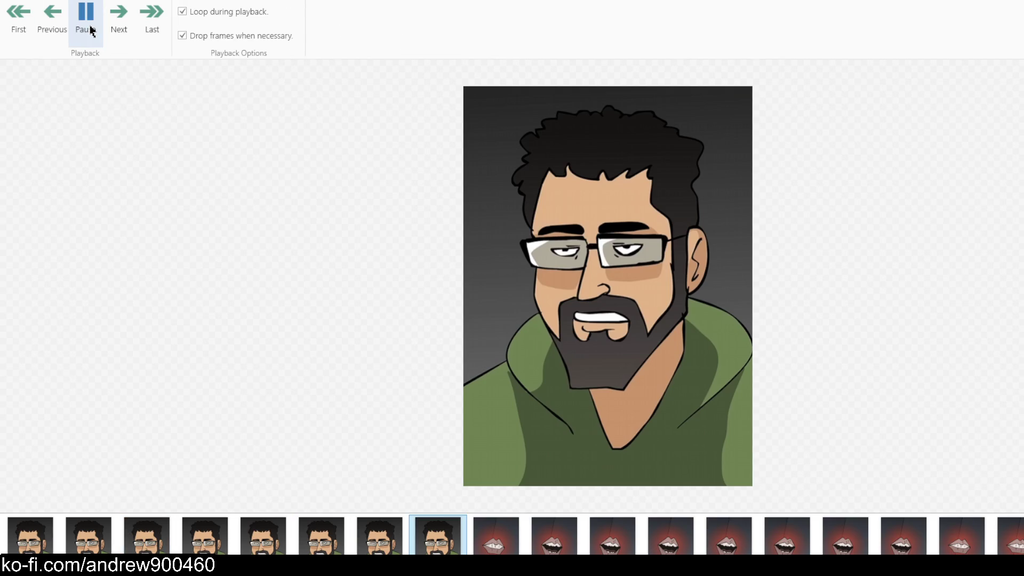
click(88, 24)
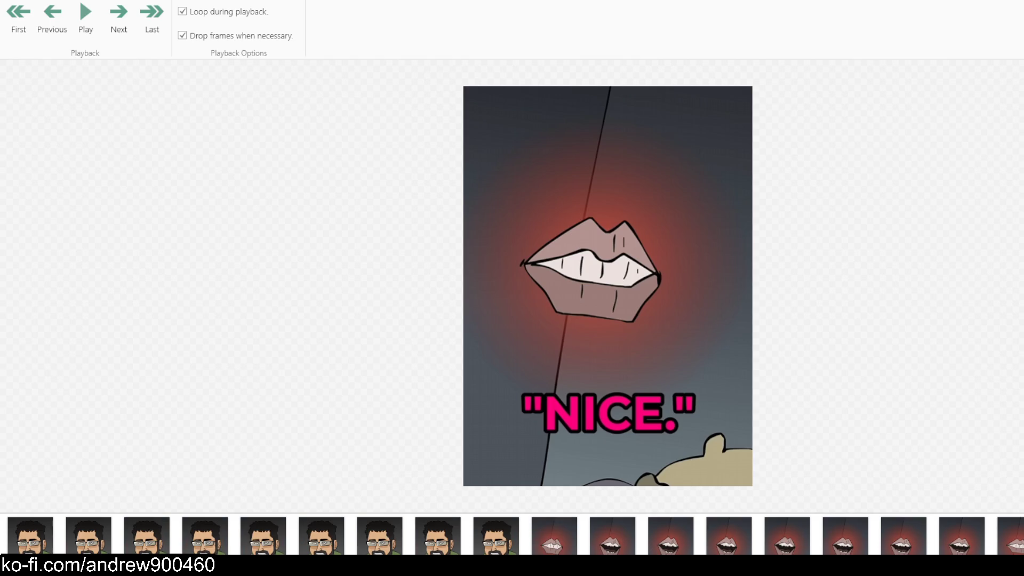
click(496, 533)
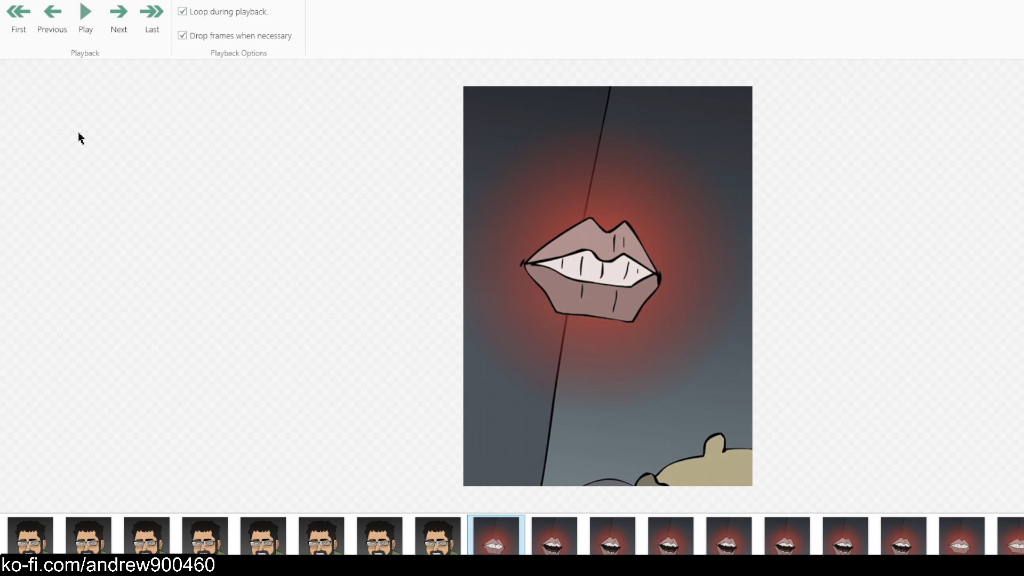
click(205, 534)
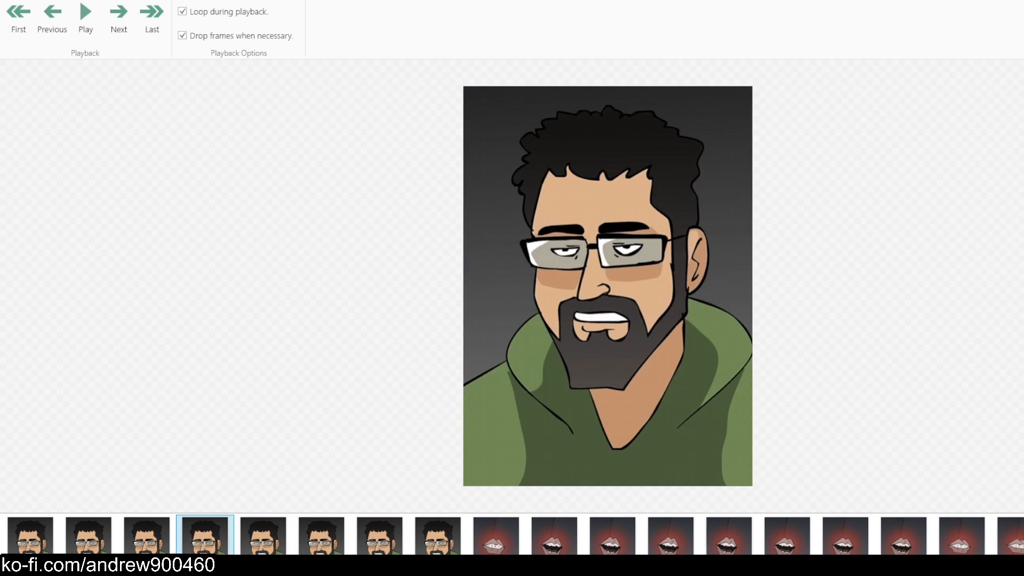
key(Right)
key(Right)
key(Right)
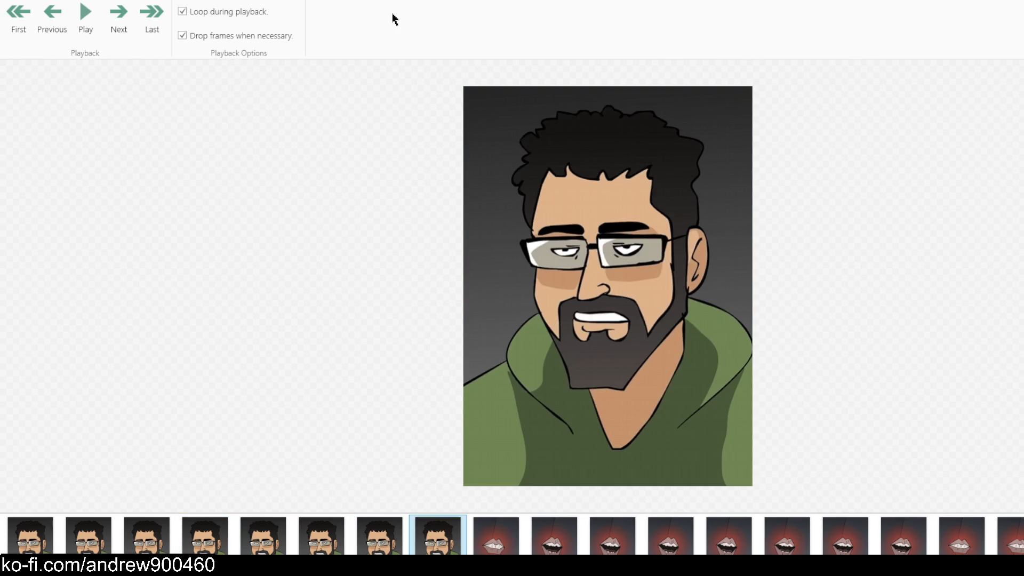
Select the first lips close-up frame and preview playback from it
click(220, 1)
click(208, 1)
click(180, 1)
click(208, 1)
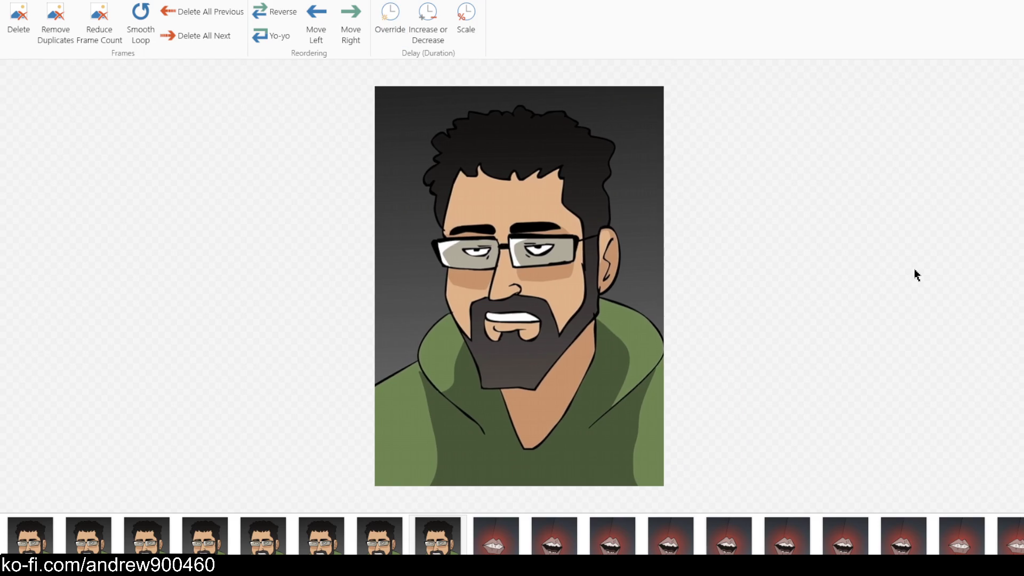
click(512, 539)
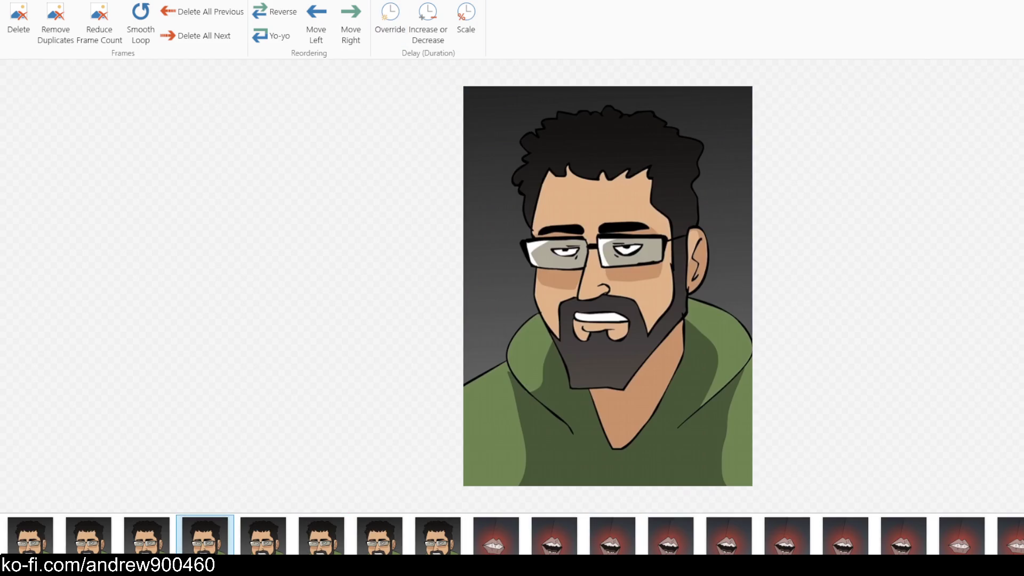
click(89, 2)
click(89, 6)
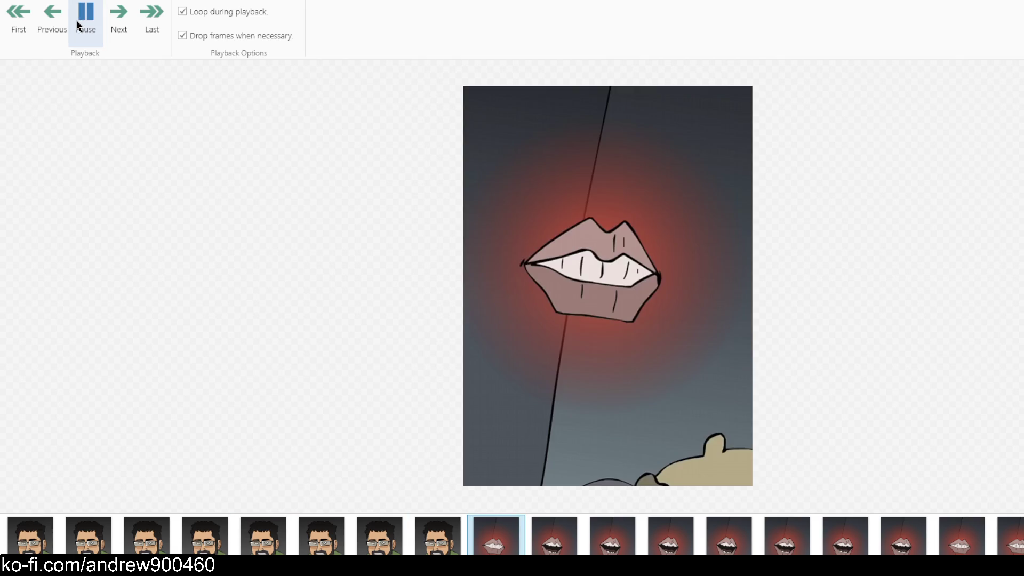
click(607, 334)
Play from the first frame and stop on the closed-lips frame
click(5, 549)
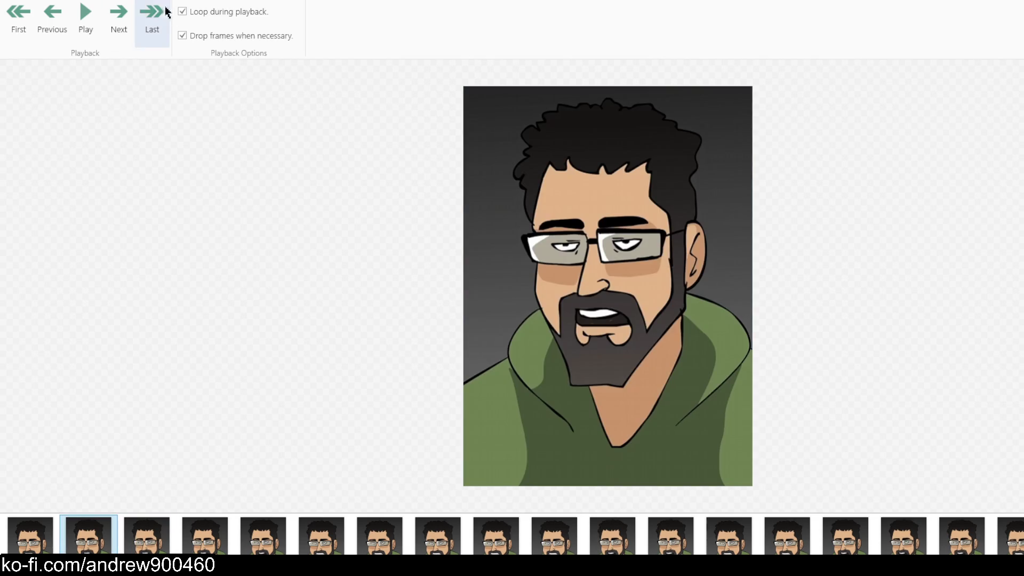
click(87, 15)
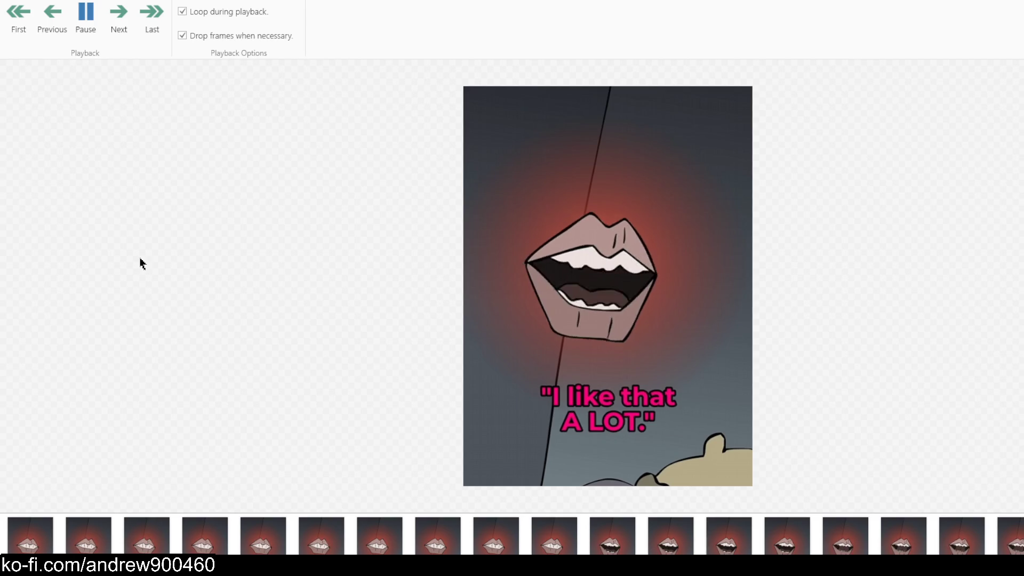
click(86, 15)
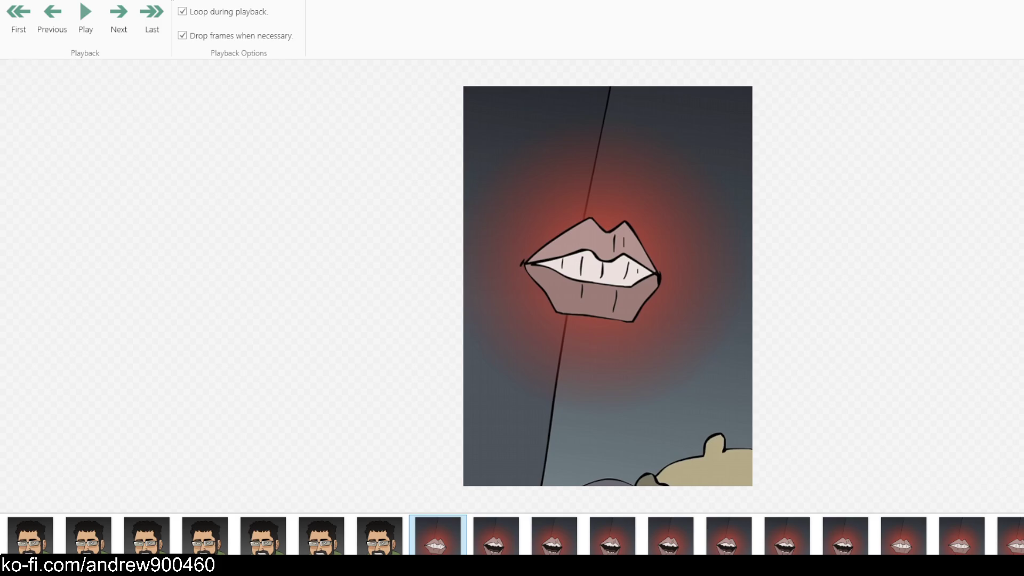
click(172, 0)
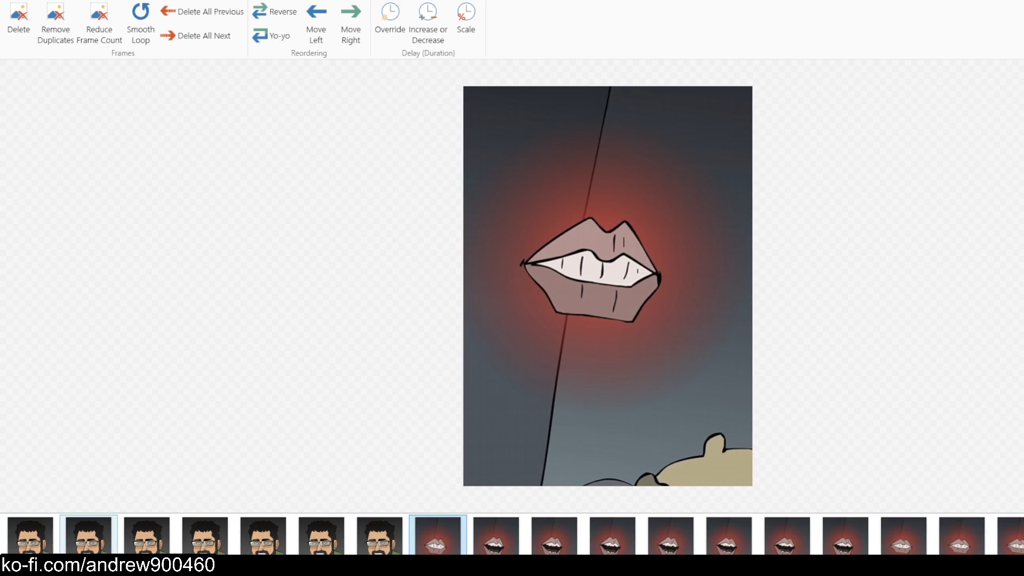
Review playback, pausing on lips and face frames and the 'I like that A LOT' frame, then re-export
click(89, 536)
click(88, 1)
click(91, 22)
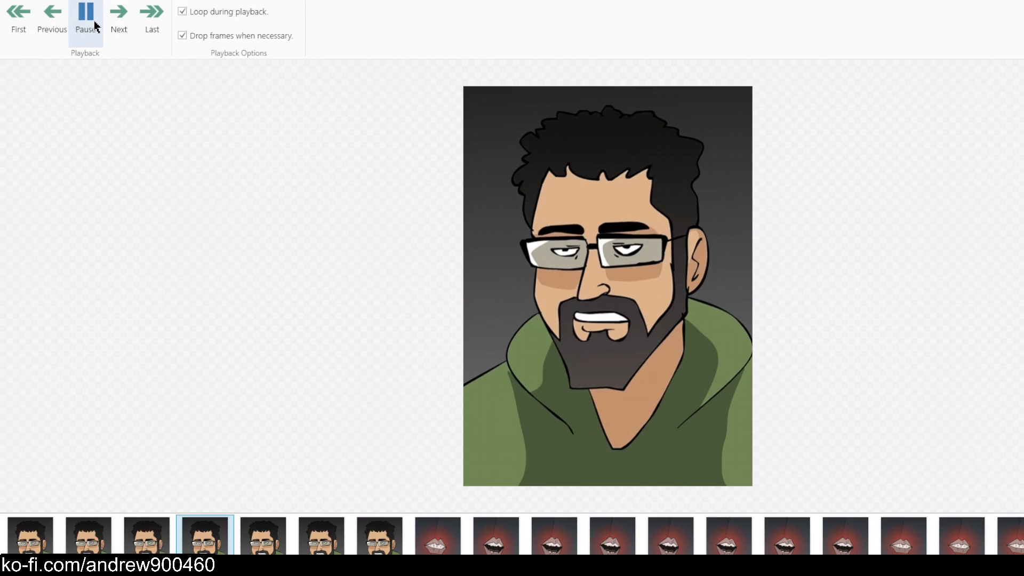
click(94, 22)
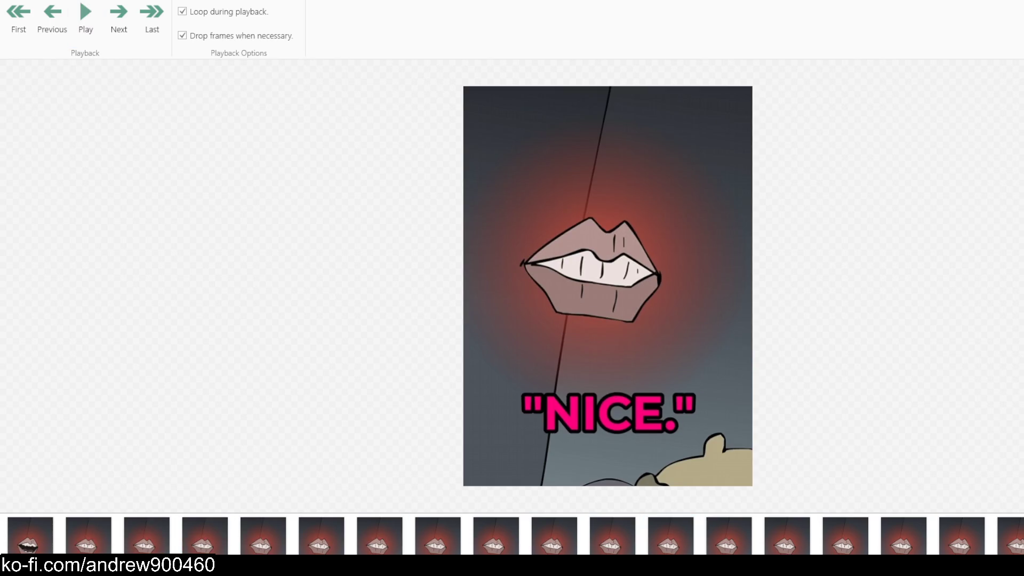
click(88, 19)
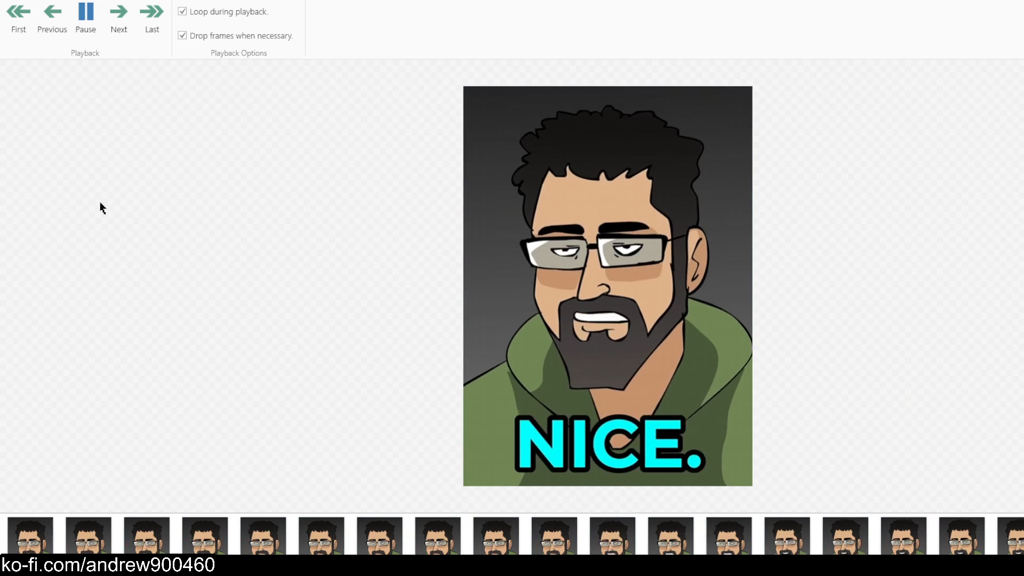
click(83, 25)
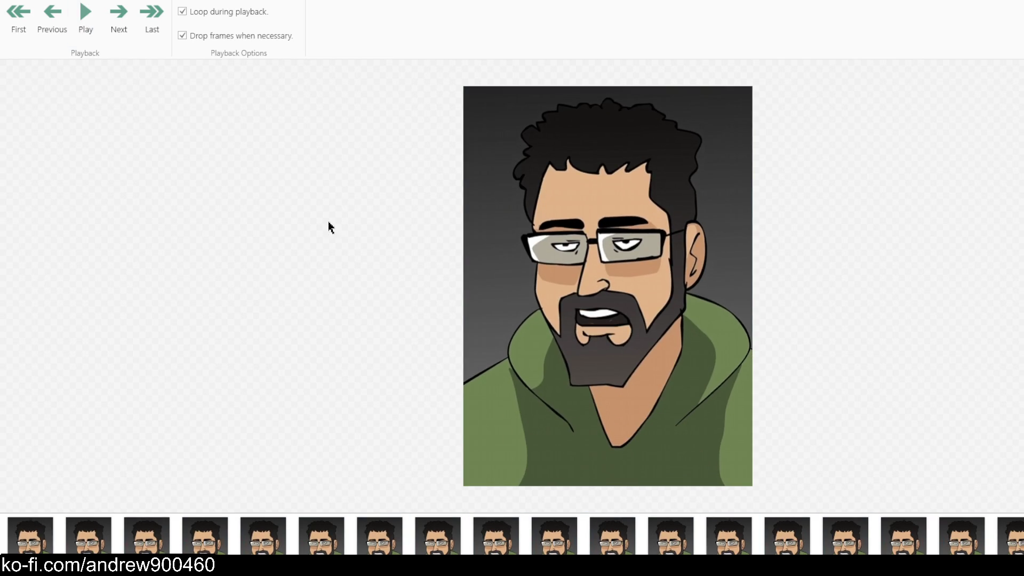
click(66, 29)
click(93, 27)
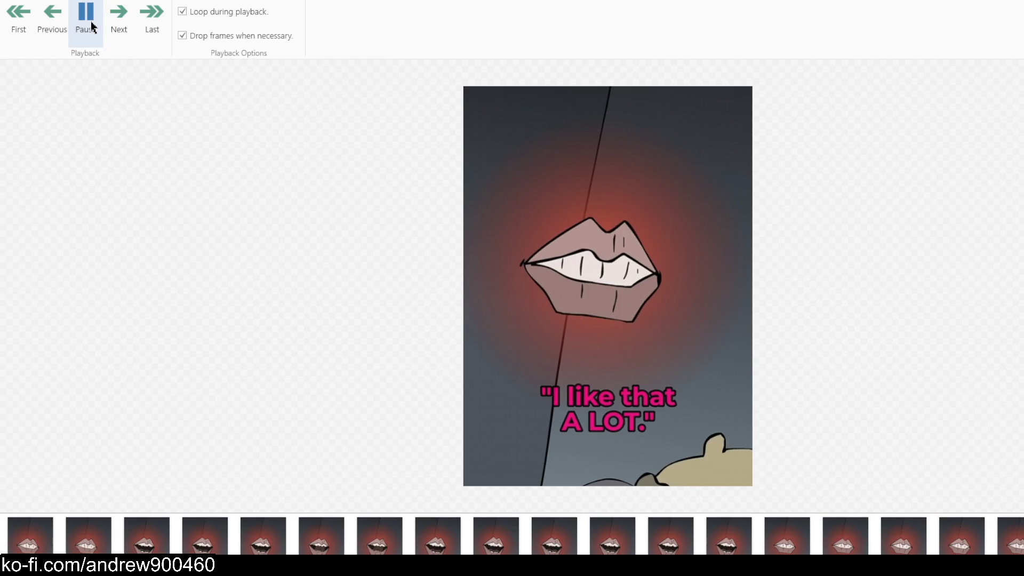
click(85, 24)
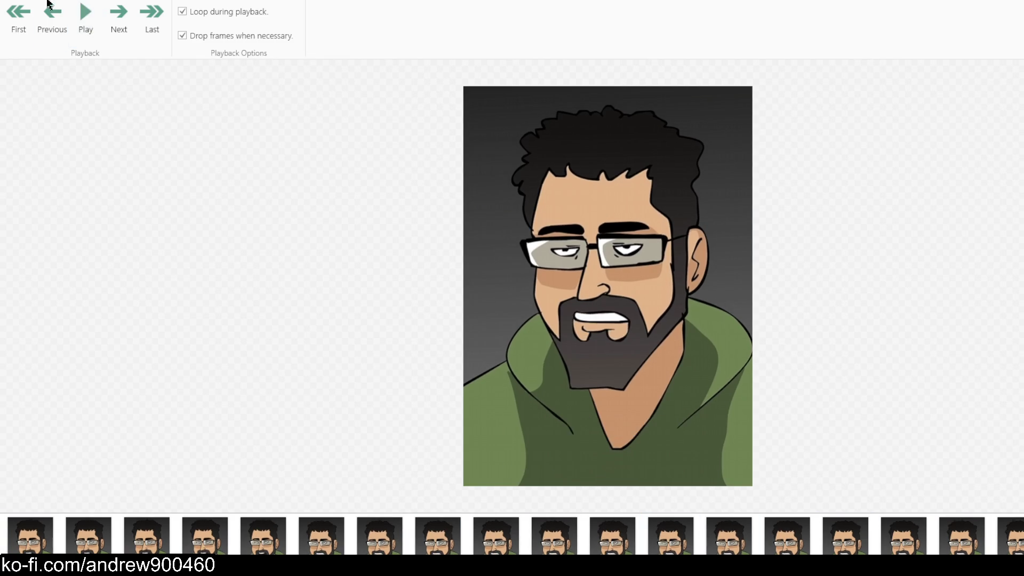
click(51, 3)
click(322, 24)
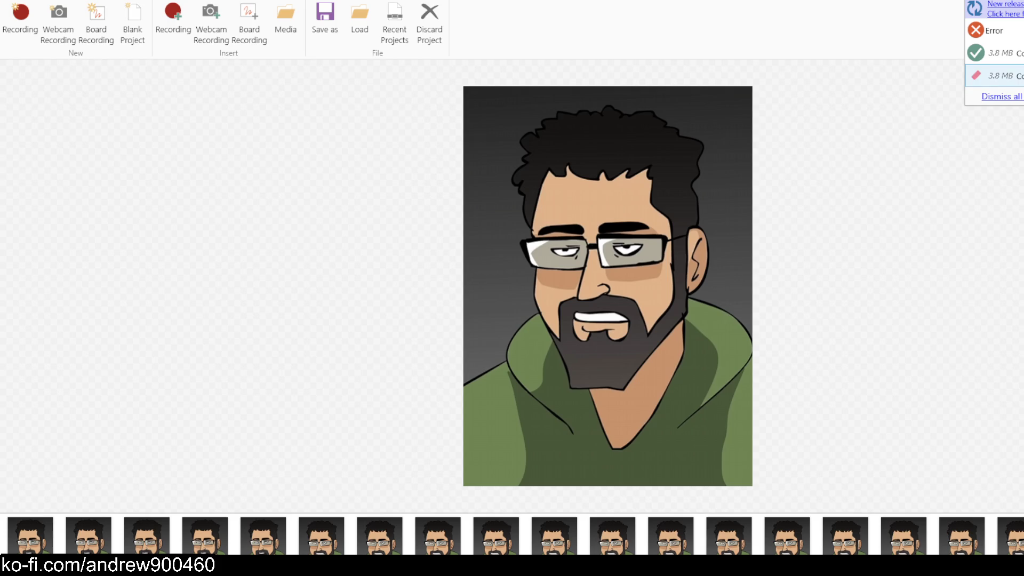
Check 'I like that a lot.gif' in Photos, then close Photos and ScreenToGif
key(super+d)
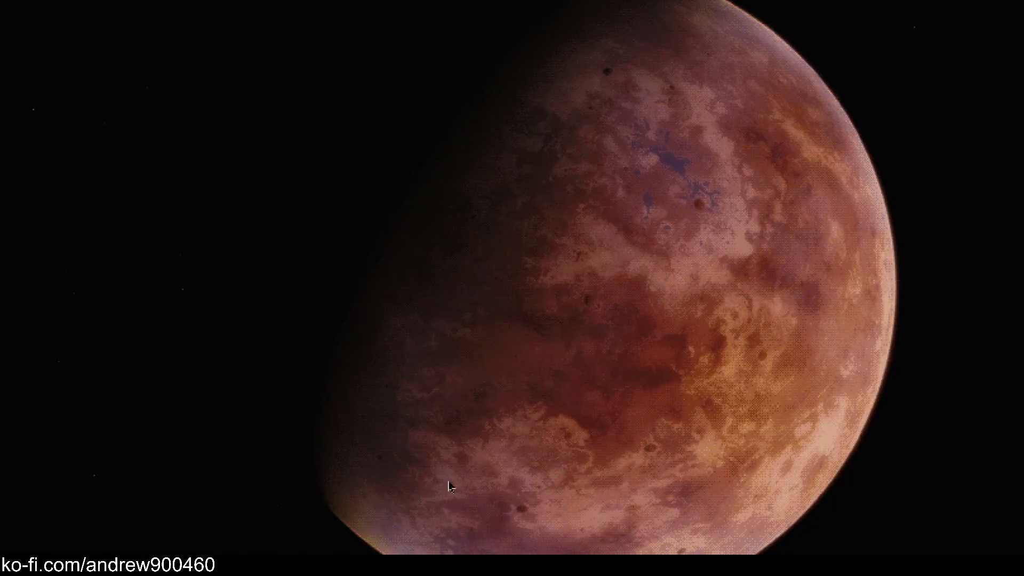
mouse_move(291, 565)
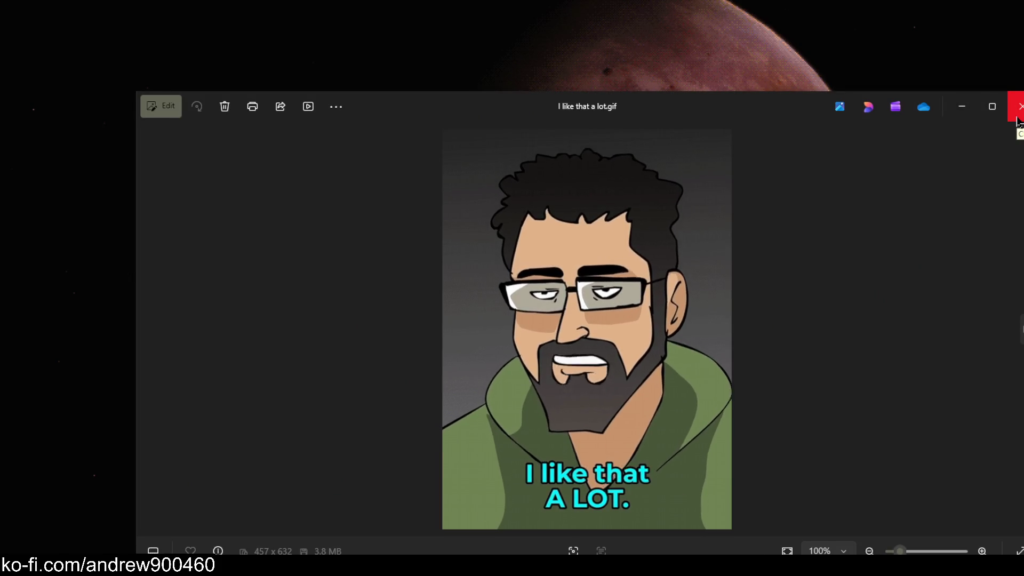
click(1017, 119)
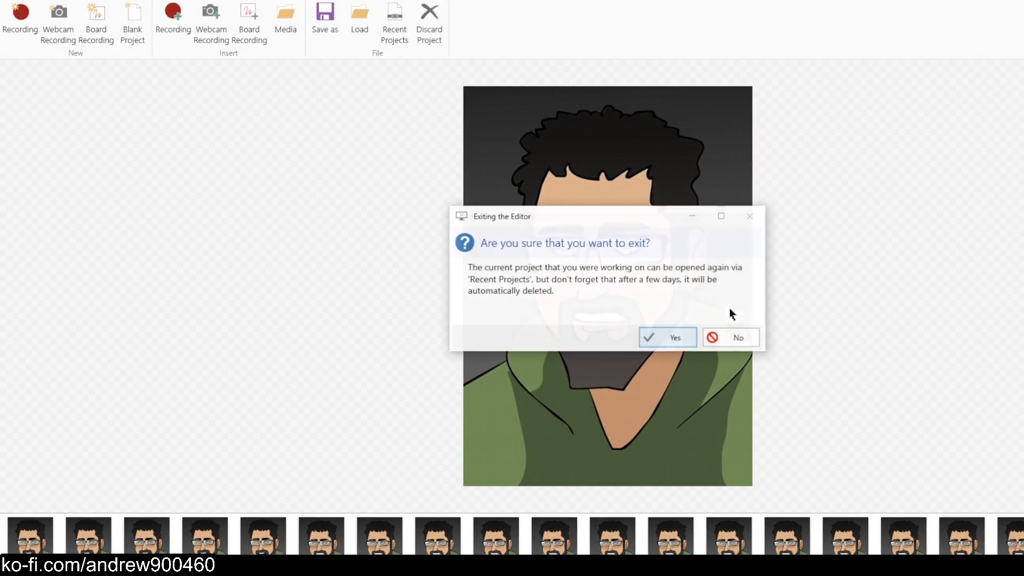
click(663, 336)
click(795, 418)
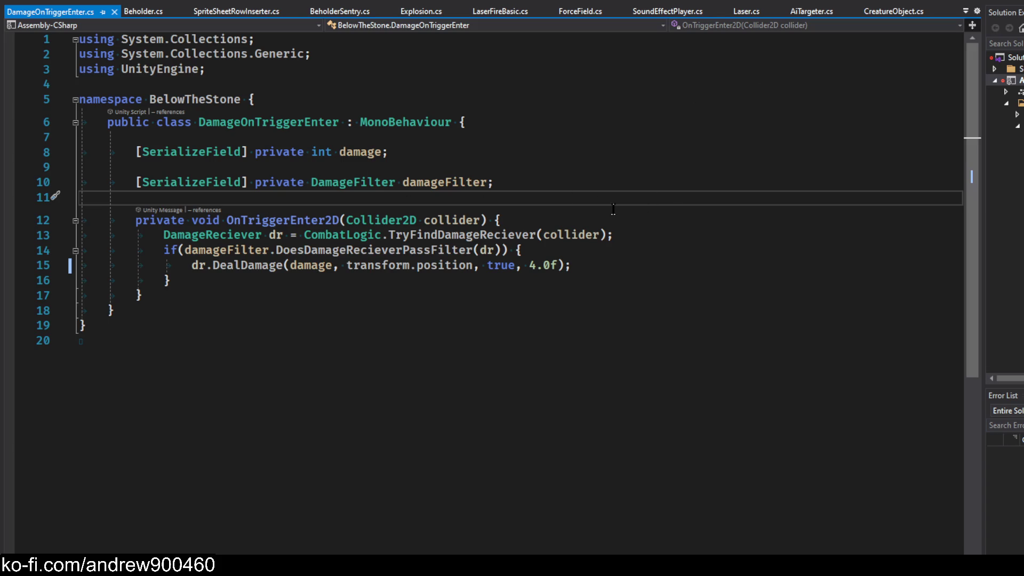
Step through DamageOnTriggerEnter.cs from the damage declaration and class line to damageFilter
key(Up)
key(Up)
key(Up)
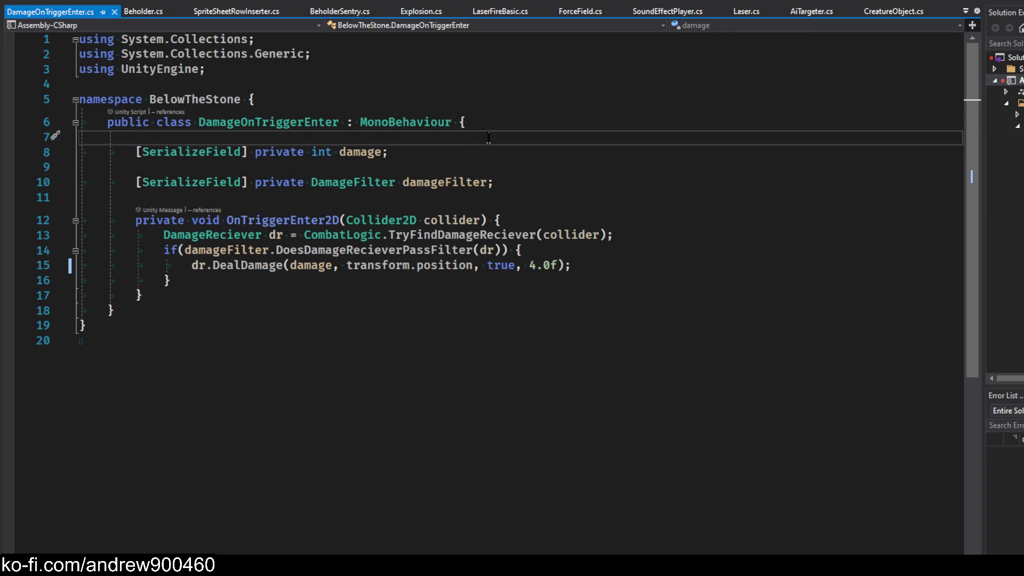
key(Down)
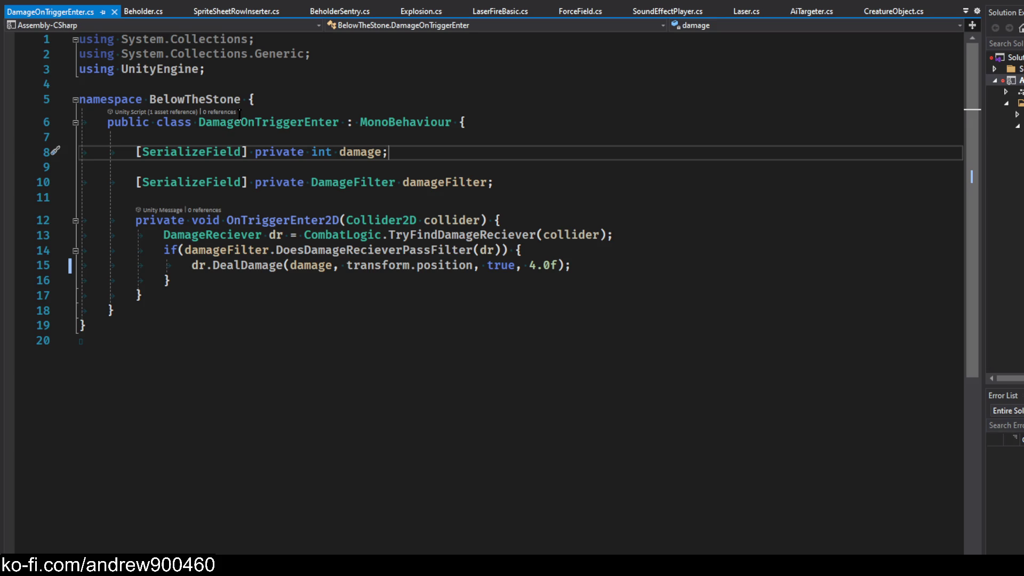
scroll(240, 114, down, 1)
scroll(320, 117, up, 1)
key(Up)
key(Down)
key(Down)
key(Down)
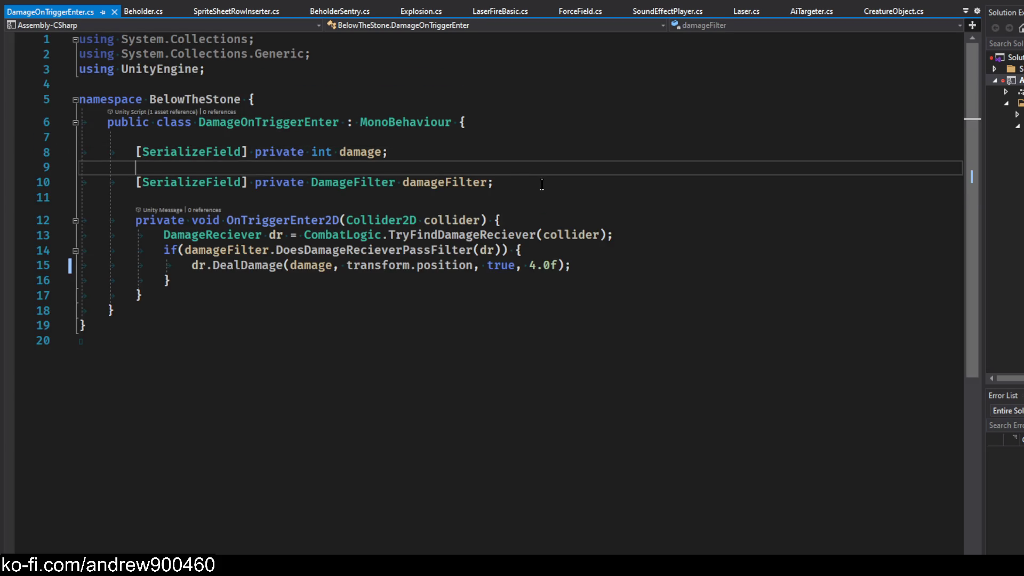
key(Down)
key(Down)
key(Down)
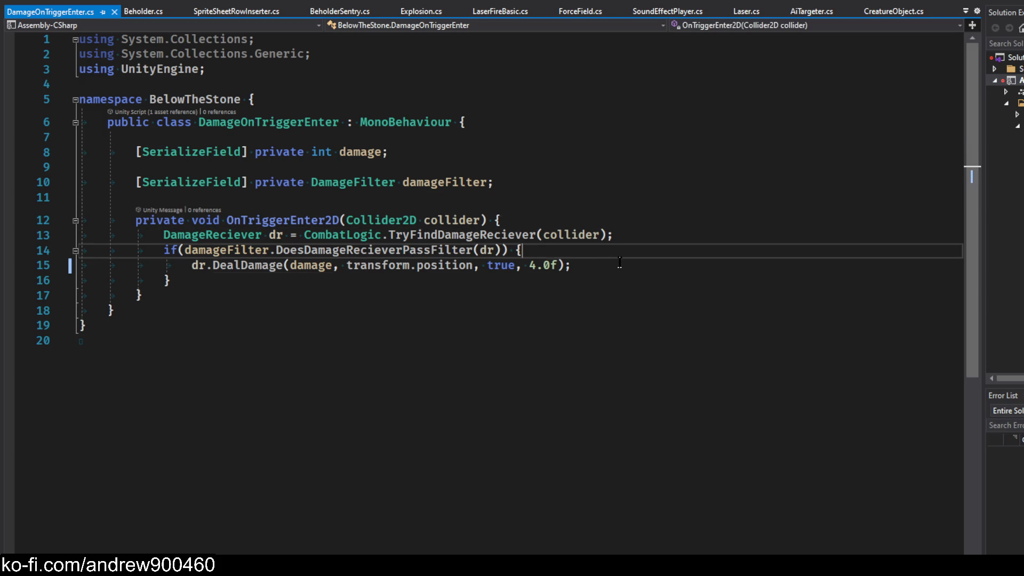
click(427, 154)
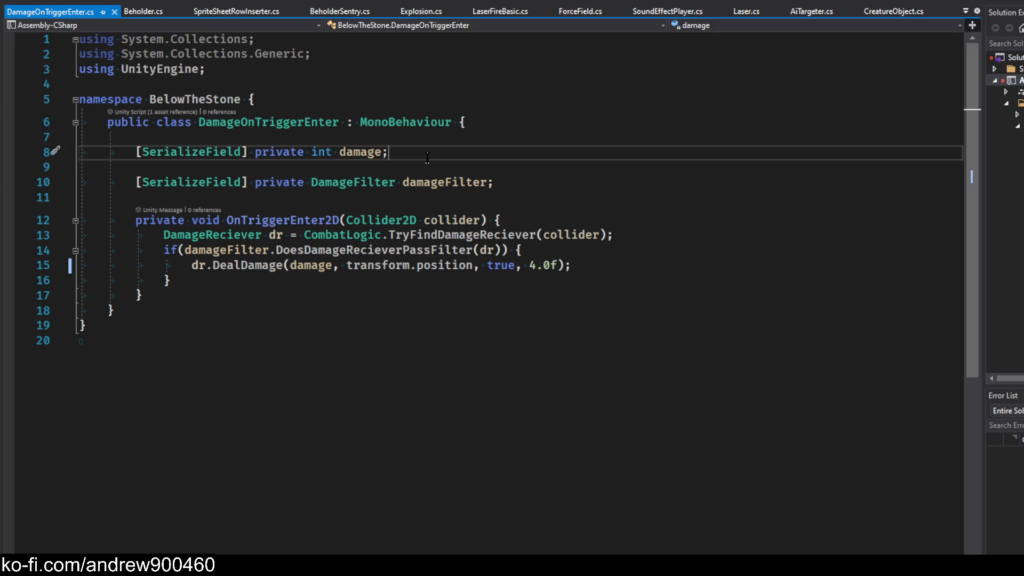
click(529, 127)
click(597, 170)
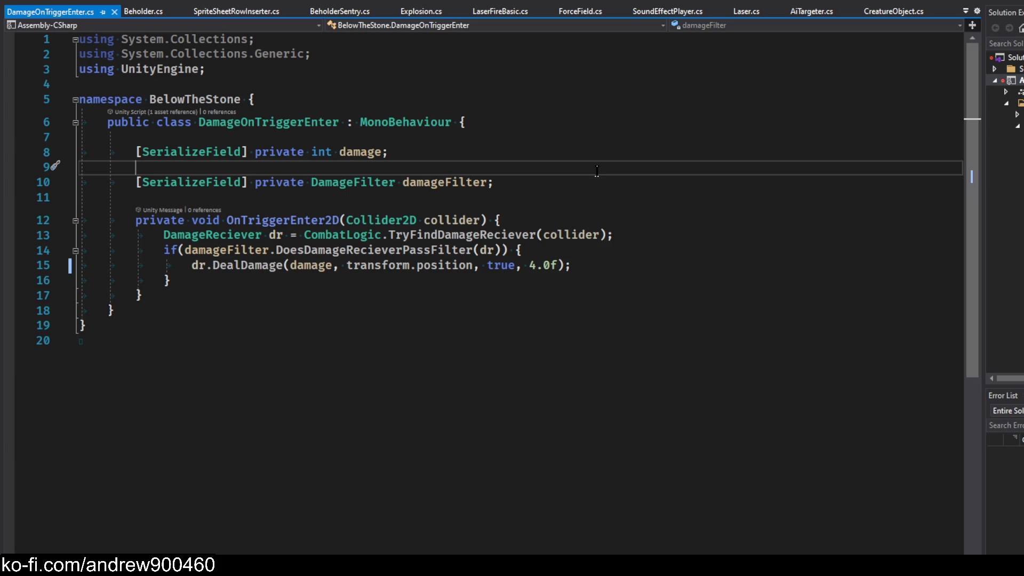